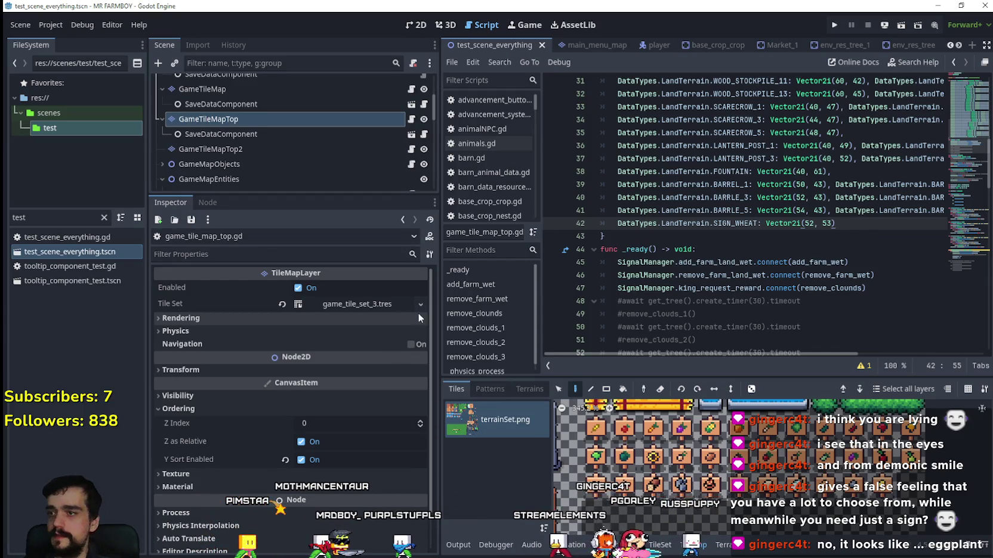
Step: Widen the script editor by moving the dock splitter left, then go to the end of line 49
mouse_move(438, 252)
left_mouse_down()
mouse_move(288, 252)
mouse_move(320, 252)
left_mouse_up()
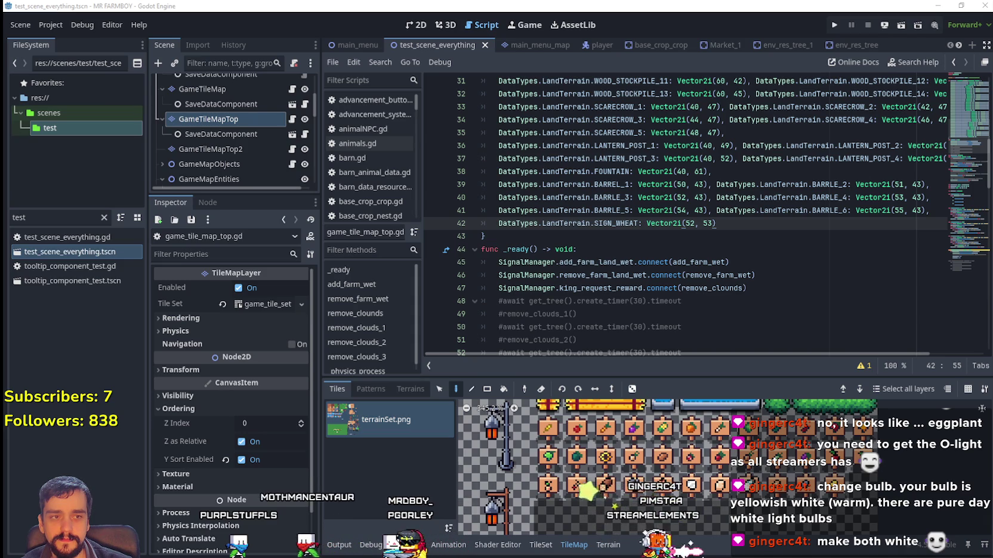
left_click(784, 316)
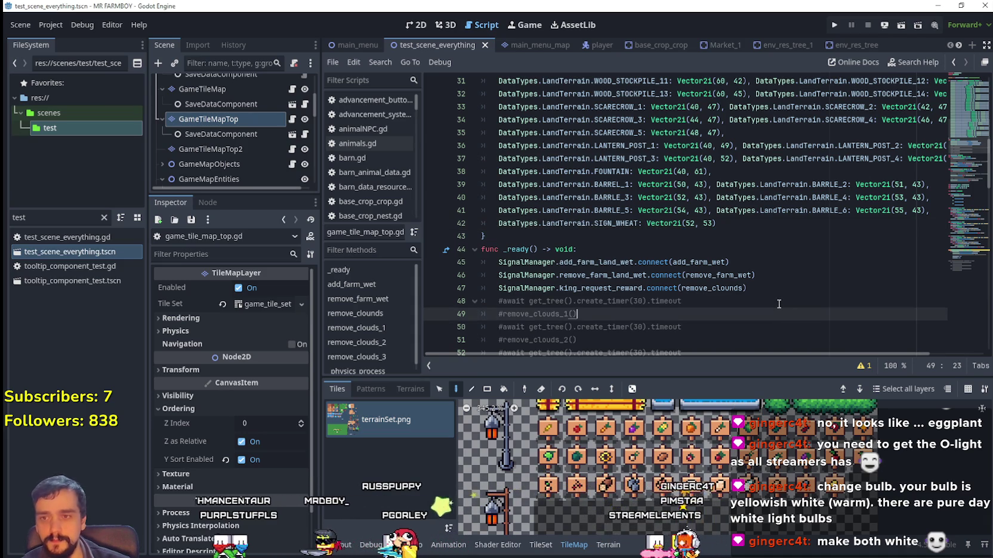
Step: Select the SIGN_WHEAT entry on line 42, paste a duplicate, then undo it
left_click(752, 224)
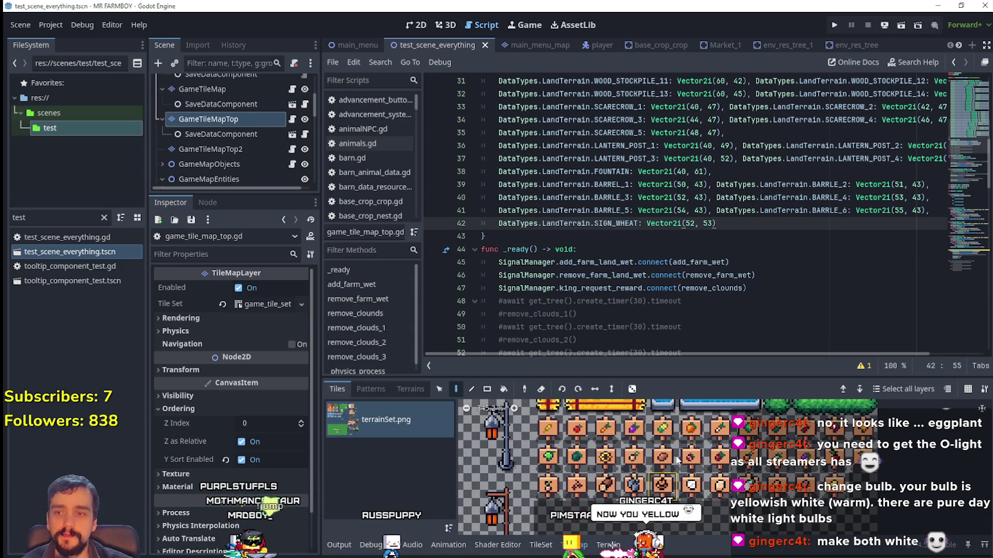
mouse_move(777, 197)
left_click_drag(743, 218, 495, 221)
key("ctrl+c")
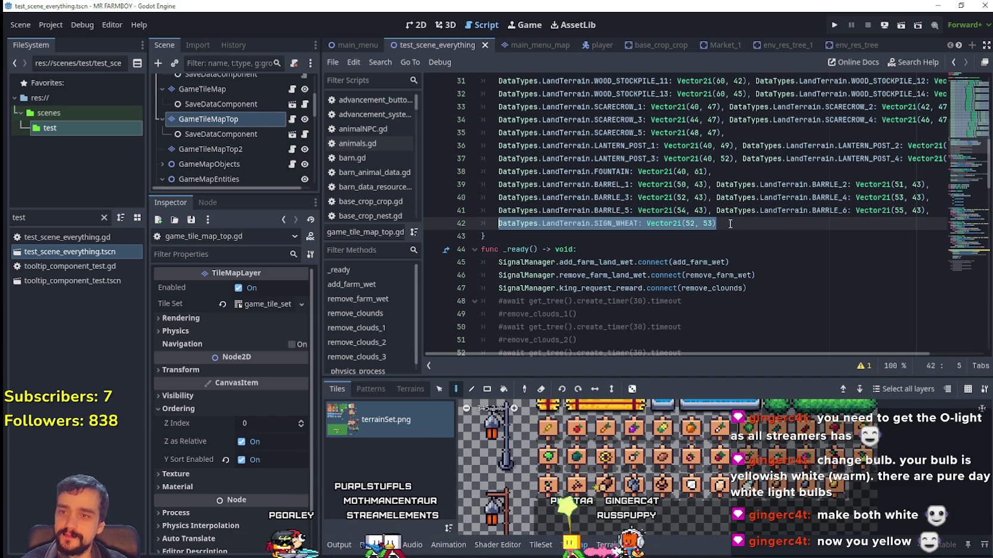
left_click(729, 221)
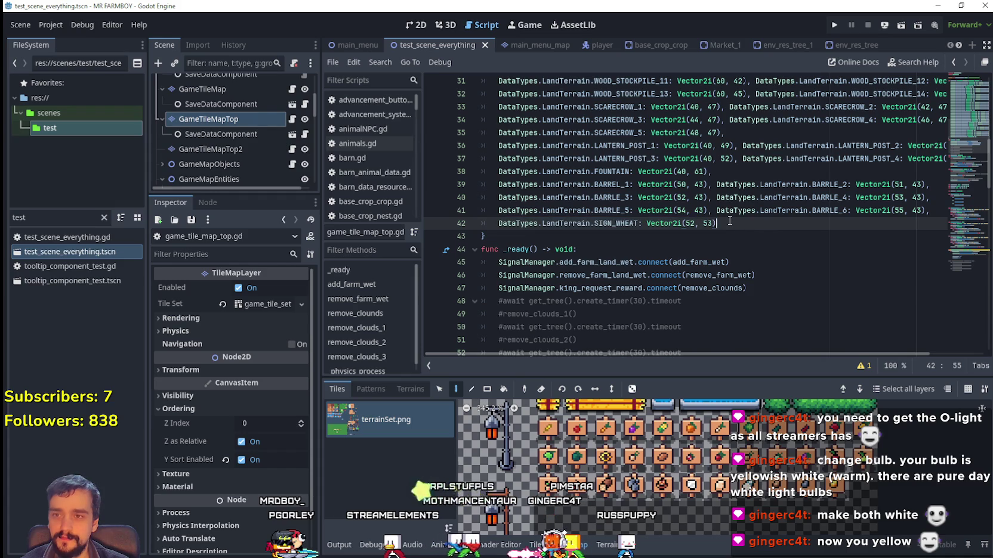
type(",")
key("ctrl+v")
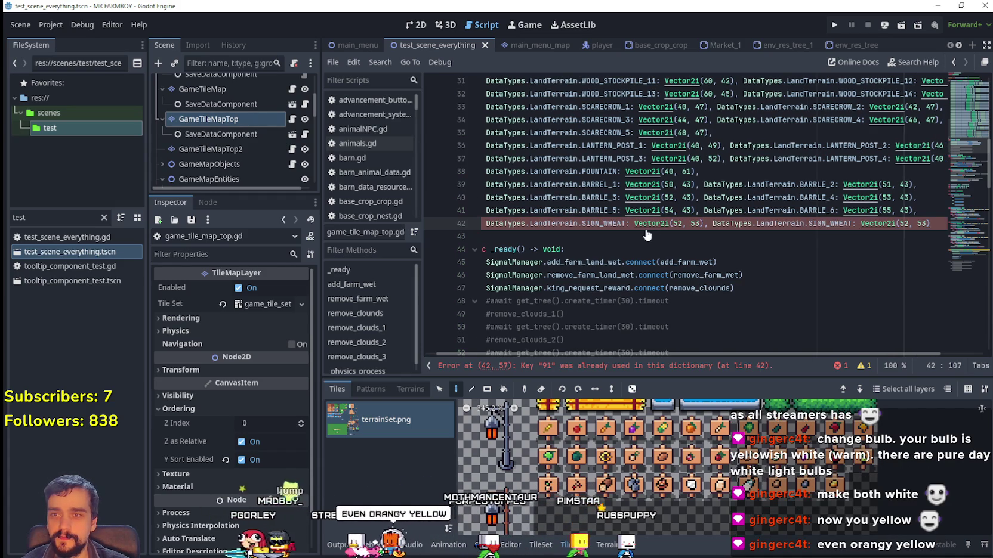
key("ctrl+z")
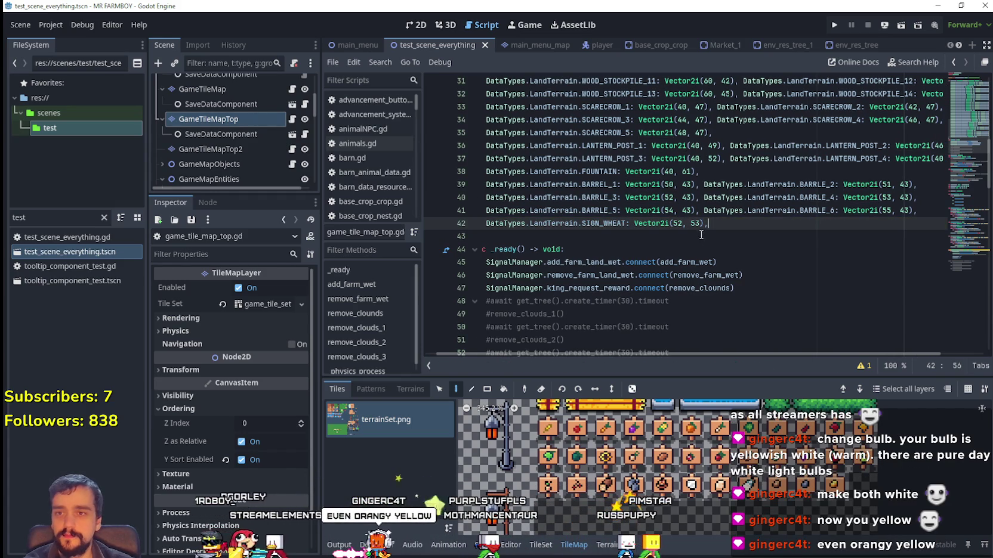
Step: Rename the line 42 key to SIGN_WOOD and set its coordinates to Vector2i(54, 55)
left_click_drag(582, 224, 629, 224)
key("BackSpace")
type("Sign")
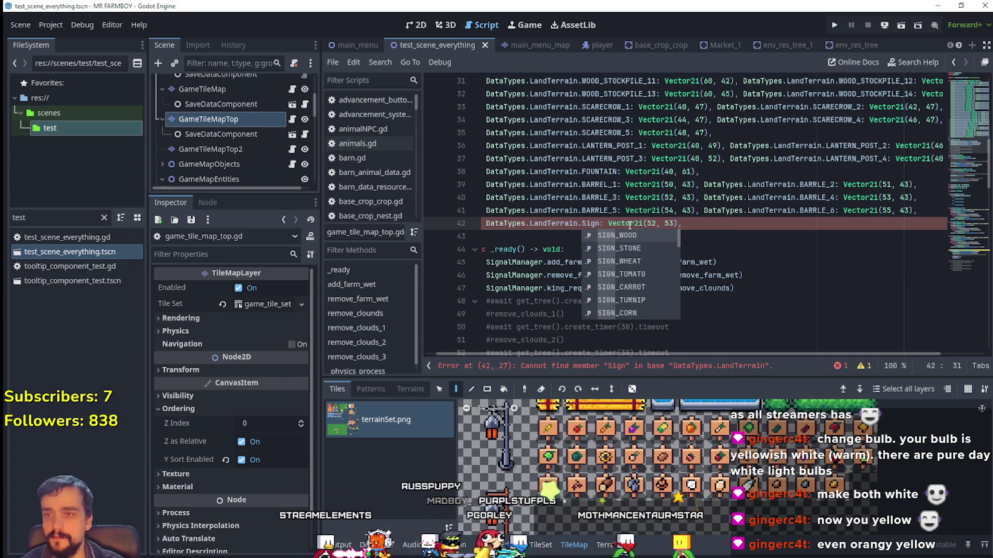
key("Return")
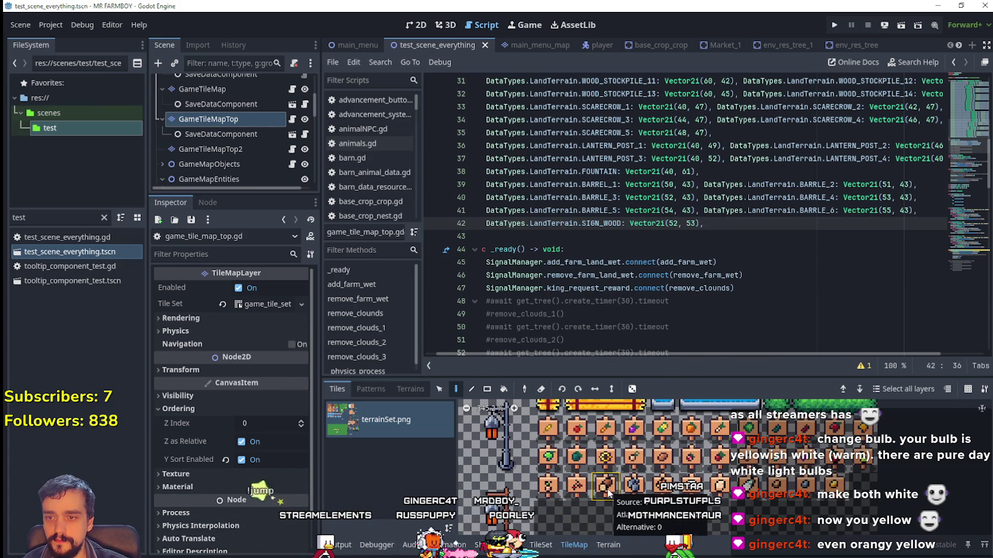
left_click(673, 223)
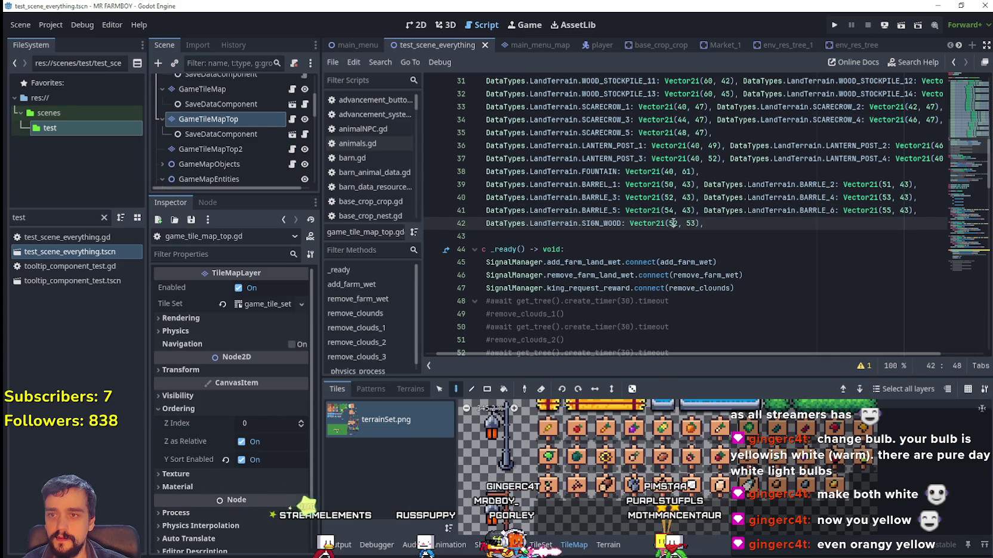
type("4")
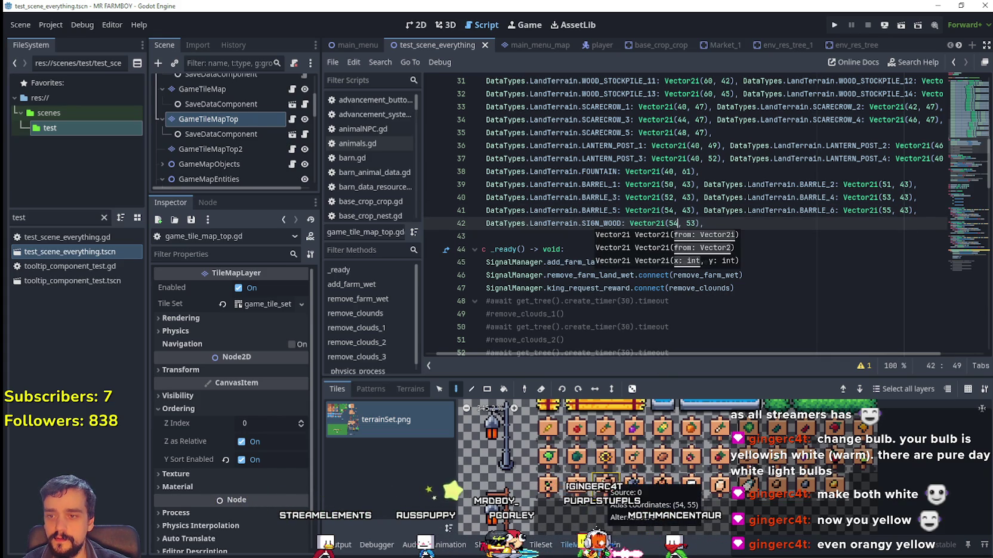
double_click(692, 224)
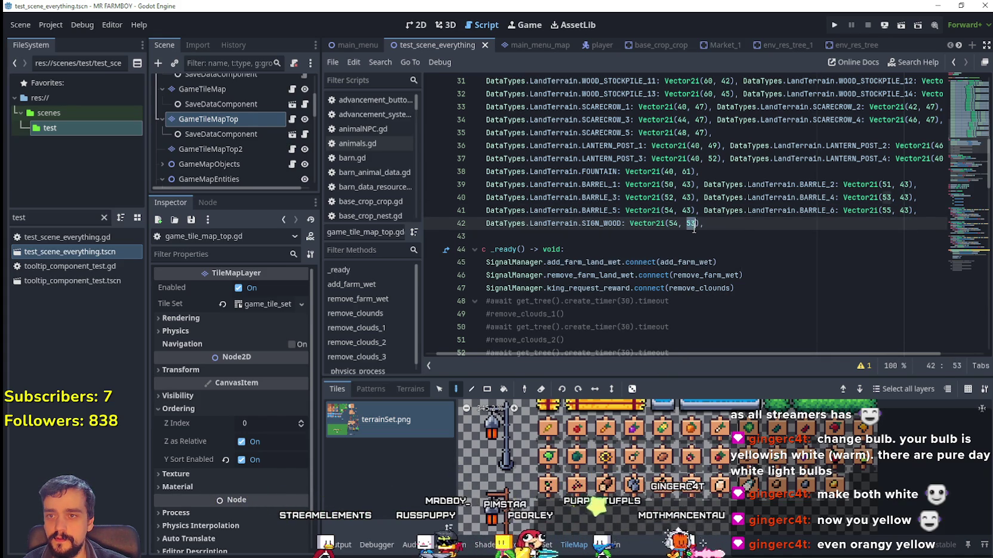
mouse_move(712, 223)
left_mouse_down()
mouse_move(497, 227)
mouse_move(555, 211)
mouse_move(586, 223)
mouse_move(710, 223)
left_mouse_up()
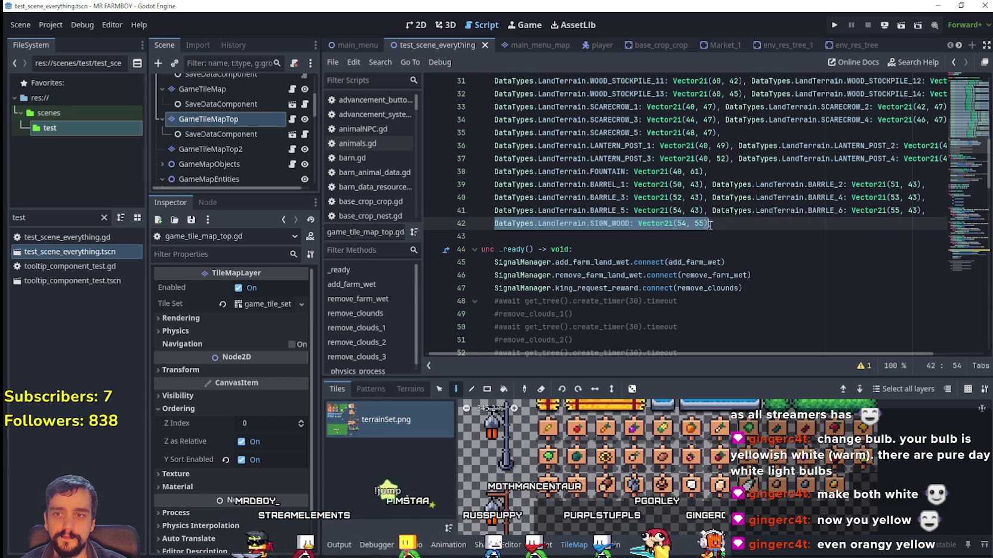
Step: Add a SIGN_STONE entry at Vector2i(55, 55) after SIGN_WOOD and start a new line
left_click(730, 223)
type("DataTypes.LandTerrain.SIGN_WOOD: Vector2i(54, 55)")
left_click(712, 223)
type("stone")
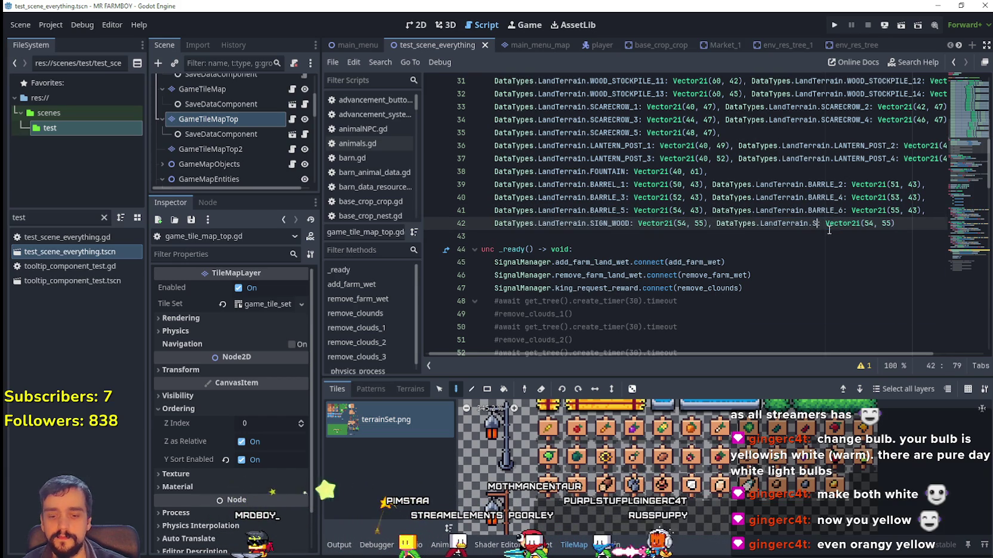
key("Return")
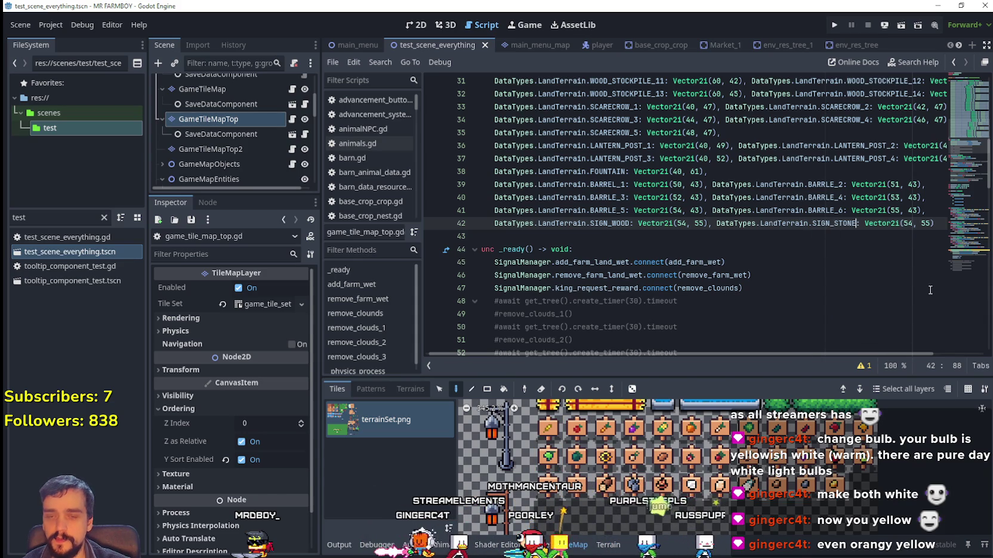
type("5,")
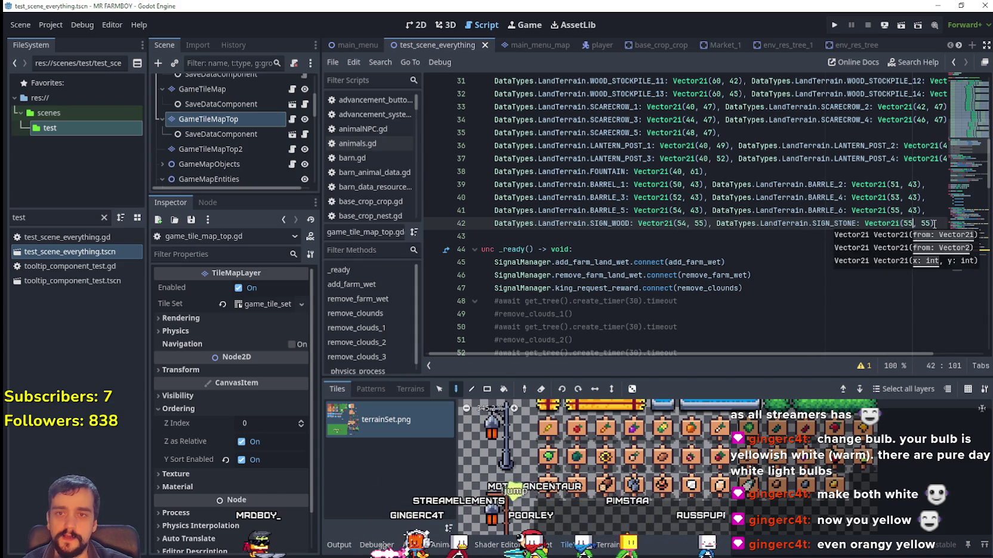
key("End")
type(",")
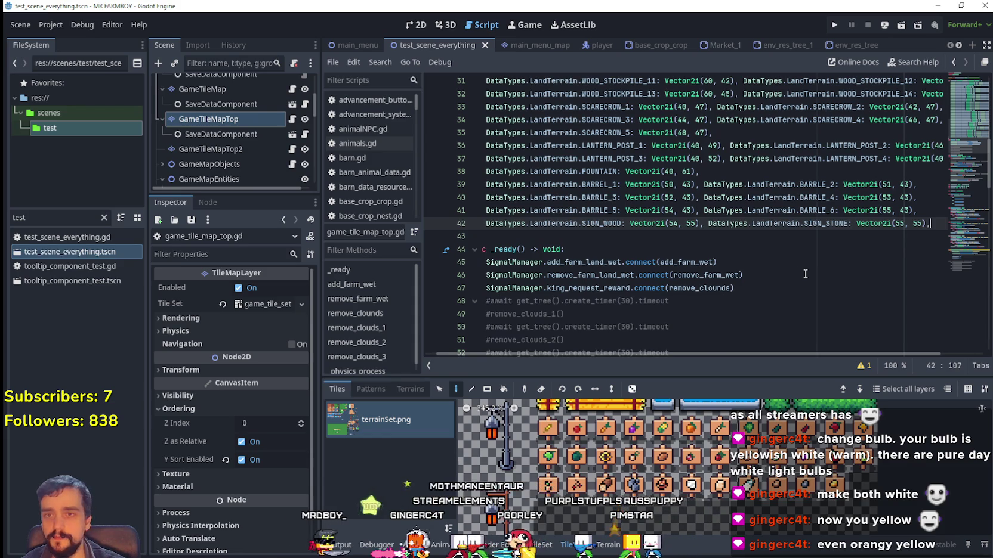
key("Return")
Step: Add a SIGN_WHEAT entry at Vector2i(52, 53) on line 43
type("DataTypes.LandTerrain.SIGN_WOOD: Vector2i(54, 55)")
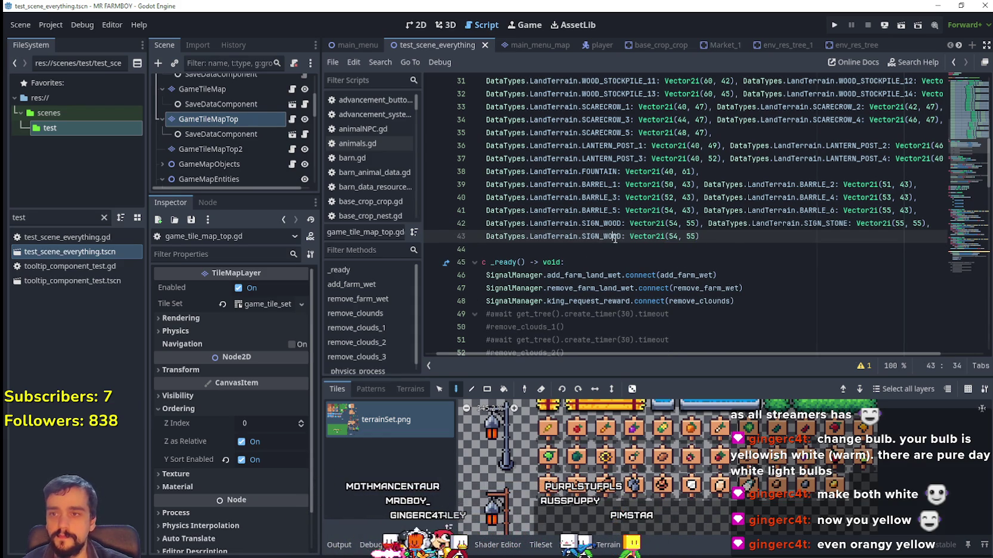
type("SIGN")
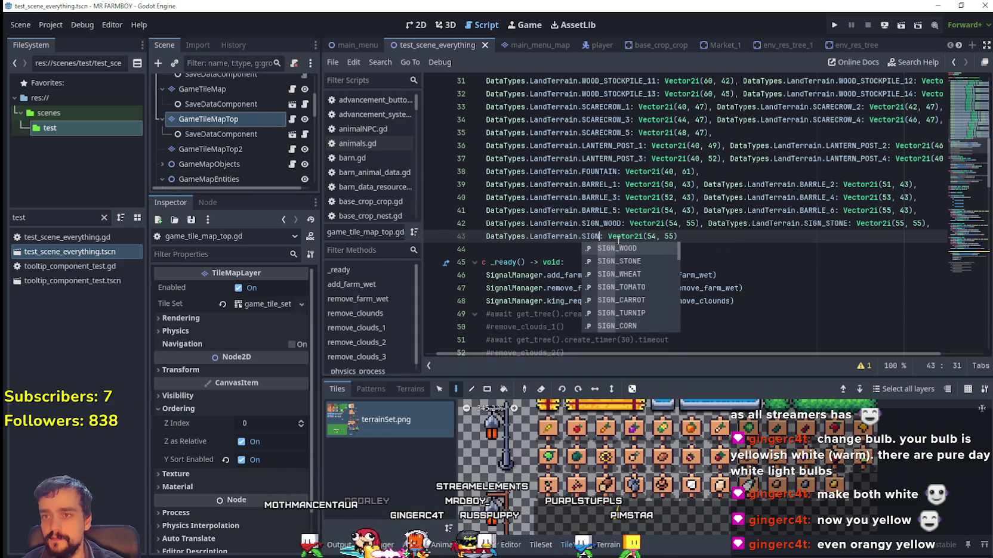
left_click(619, 273)
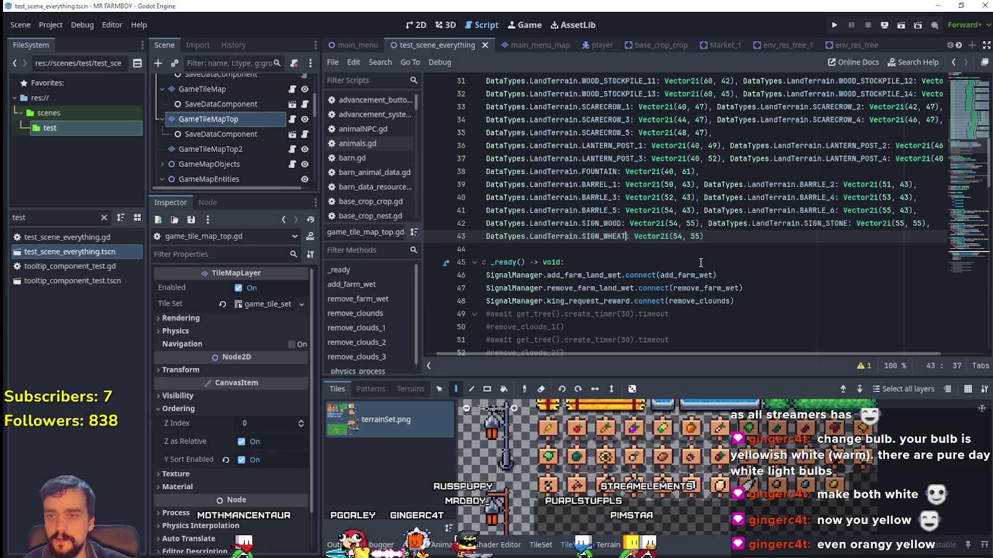
key("Delete")
type("2")
key("Right")
key("Right")
key("Right")
key("Delete")
type("3")
key("End")
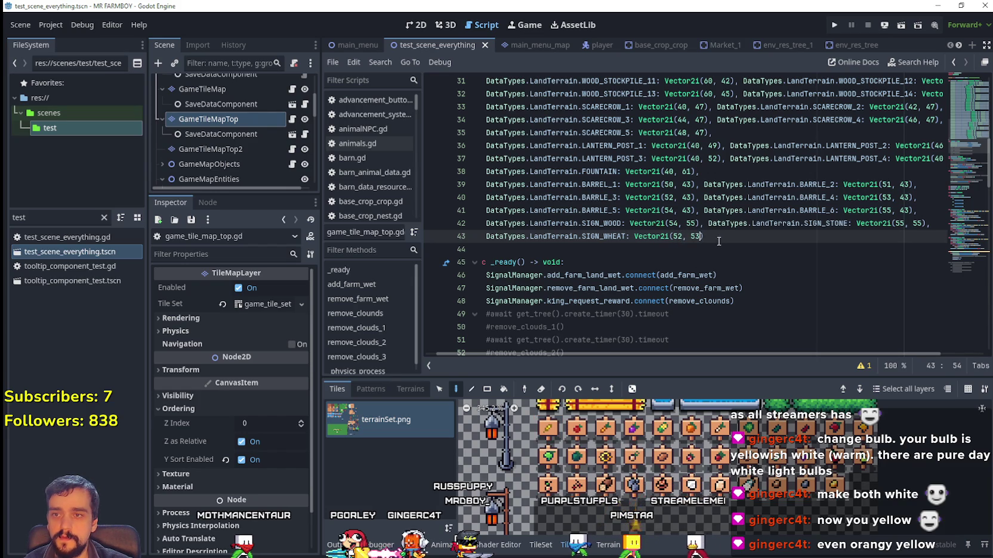
mouse_move(571, 427)
mouse_move(649, 428)
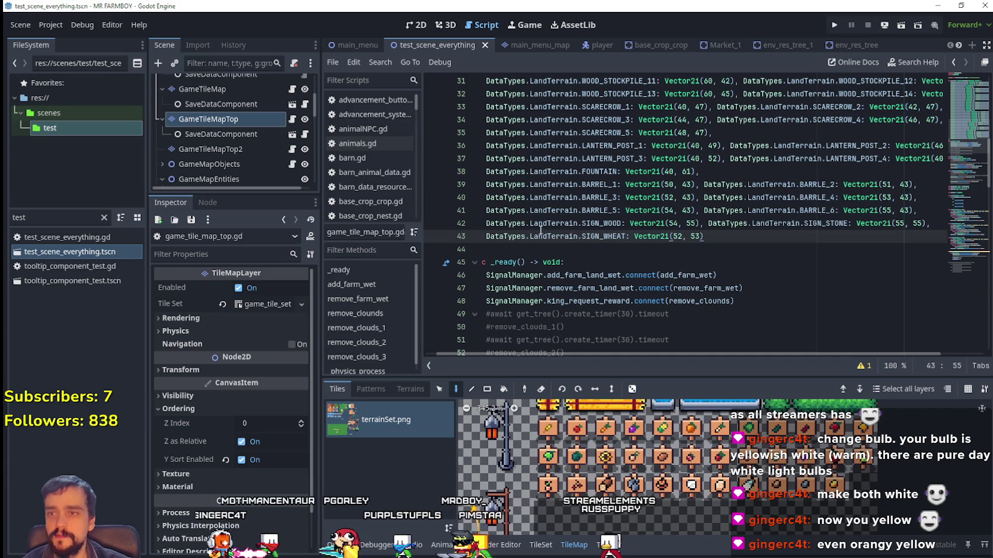
left_click_drag(518, 239, 774, 241)
Step: Duplicate the wheat entry as SIGN_TOMATO at Vector2i(53, 53) and start line 44
key("ctrl+c")
key("End")
type(",")
key("ctrl+v")
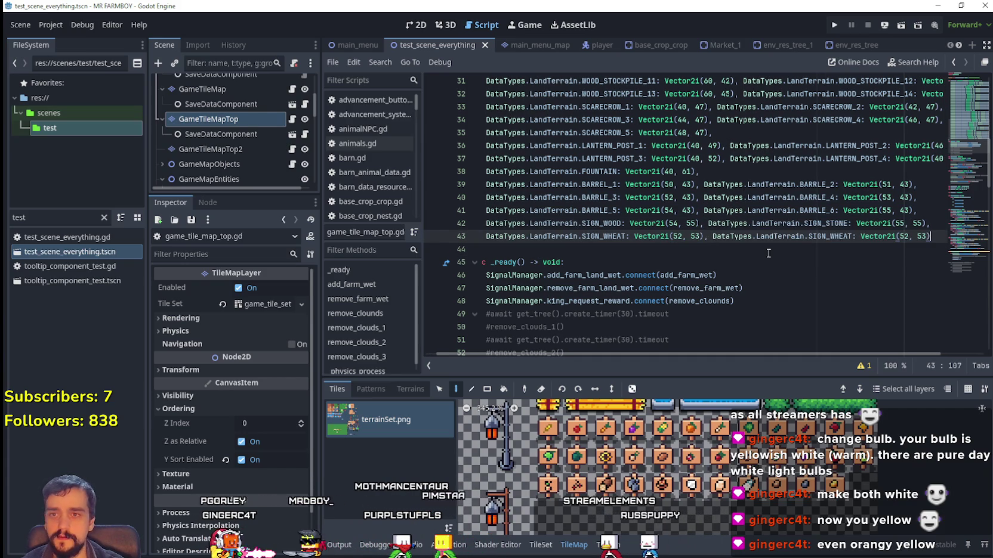
double_click(826, 238)
type("SIGN")
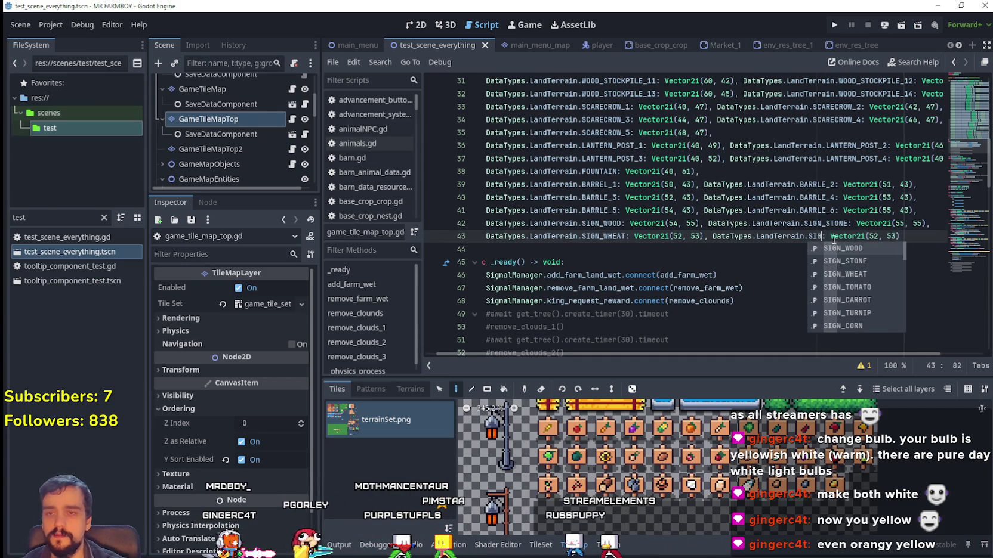
key("Down")
key("Down")
key("Down")
key("Return")
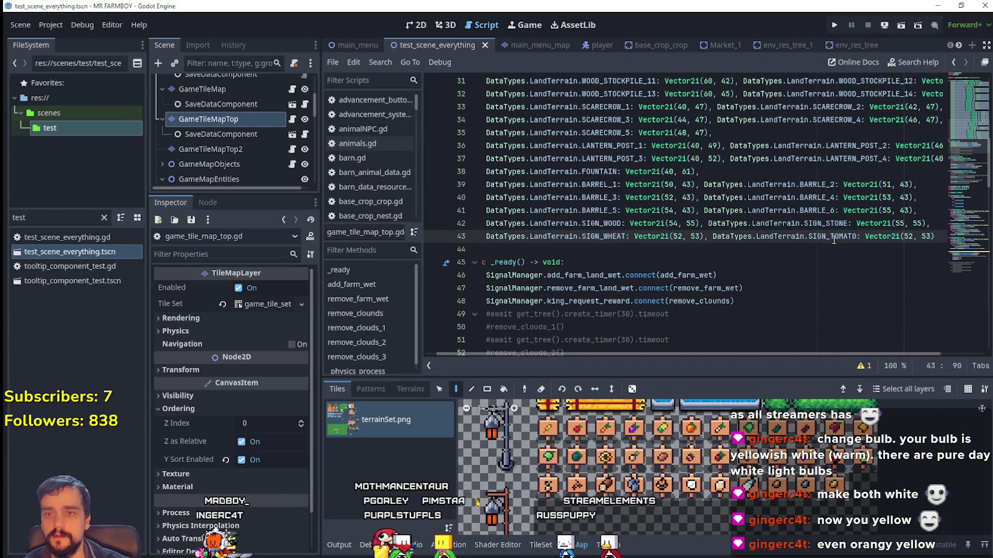
key("BackSpace")
type("3")
left_click(935, 237)
type(",")
key("Return")
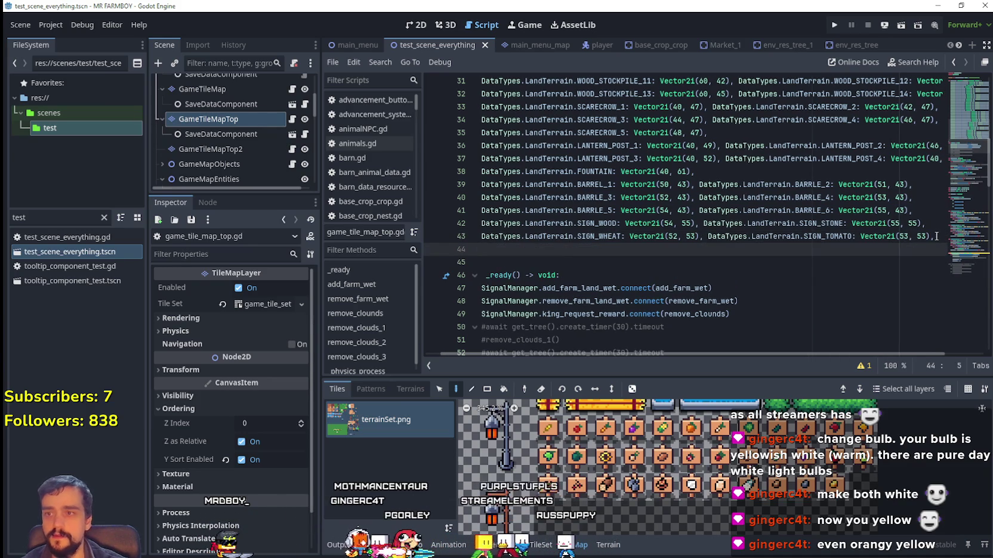
Step: Add a SIGN_CARROT entry at Vector2i(54, 53) on line 44
key("ctrl+v")
double_click(597, 249)
type("SIGN")
key("Down")
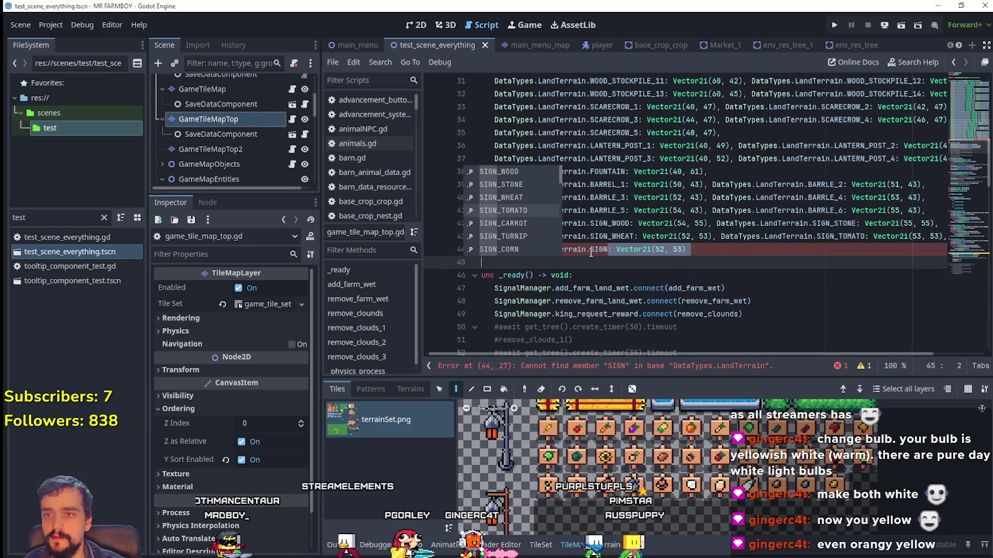
left_click(637, 263)
left_click(609, 250)
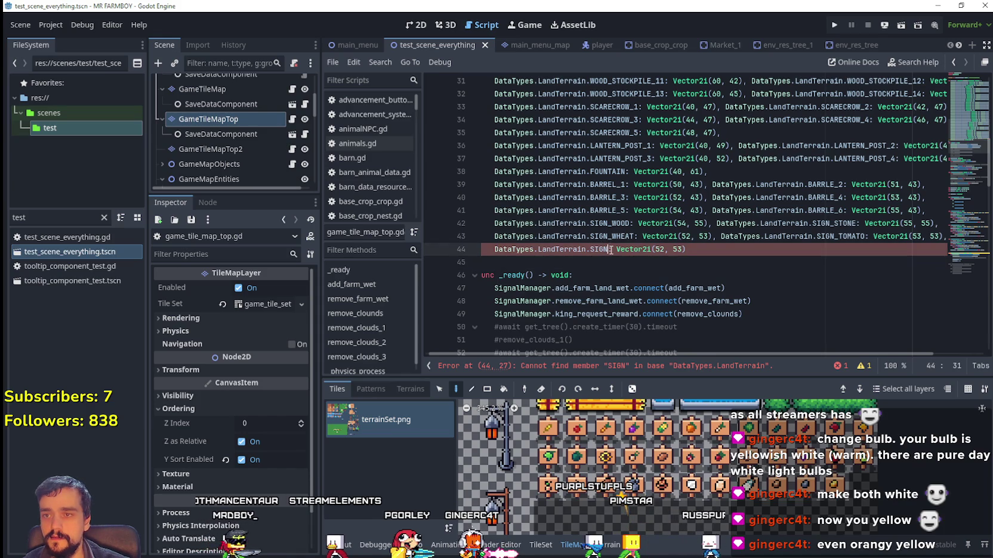
type("_")
key("shift+Down")
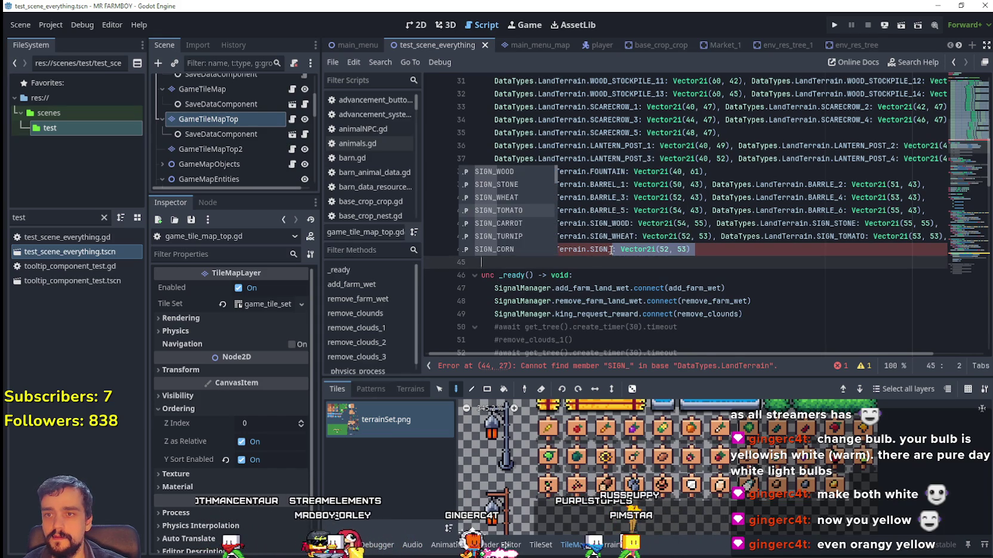
key("shift+Up")
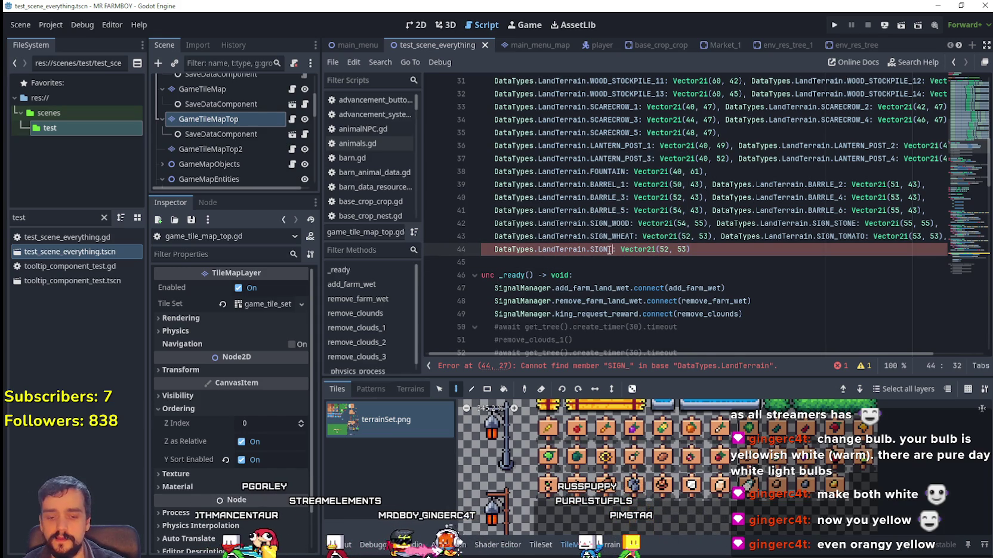
type("CARROT")
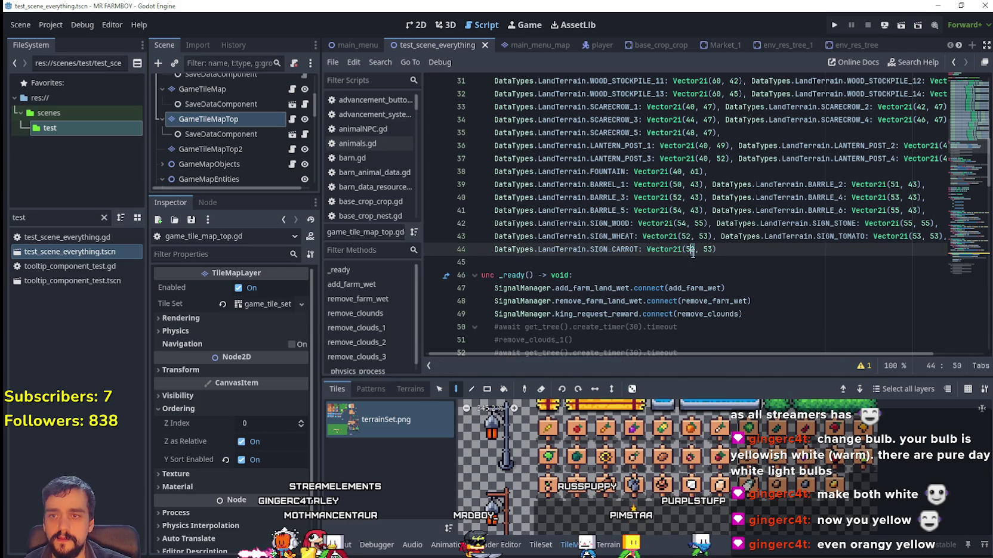
key("Delete")
type("4")
left_click(742, 248)
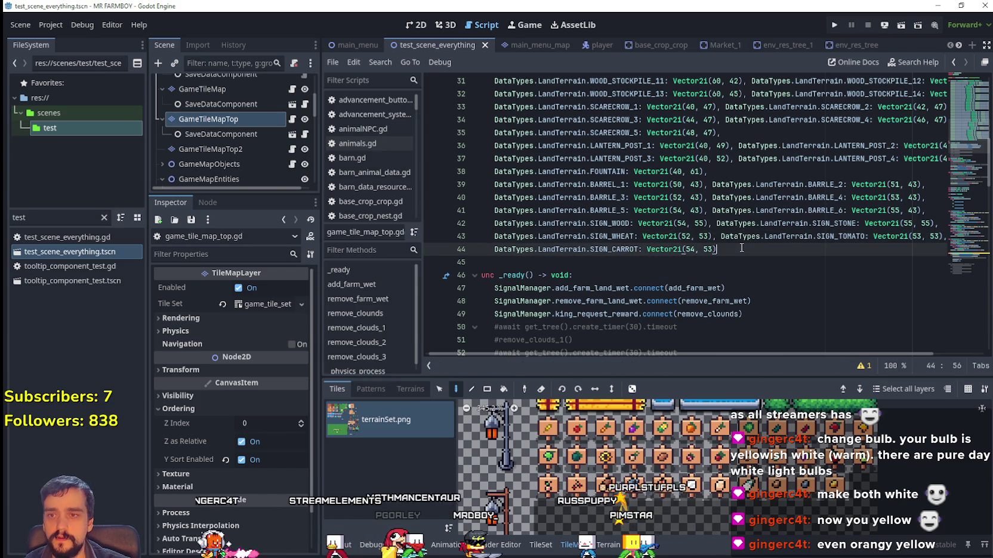
key("shift+Home")
key("ctrl+c")
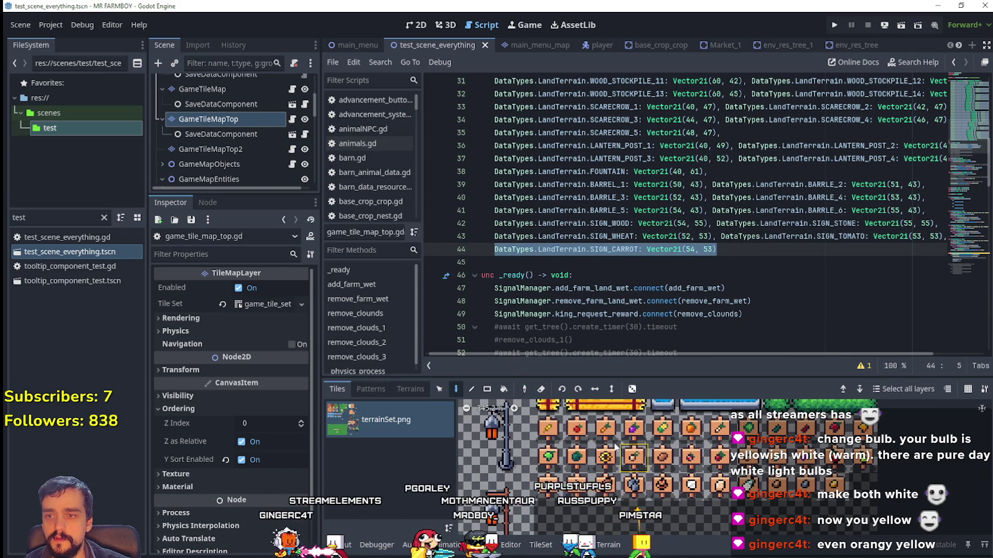
Step: Duplicate the carrot entry as SIGN_TURNIP at Vector2i(55, 53) and start a new line
key("End")
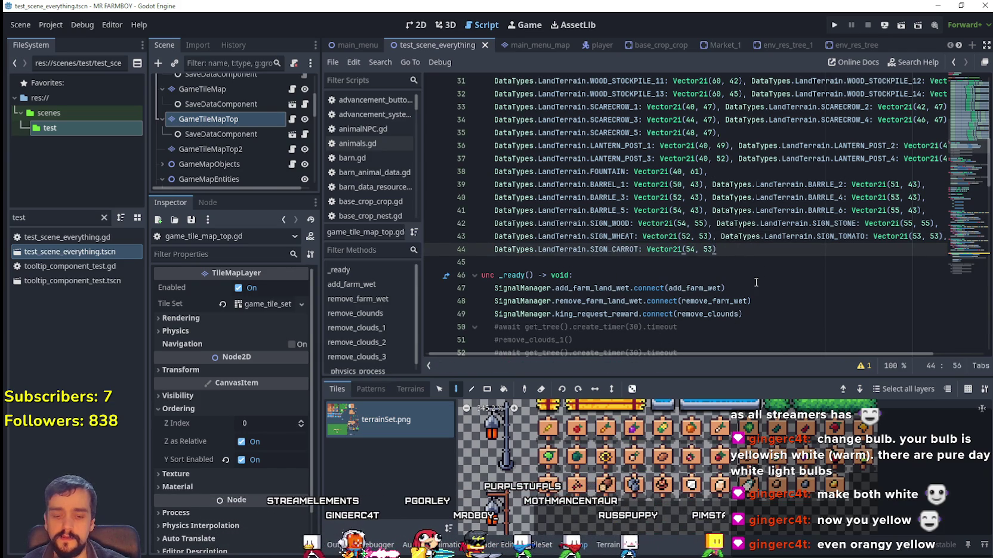
type(",")
key("ctrl+v")
left_click(827, 249)
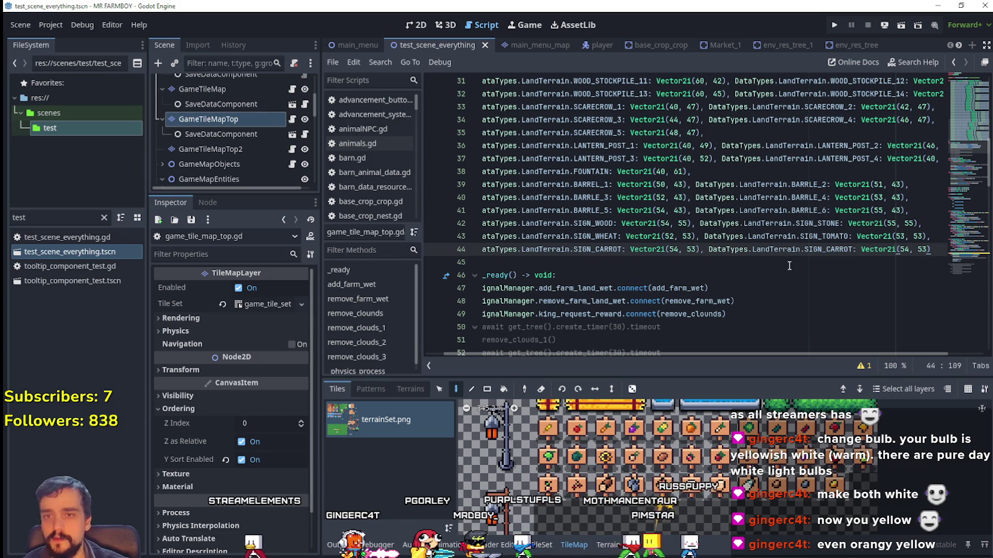
double_click(827, 250)
type("SIGN")
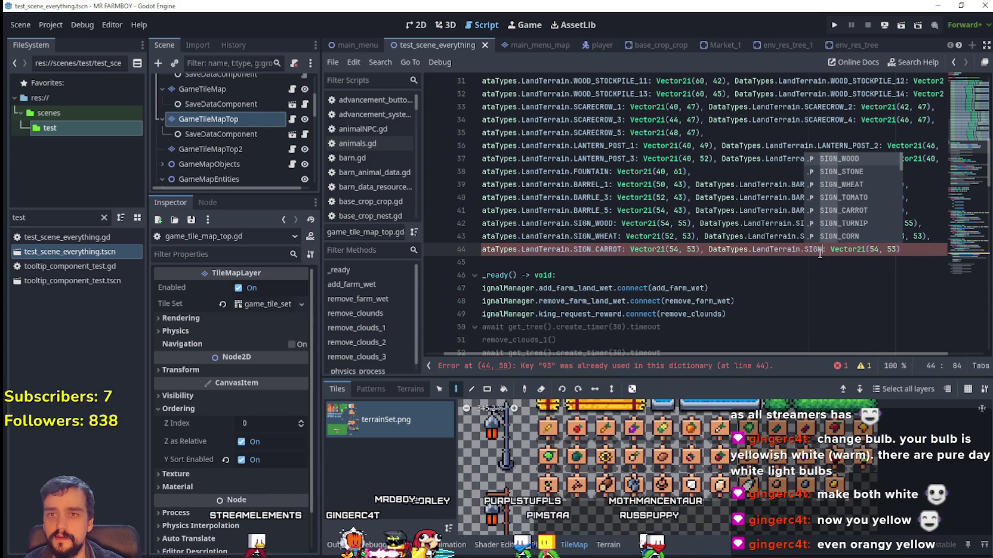
type("_TU")
key("Return")
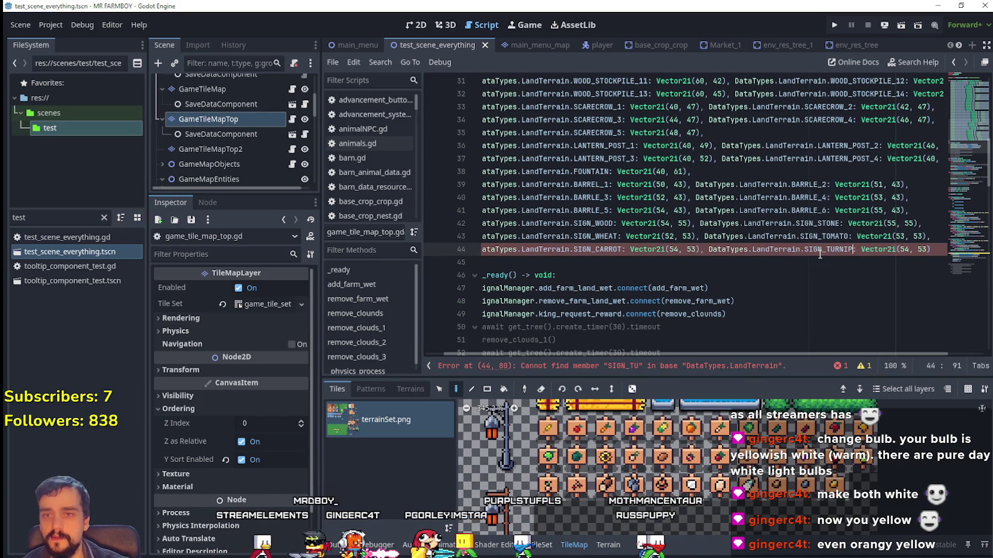
key("End")
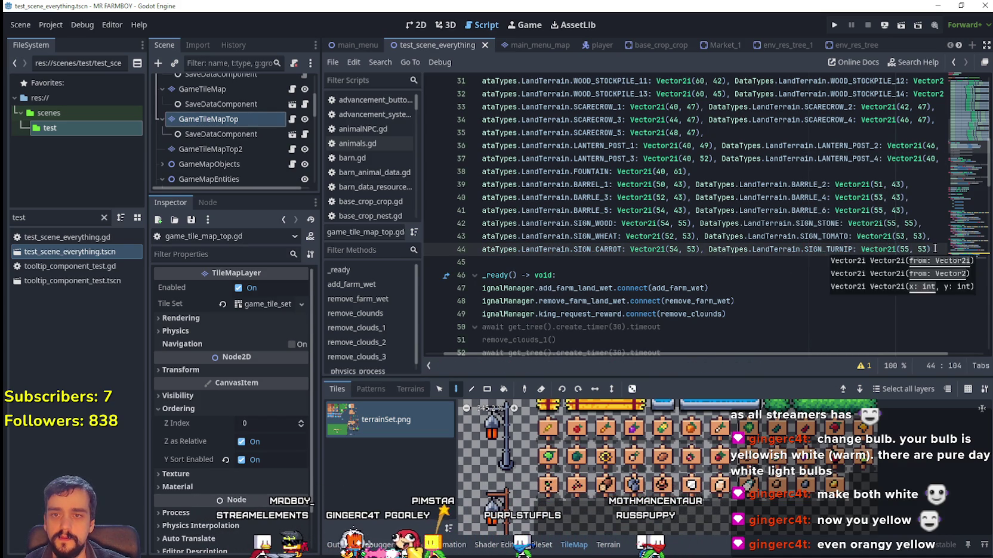
type(",")
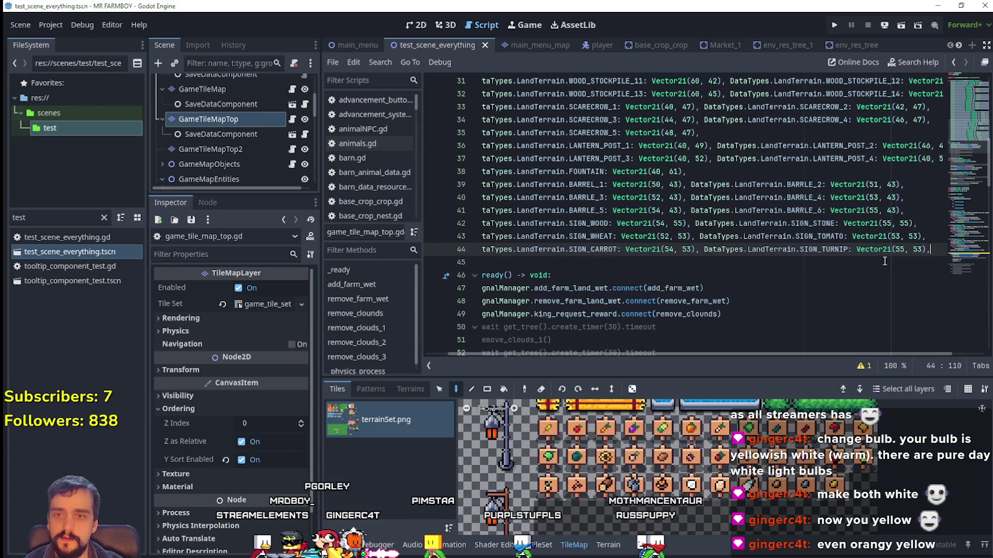
key("Return")
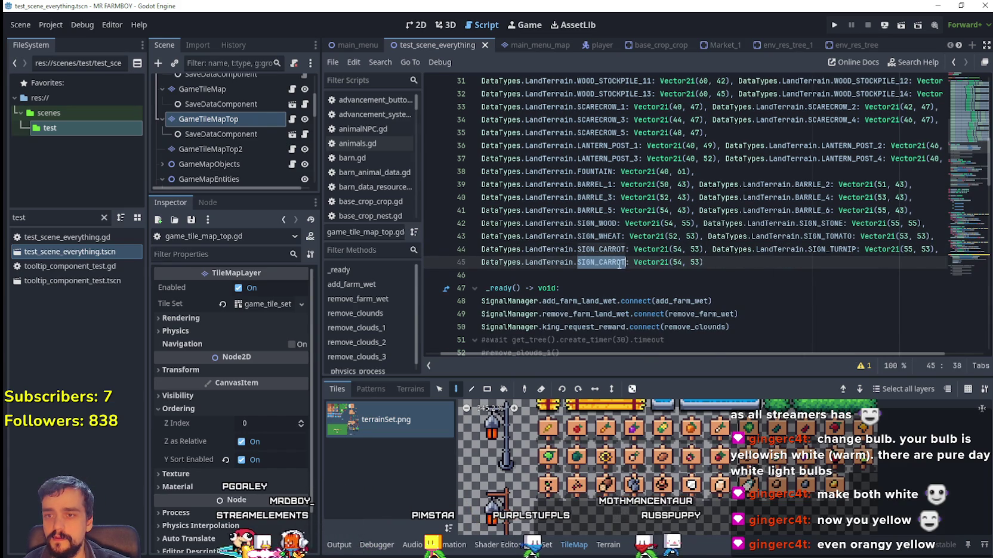
Step: Turn the line 45 entry into SIGN_CORN at Vector2i(56, 53)
left_click(626, 263)
key("BackSpace")
key("BackSpace")
key("BackSpace")
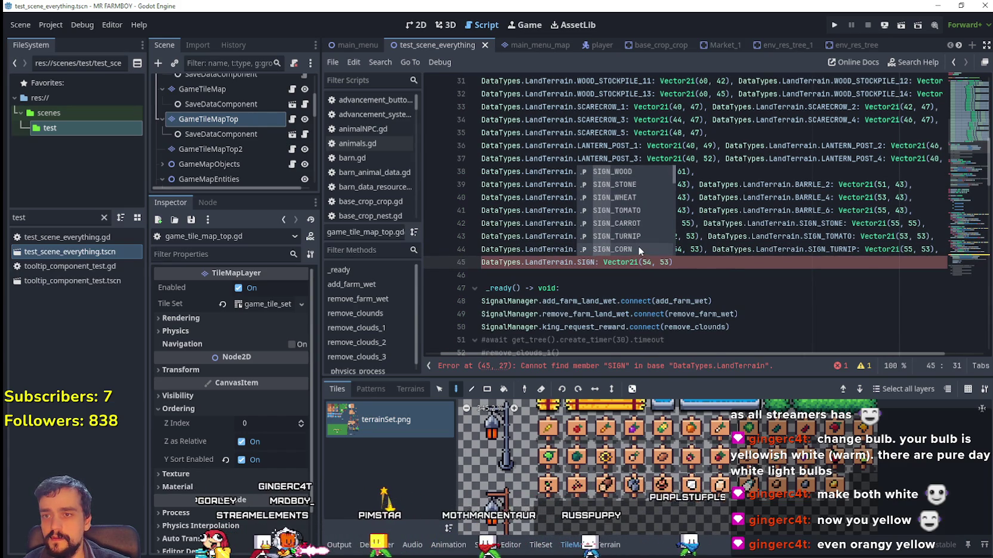
double_click(637, 249)
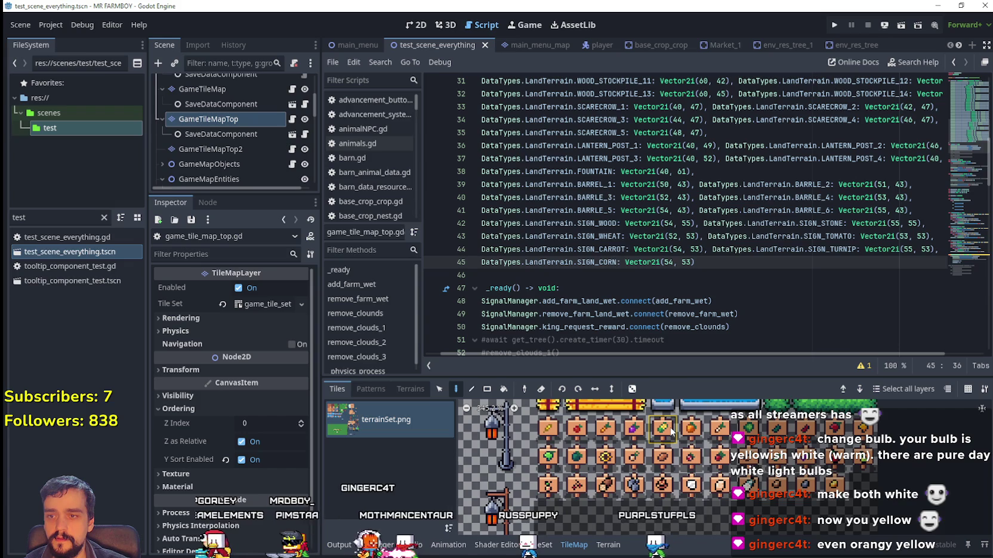
double_click(668, 263)
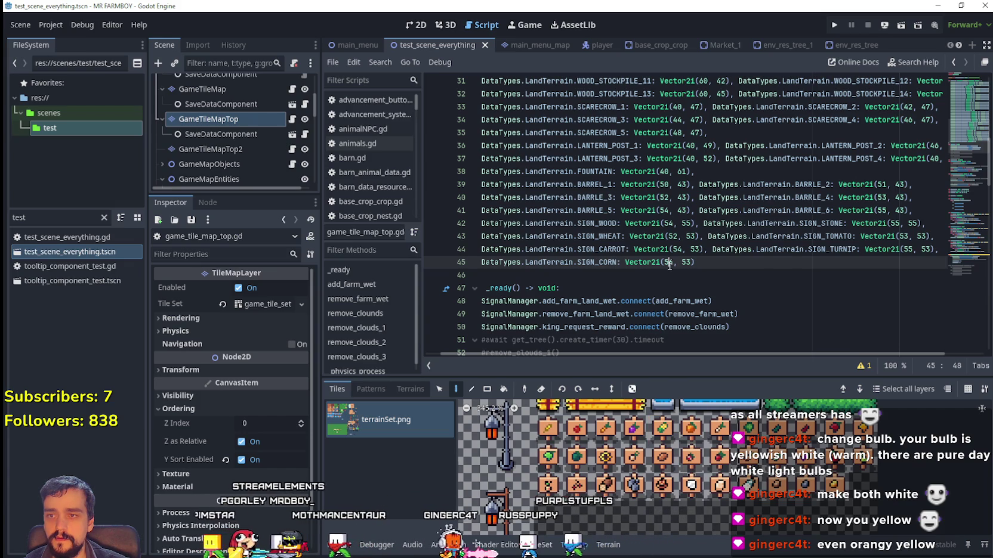
type("56")
key("End")
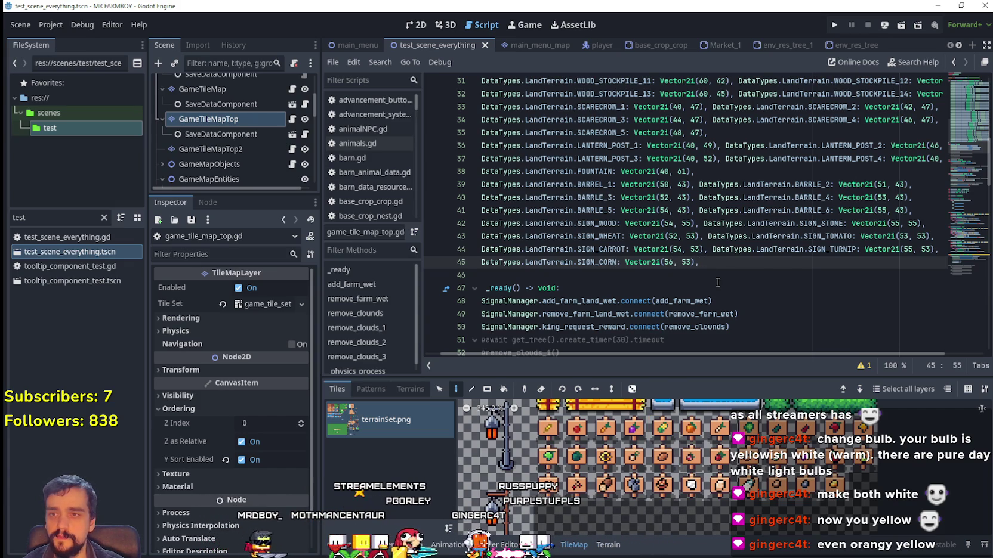
Step: Add a SIGN_PUMPKIN entry at Vector2i(57, 53) after SIGN_CORN on line 45
key("ctrl+v")
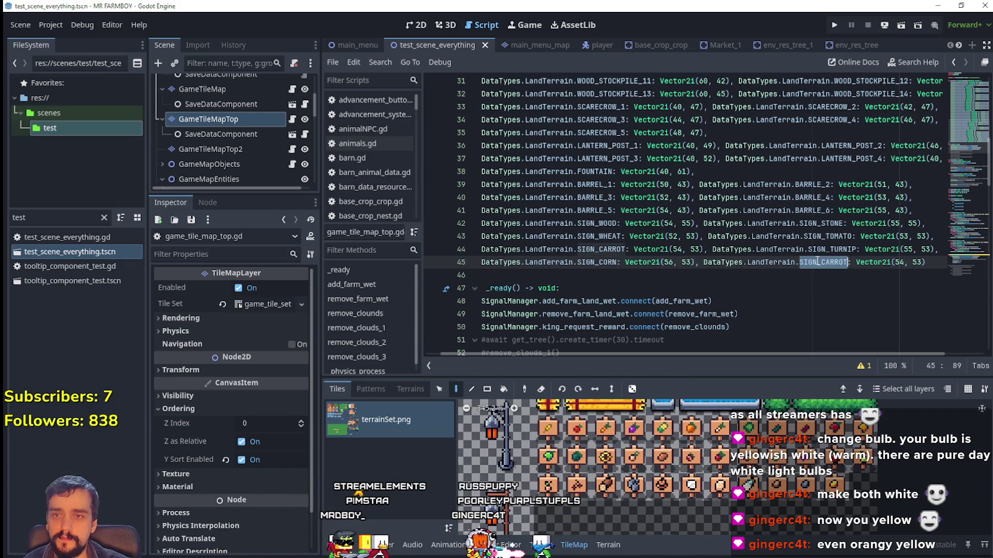
type("SIG")
key("Down")
key("Down")
key("Down")
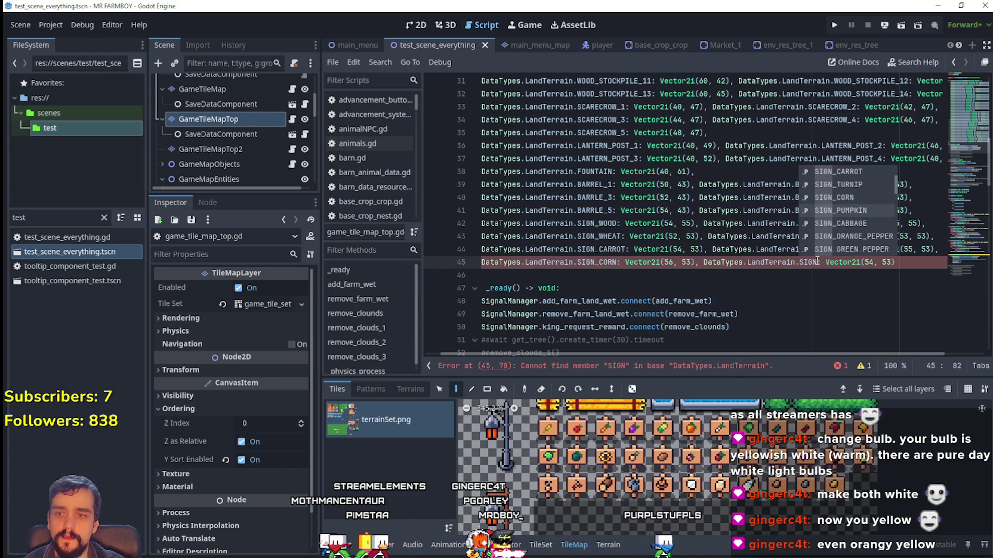
key("Return")
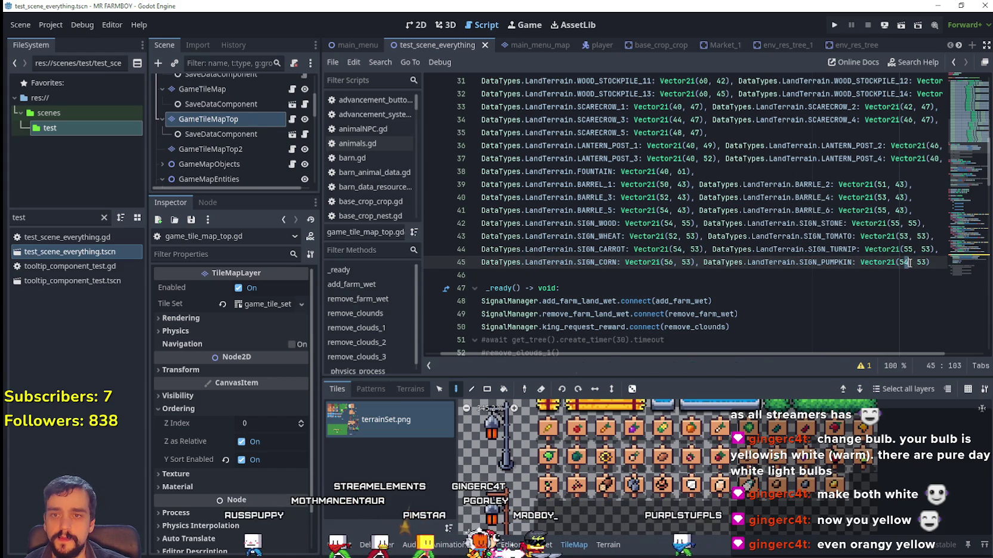
type("7")
left_click(932, 262)
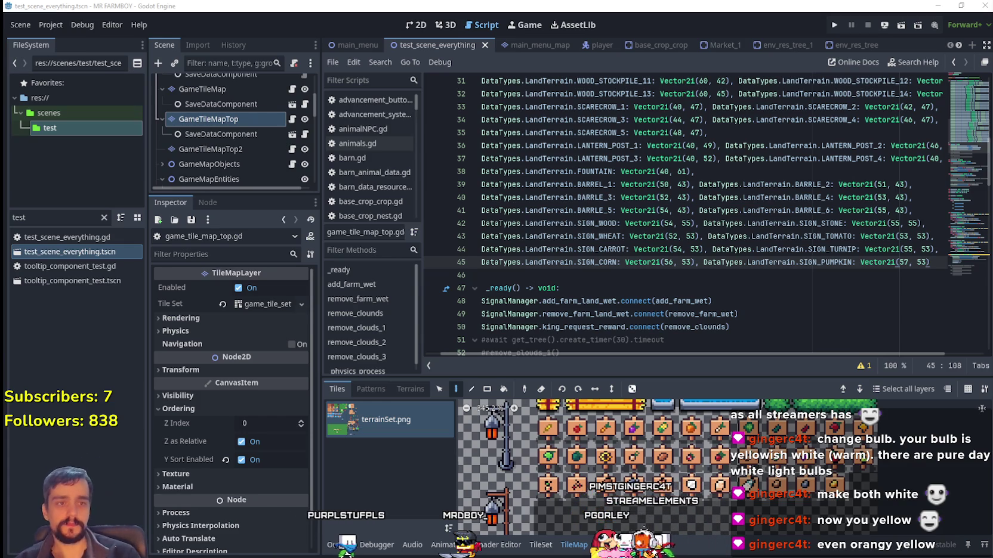
left_click(583, 277)
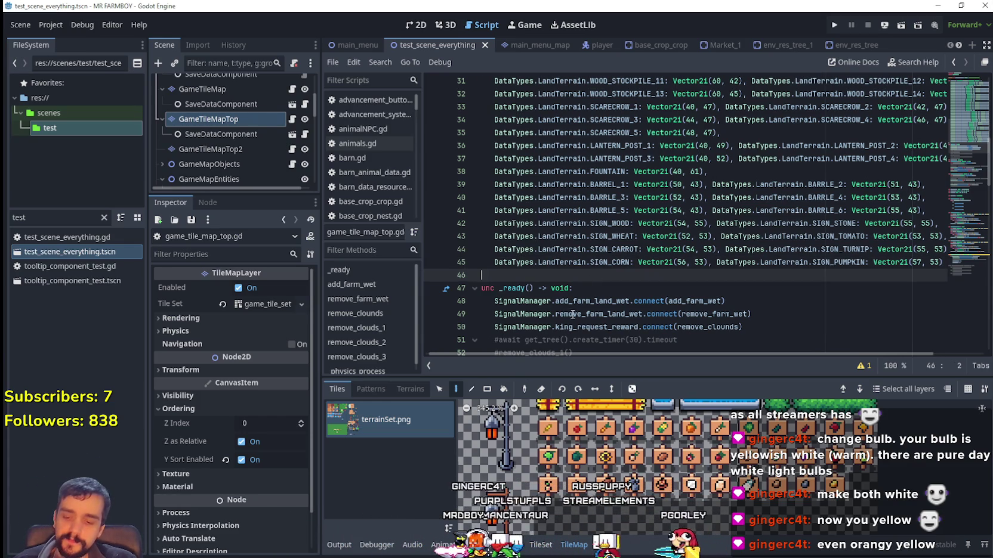
Step: Save the scene with Ctrl+S and switch over to the web browser
key("ctrl+s")
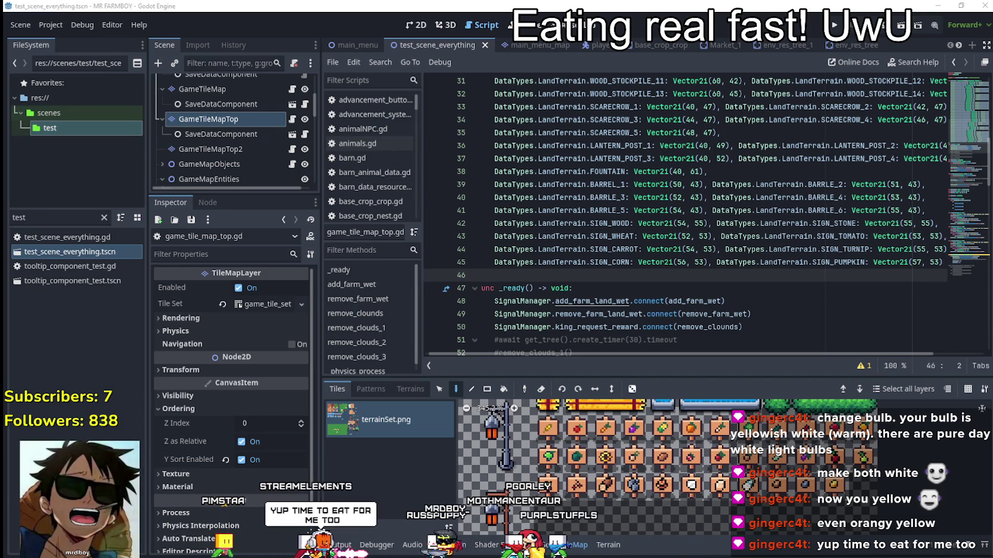
key("alt+Tab")
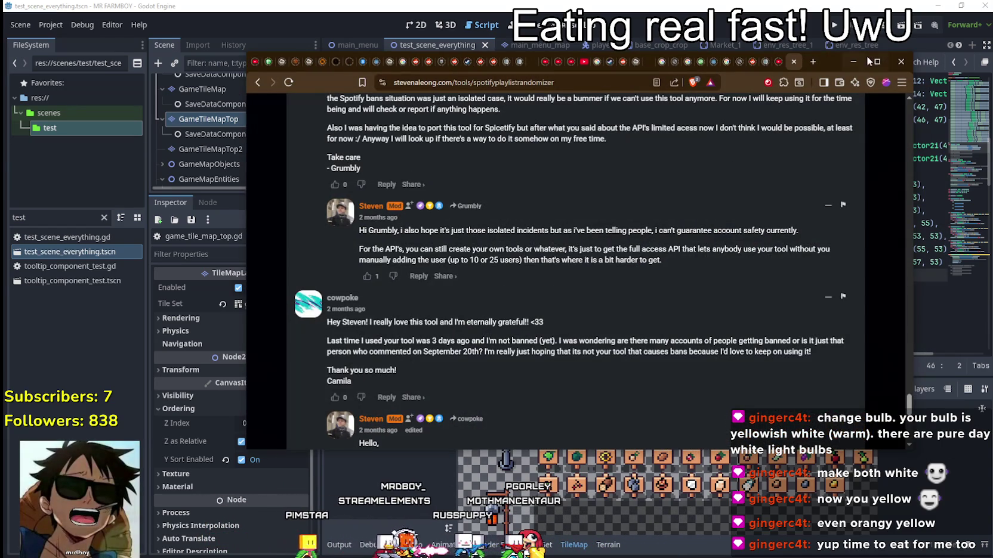
Step: Maximize the browser, switch to the YouTube tab and leave the Short for the home feed
left_click(868, 60)
scroll(733, 155, "up", 6)
scroll(715, 287, "up", 4)
key("ctrl+shift+Tab")
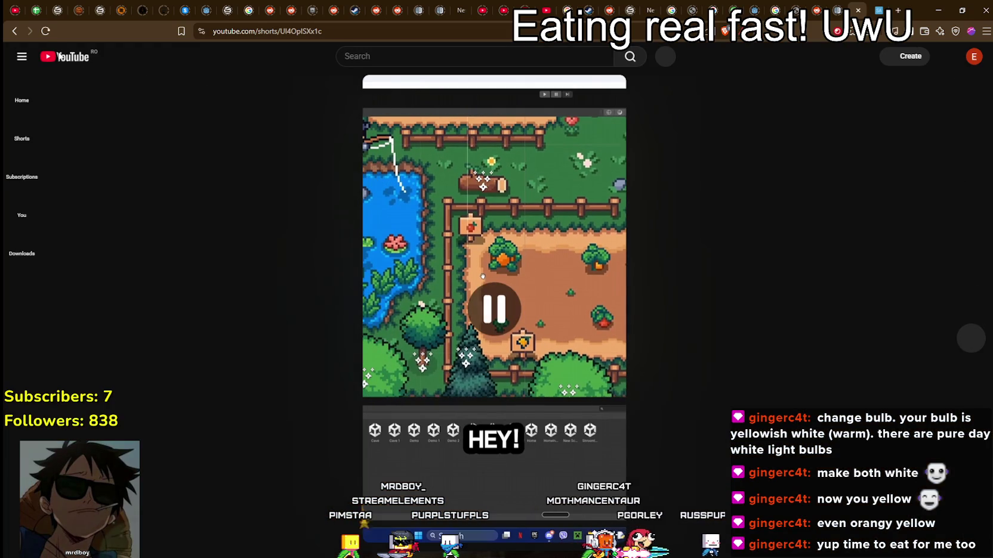
key("alt+Left")
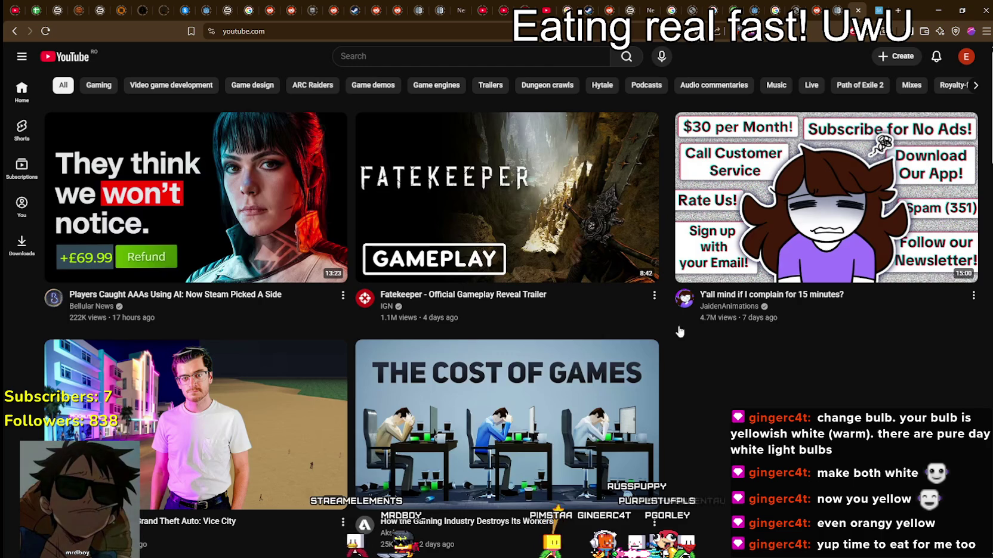
Step: Browse the home feed, skipping ahead in the Godot news video preview
scroll(603, 448, "down", 3)
scroll(655, 425, "up", 3)
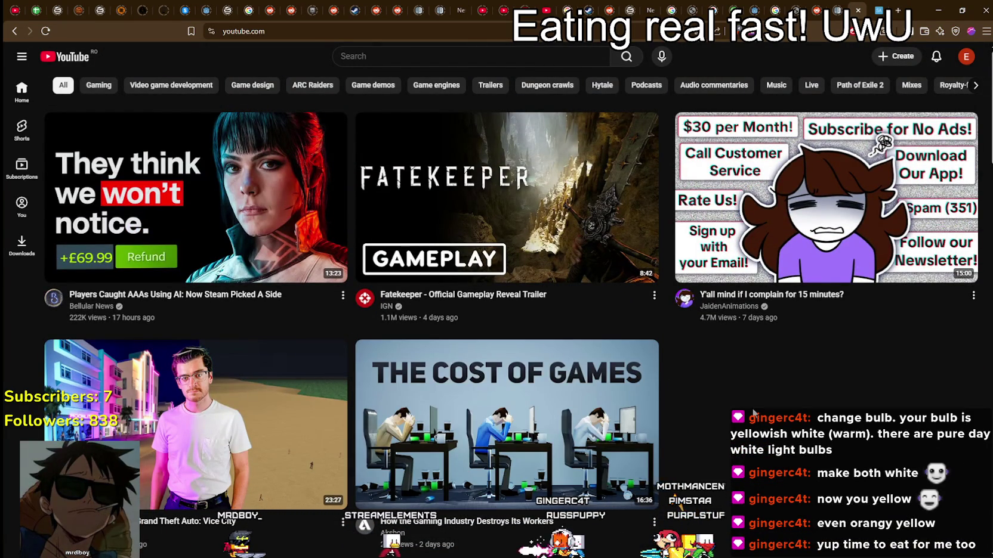
scroll(746, 396, "down", 10)
scroll(729, 499, "down", 4)
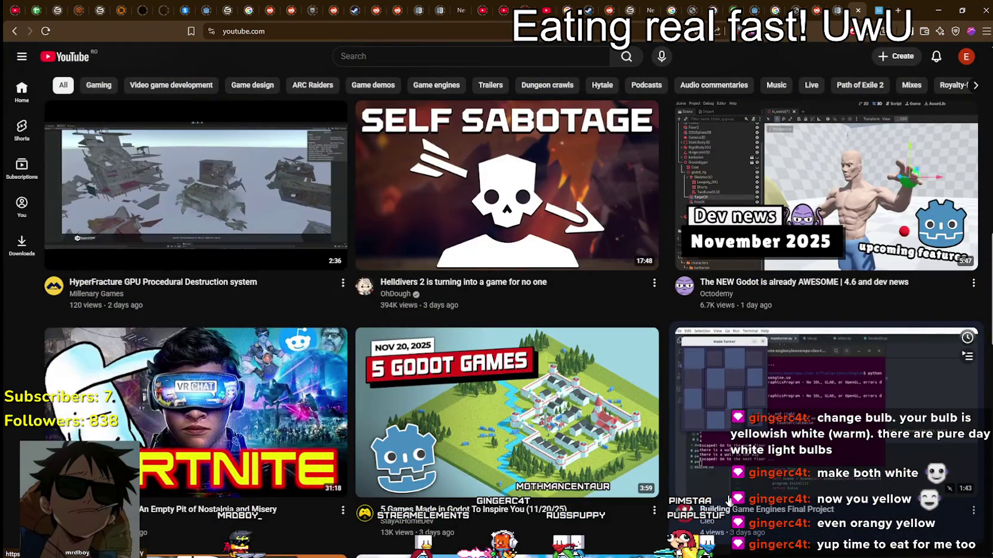
mouse_move(803, 269)
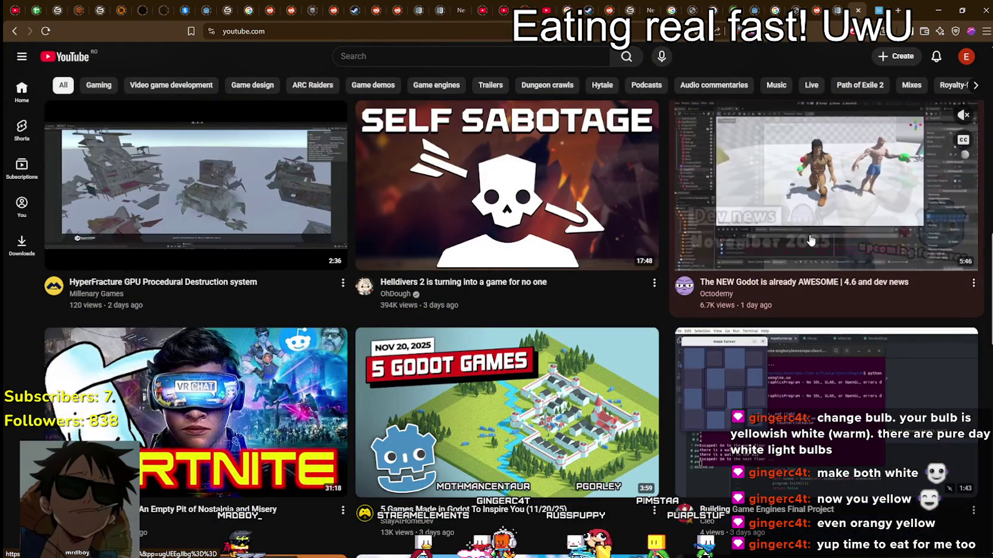
left_click(923, 270)
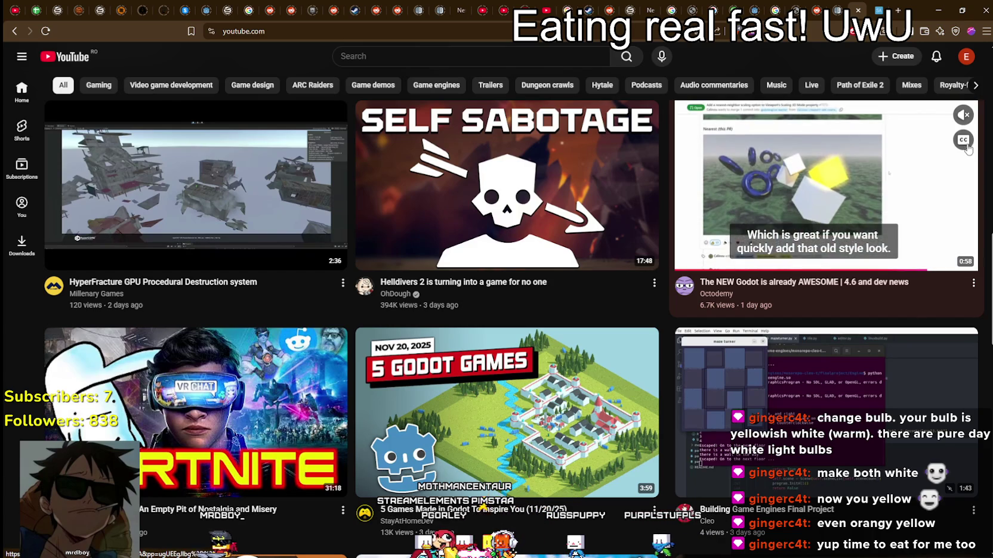
scroll(494, 217, "down", 3)
mouse_move(495, 218)
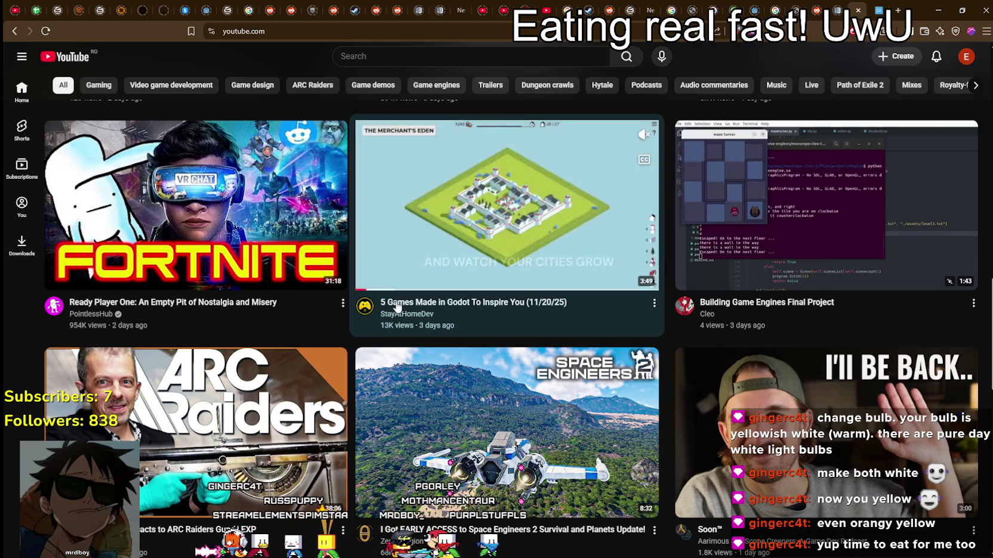
scroll(418, 310, "down", 3)
scroll(447, 385, "up", 1)
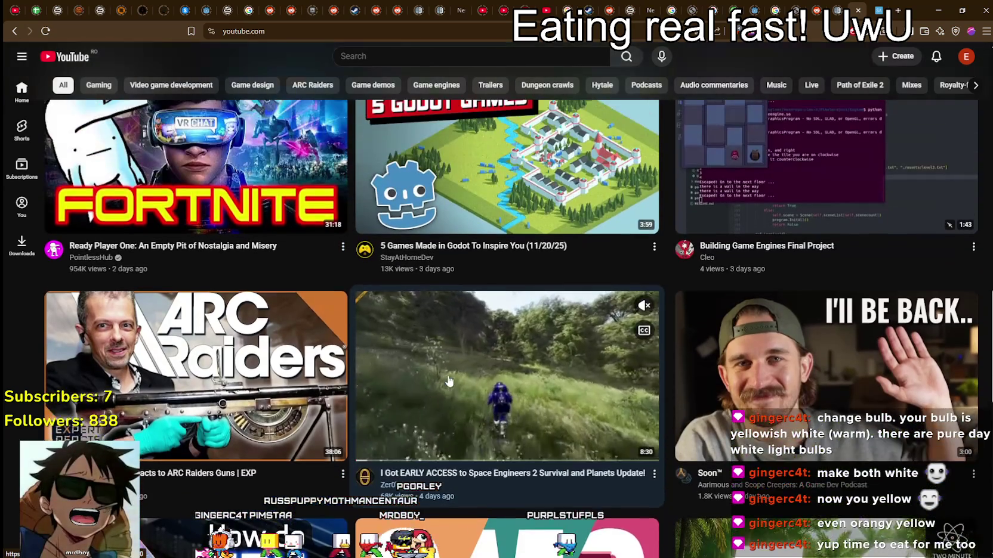
scroll(448, 387, "down", 3)
scroll(448, 390, "down", 1)
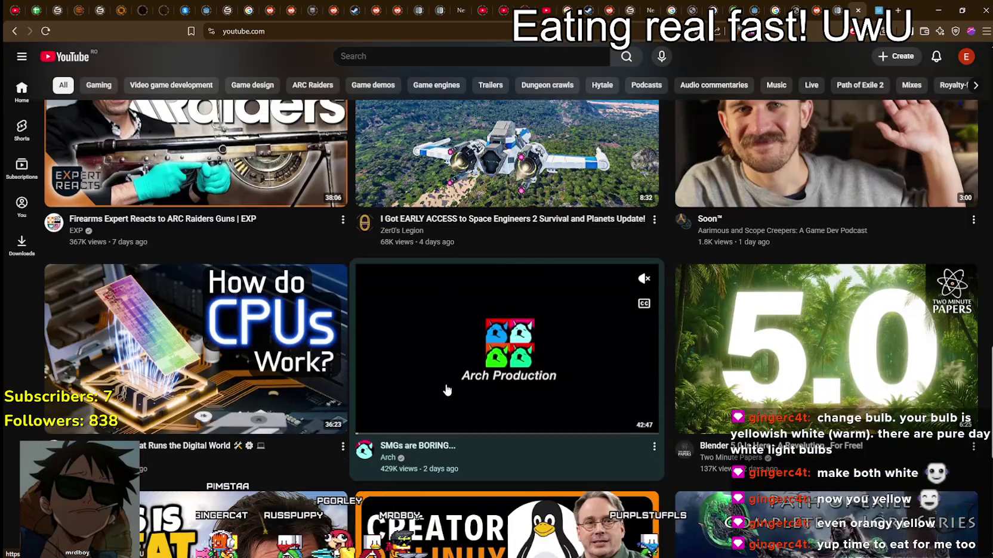
scroll(418, 392, "up", 2)
scroll(342, 398, "down", 1)
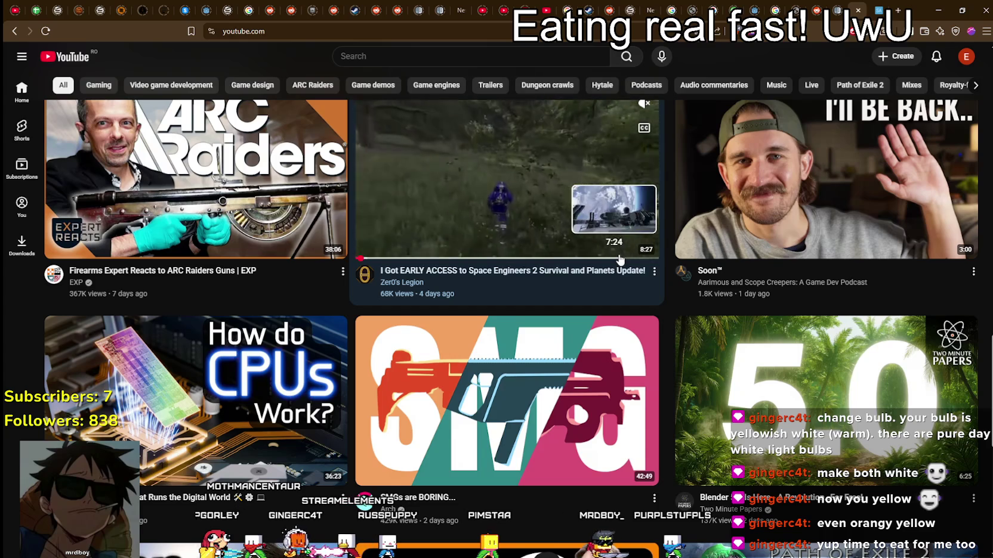
scroll(564, 323, "down", 4)
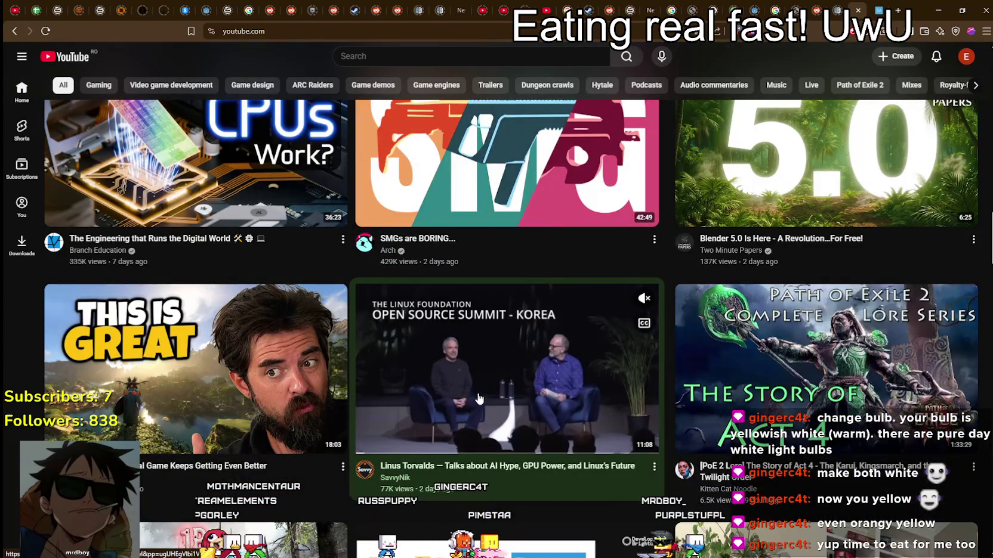
scroll(483, 393, "down", 4)
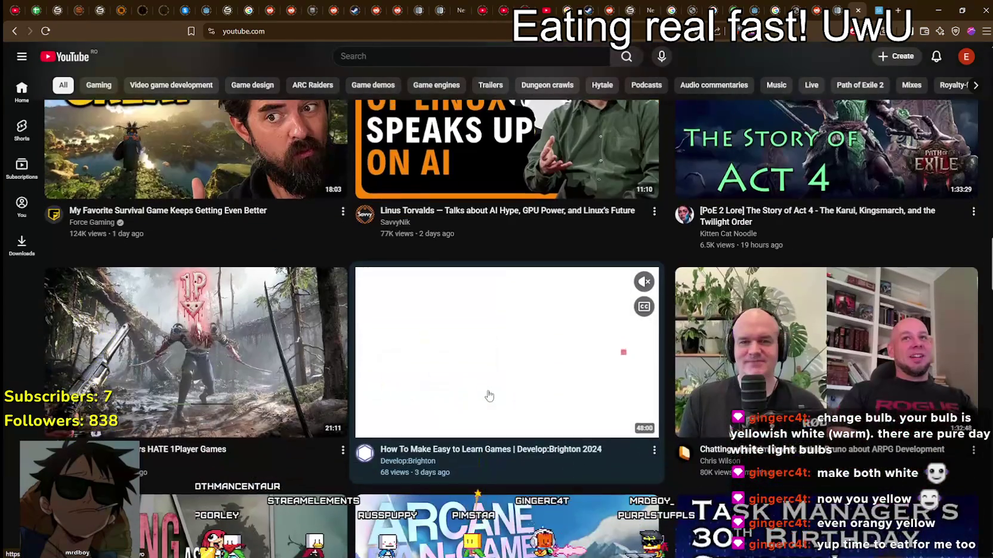
scroll(489, 389, "down", 3)
scroll(488, 382, "down", 4)
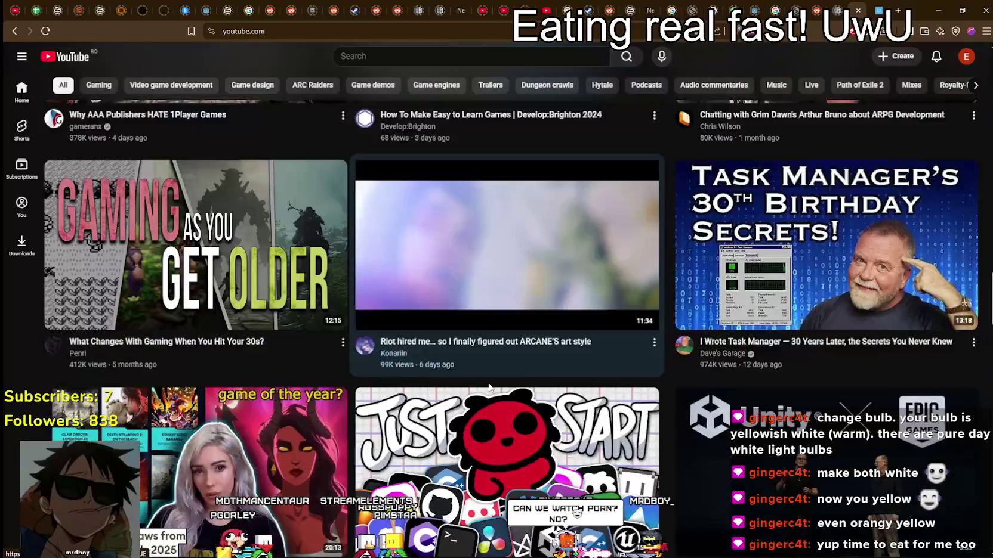
scroll(488, 380, "down", 1)
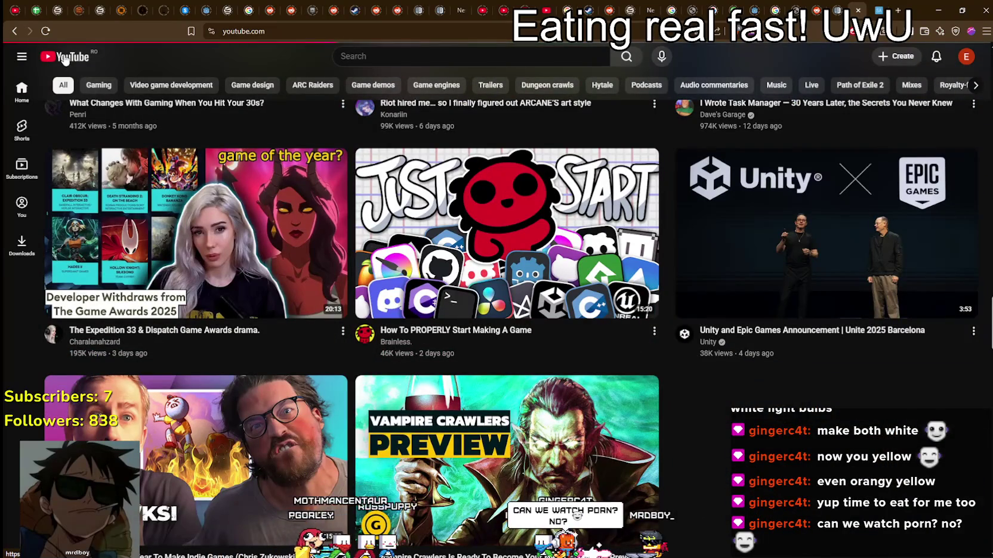
Step: Reload the home feed via the YouTube logo and scroll down to the EthrA Playtest Announcement
left_click(65, 59)
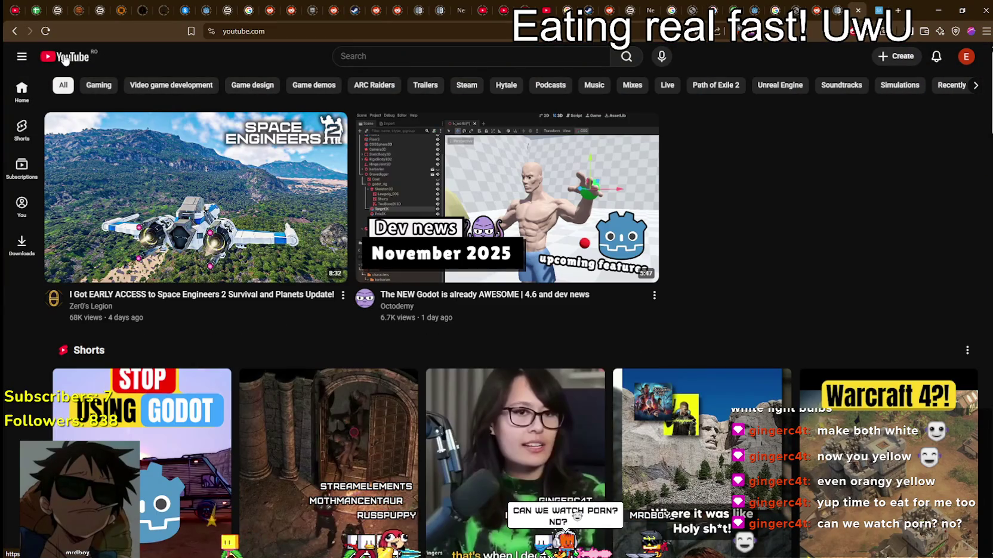
scroll(491, 336, "down", 9)
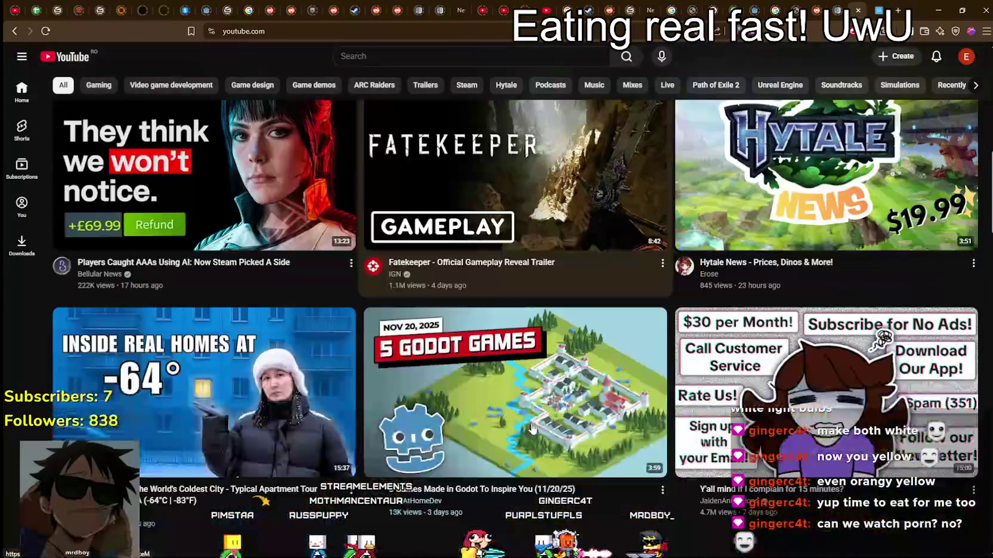
scroll(506, 338, "down", 10)
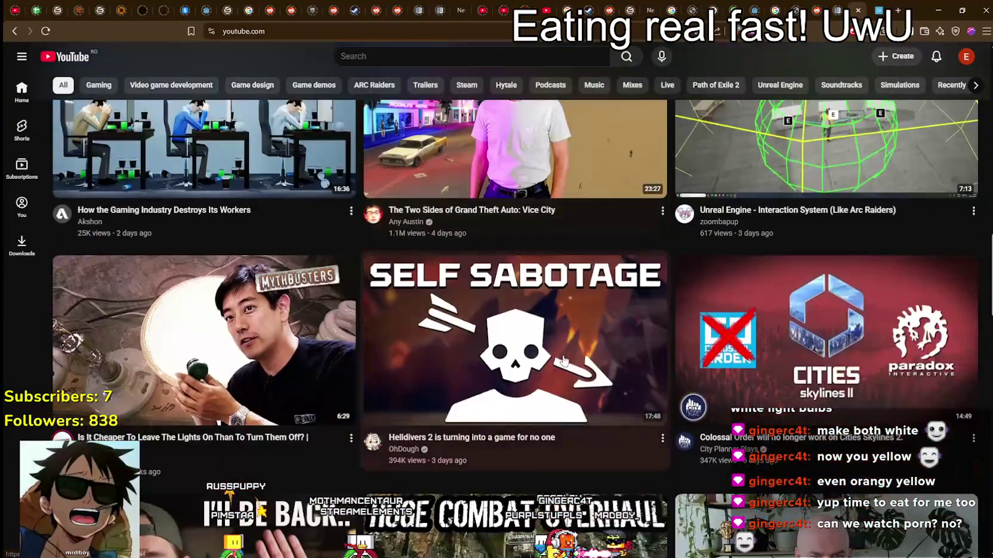
scroll(552, 367, "down", 3)
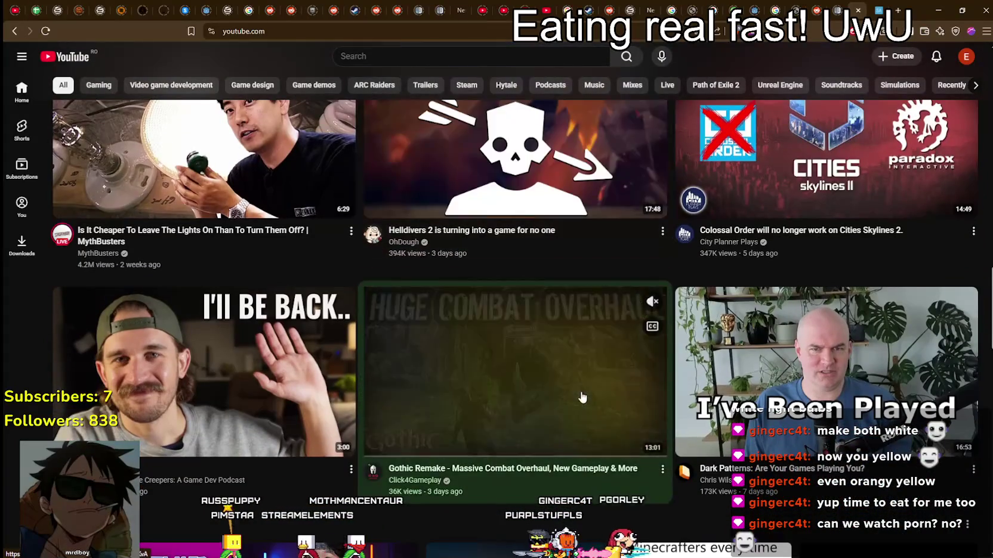
scroll(583, 398, "down", 2)
scroll(580, 391, "down", 15)
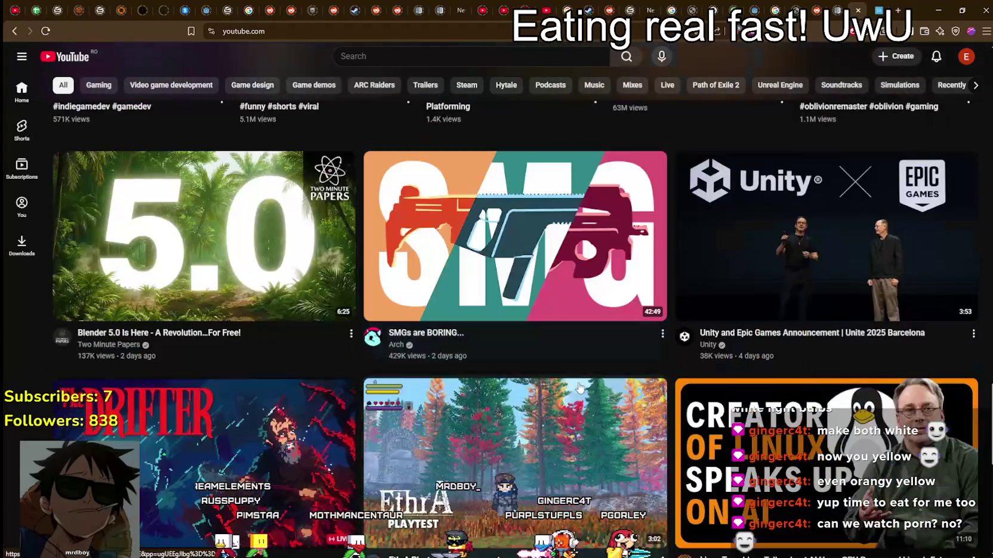
scroll(577, 385, "down", 2)
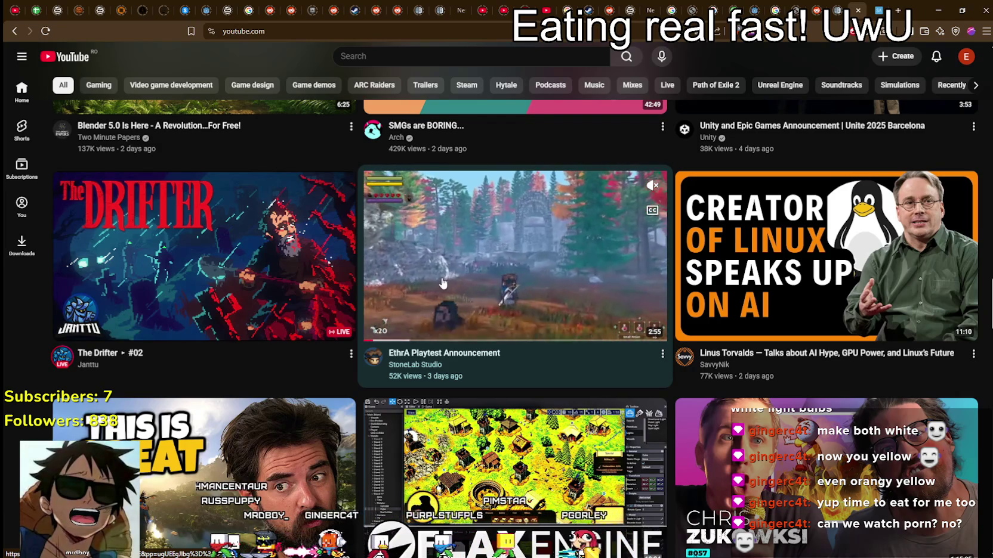
Step: Open the EthrA Playtest Announcement video and pause the Spotify music playing behind it
left_click(508, 287)
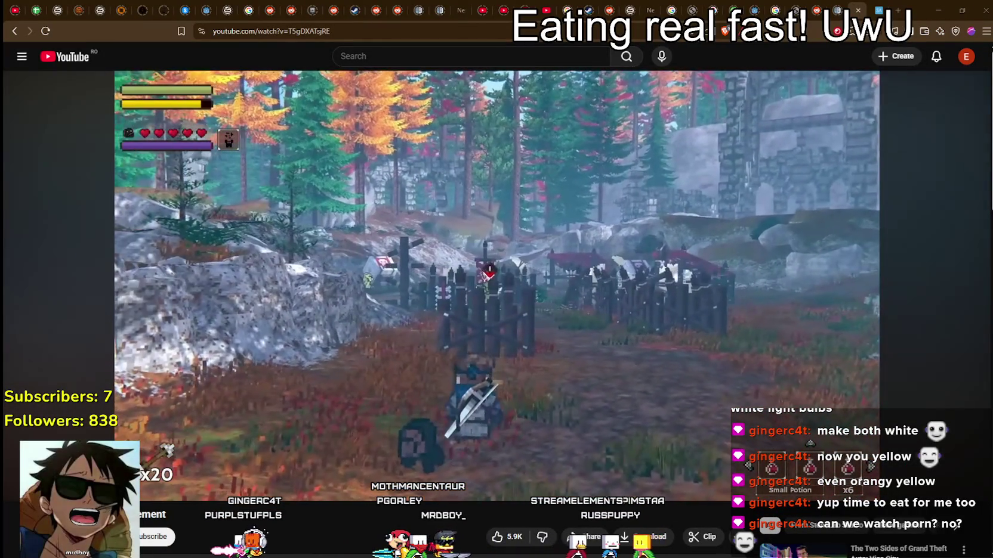
key("alt+Tab")
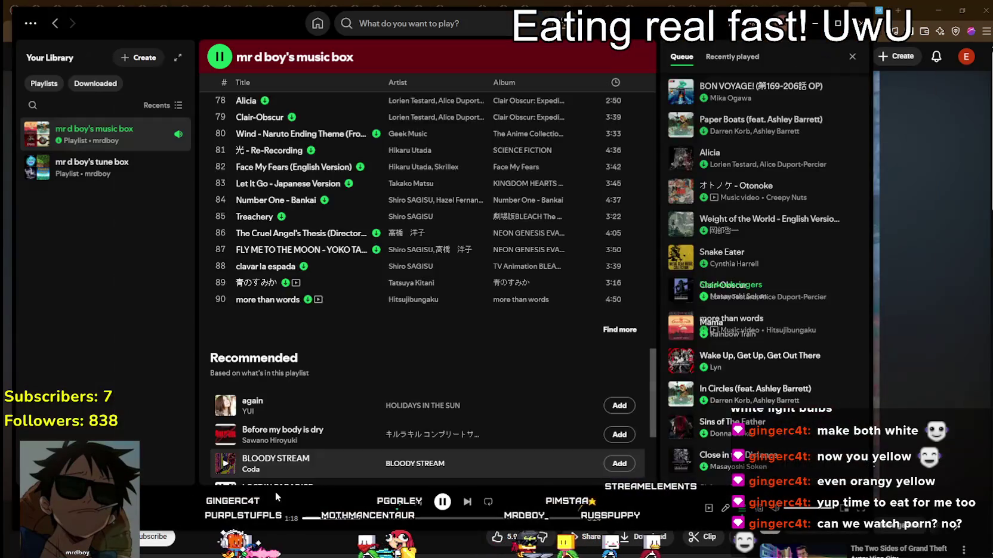
left_click(442, 501)
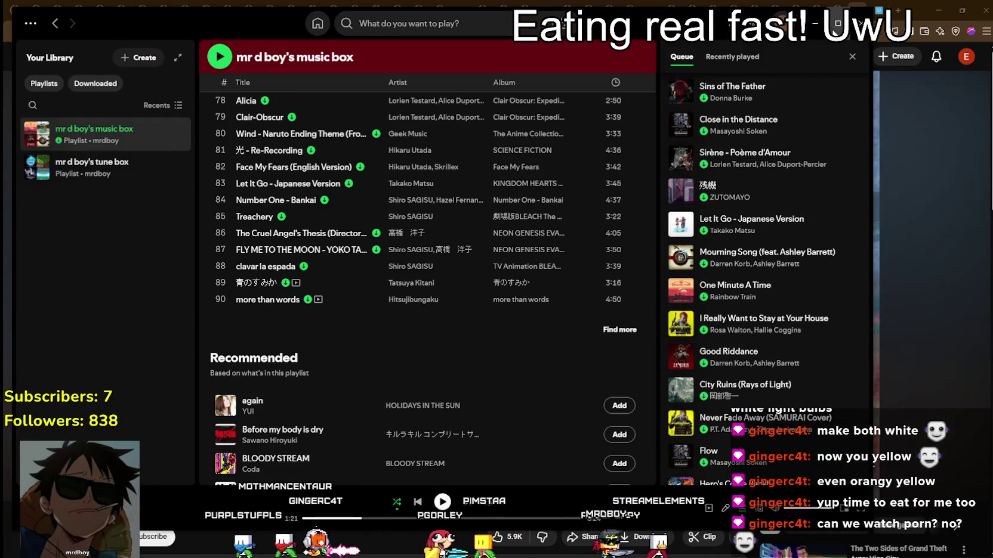
left_click(816, 24)
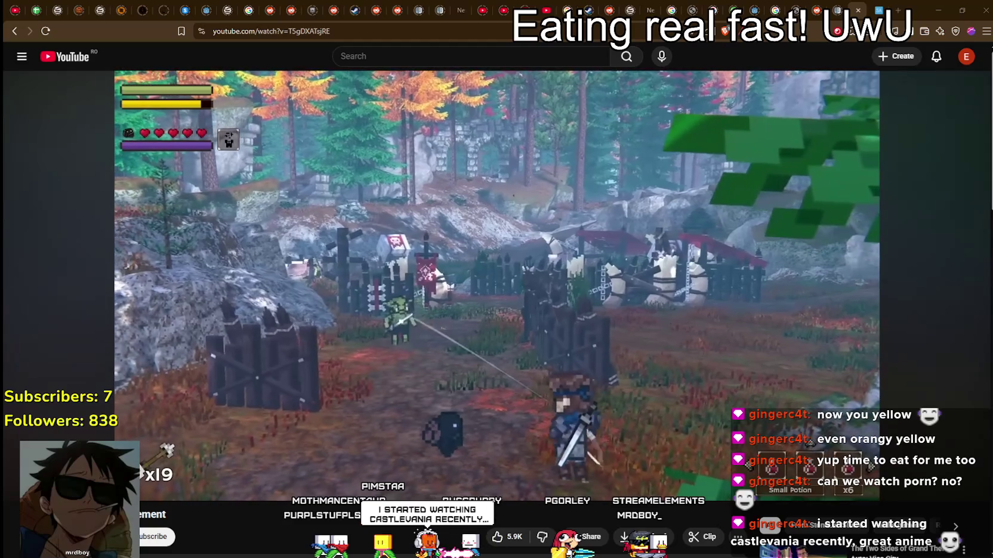
mouse_move(901, 184)
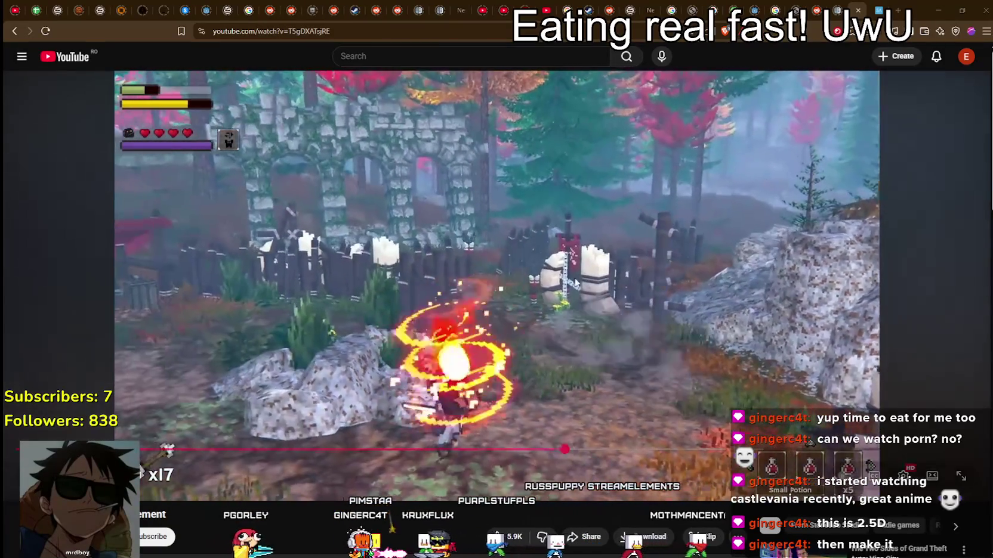
mouse_move(560, 239)
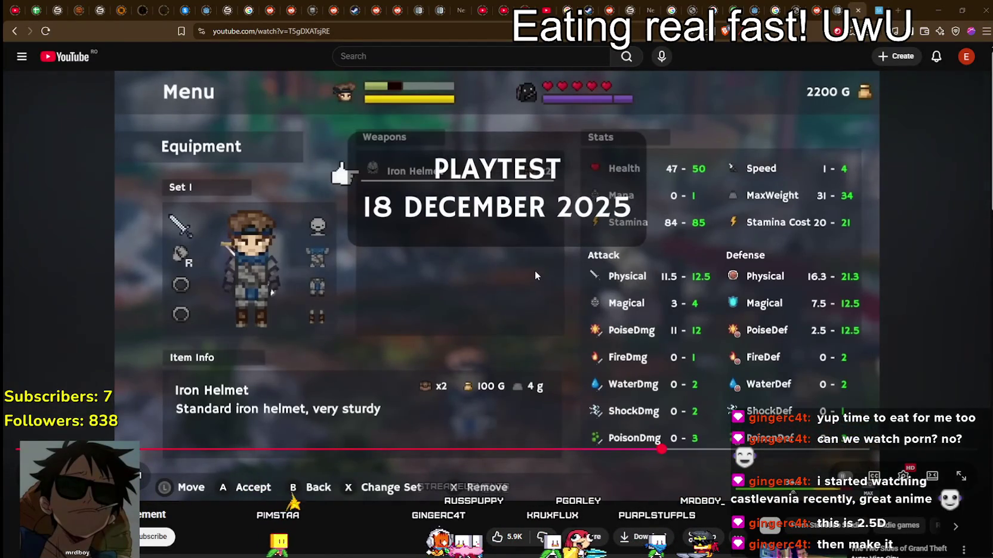
scroll(504, 211, "down", 2)
Step: Pause the EthrA trailer partway through and go back to the home feed
scroll(513, 220, "up", 2)
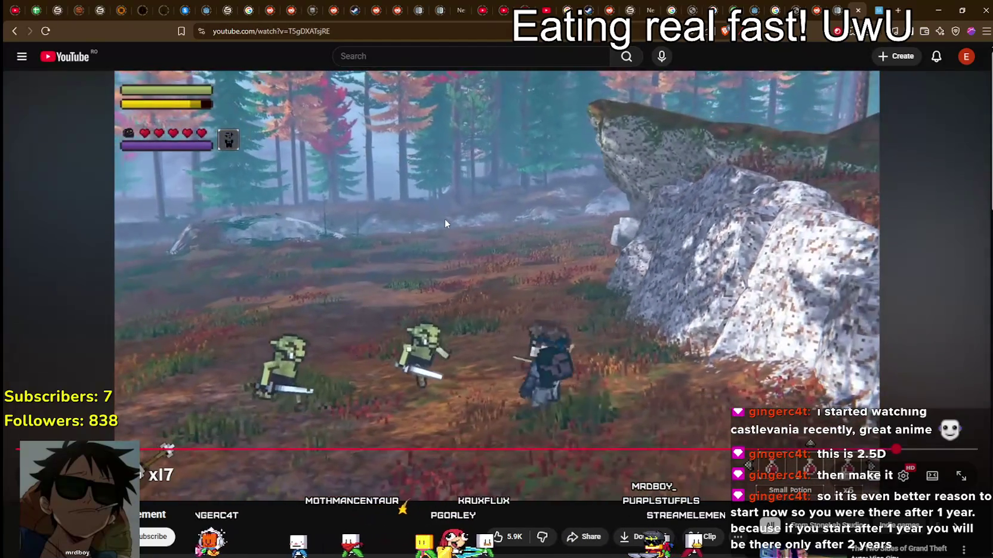
left_click(538, 293)
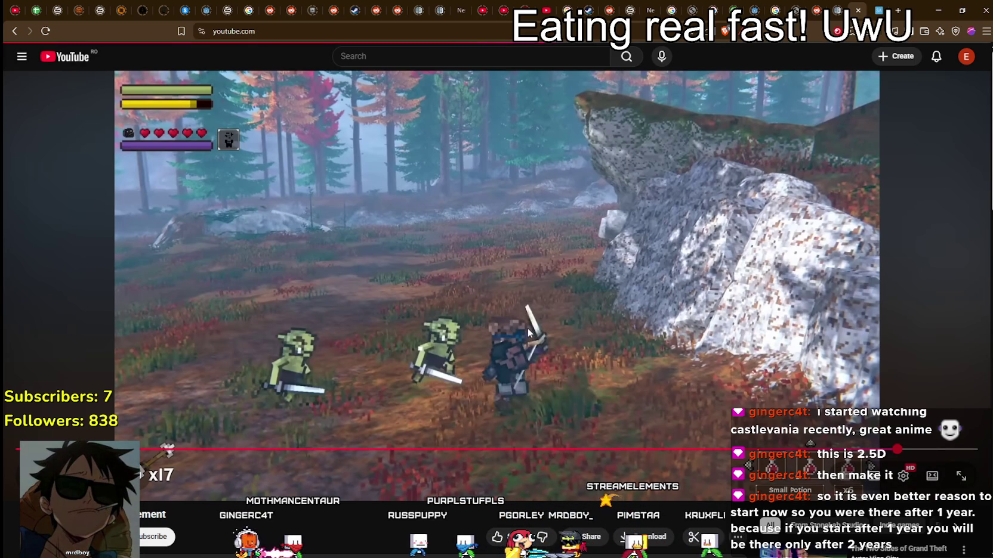
key("alt+Left")
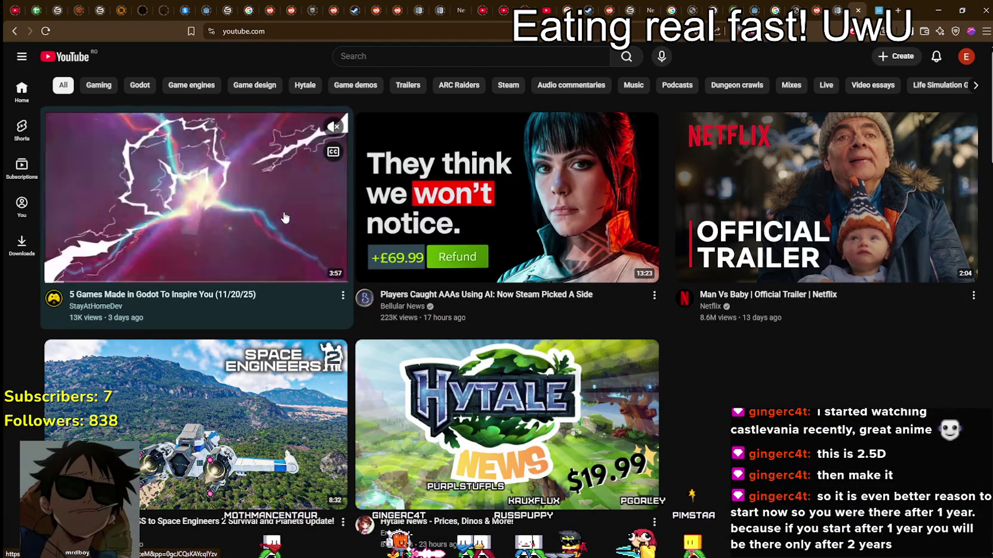
Step: Open one of the feed's recommended videos in a background tab
right_click(286, 213)
key("Escape")
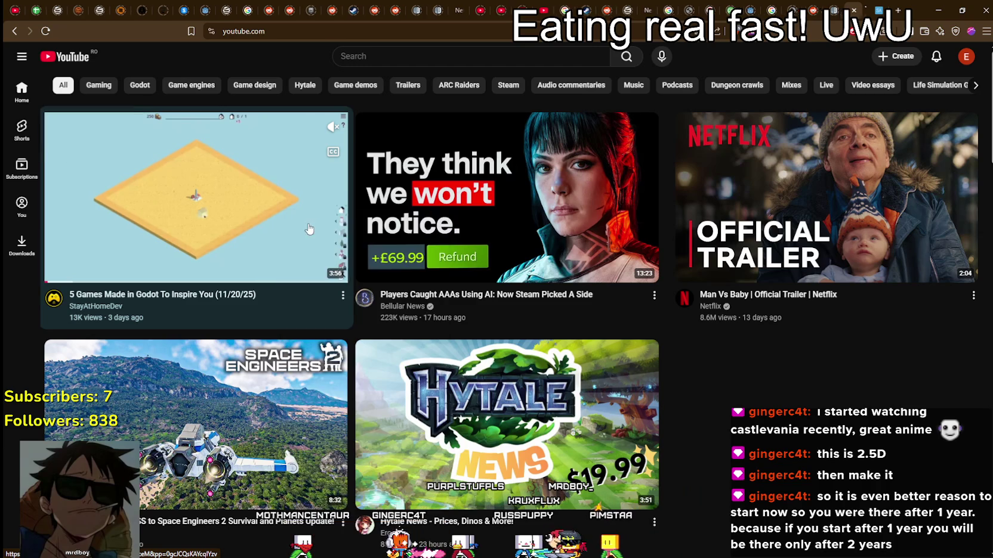
right_click(546, 183)
left_click(614, 197)
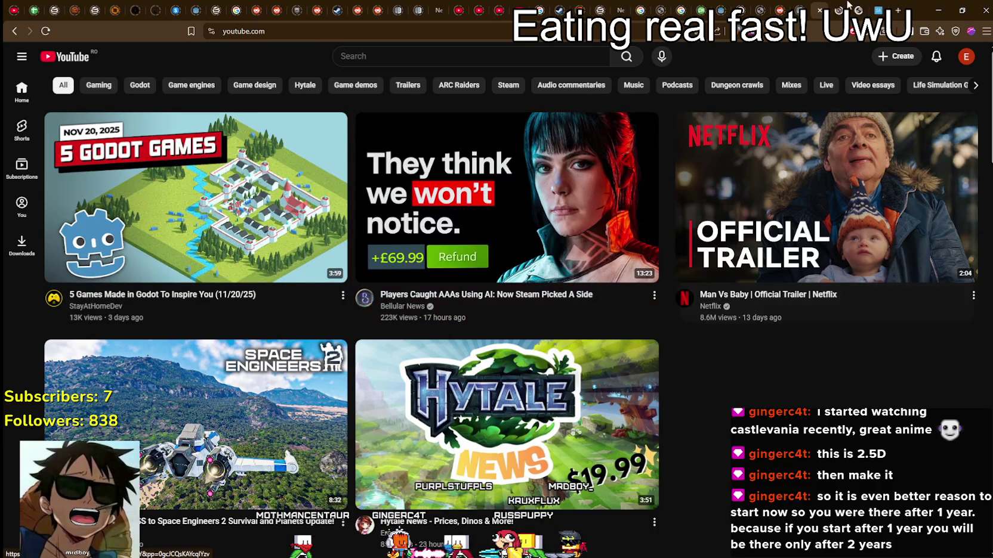
Step: Play the 5 Games Made in Godot To Inspire You video and close its settings panel
left_click(508, 425)
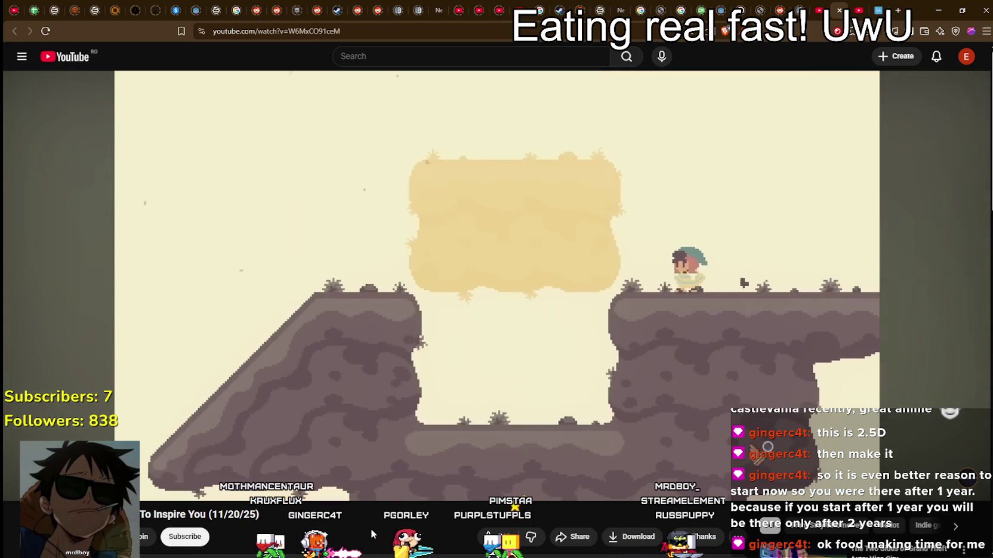
mouse_move(373, 370)
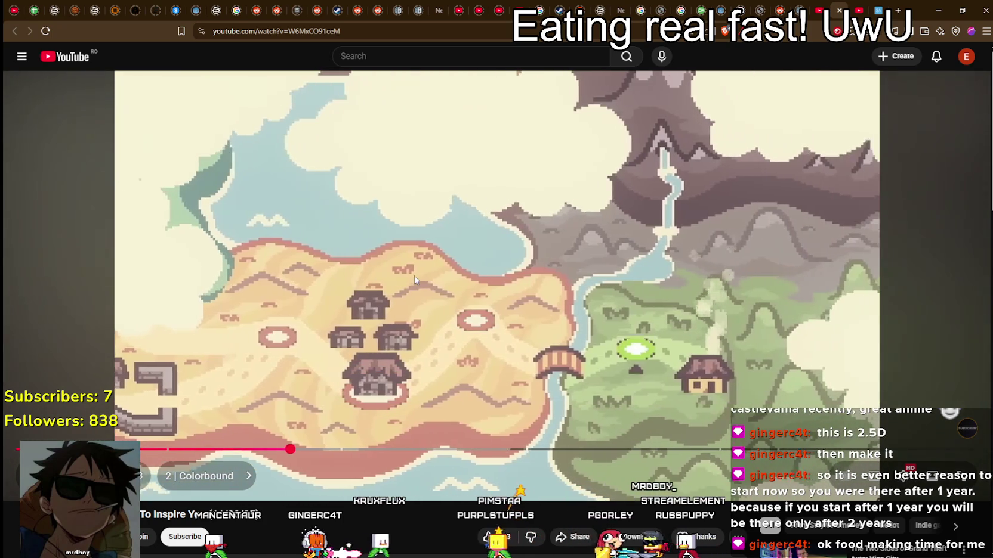
left_click(416, 280)
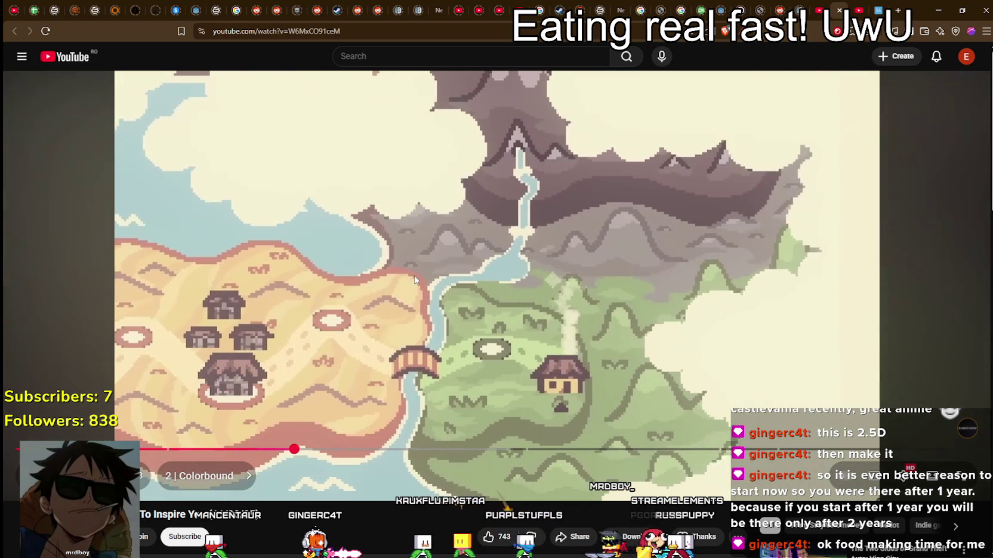
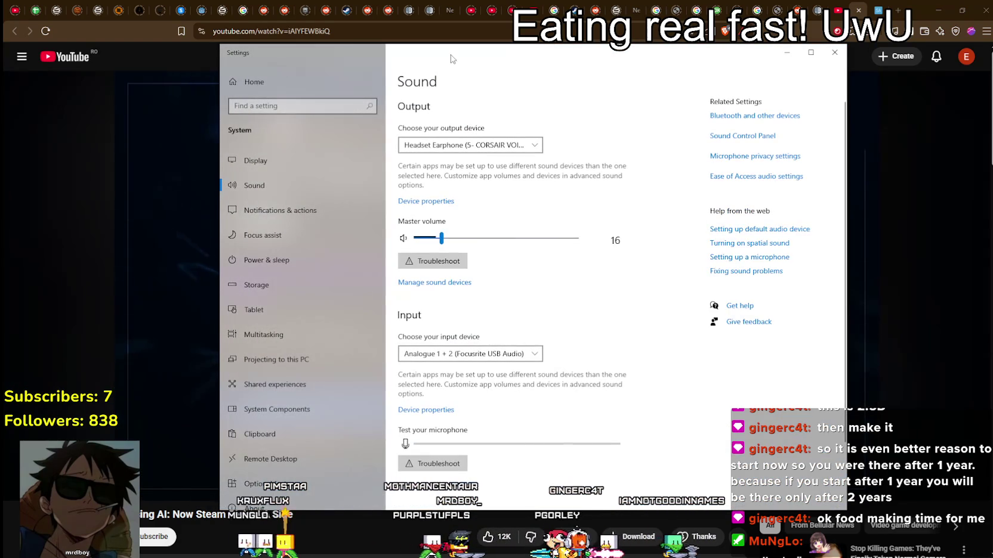
Step: Close the Sound settings window and bring Spotify's 'mr d boy's music box' playlist forward
key("alt+F4")
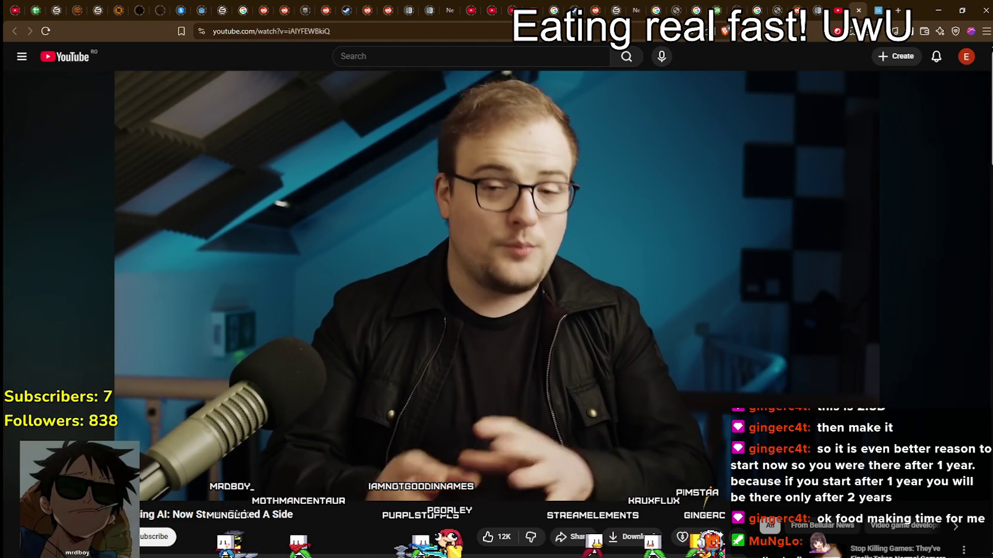
mouse_move(307, 201)
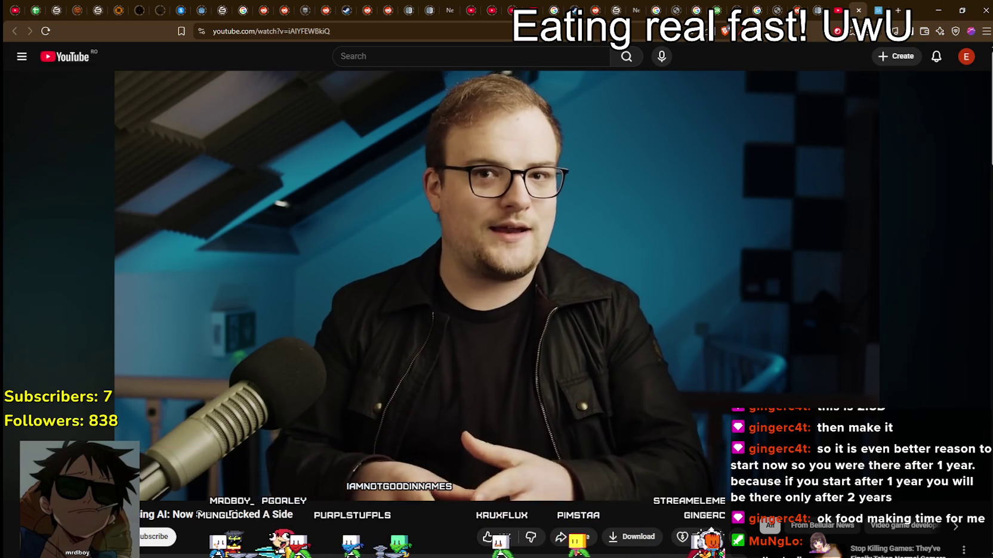
key("alt+Tab")
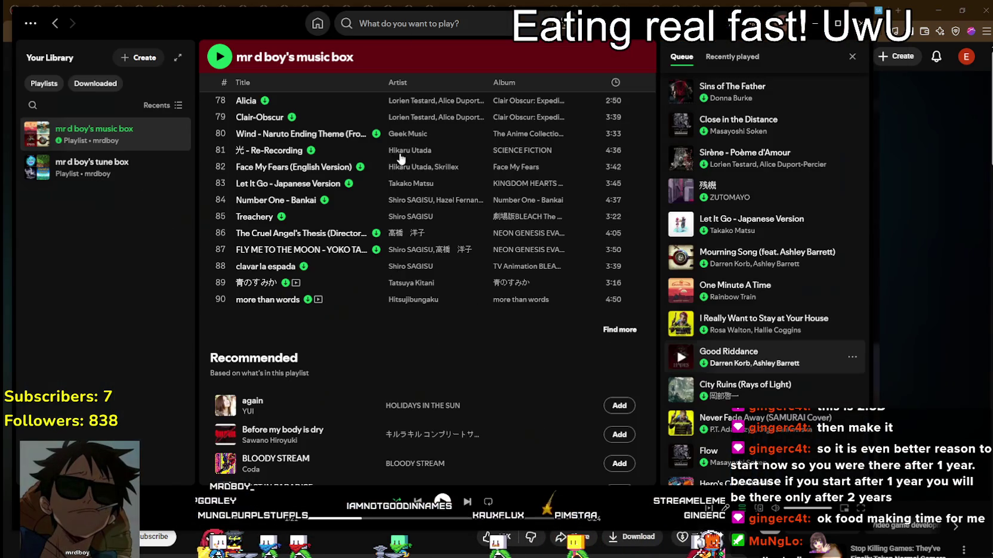
Step: Watch the YouTube video to its end credits, then pause playback
key("alt+Tab")
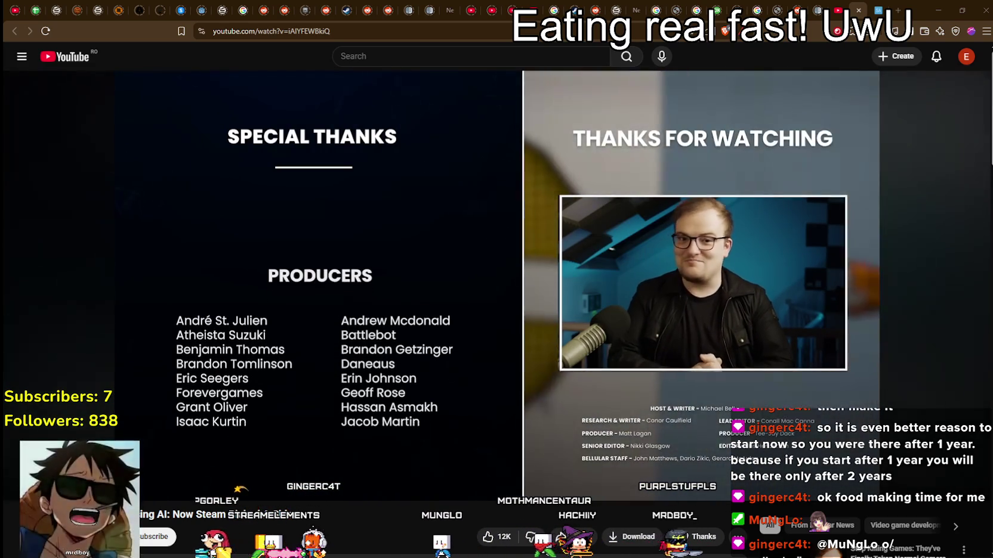
key("k")
key("alt+Tab")
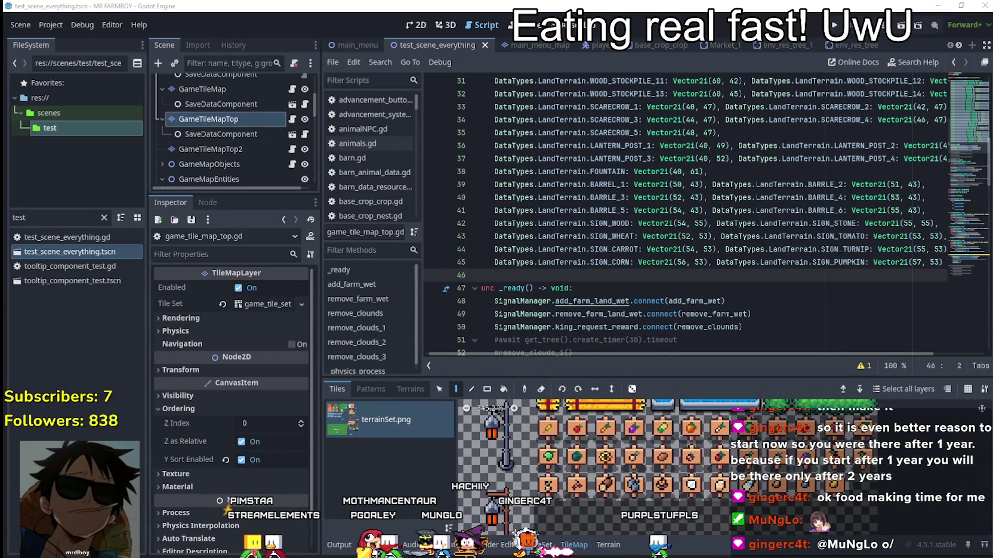
Step: Duplicate the SIGN_PUMPKIN entry onto a new line 46 after line 45
scroll(708, 231, "down", 3)
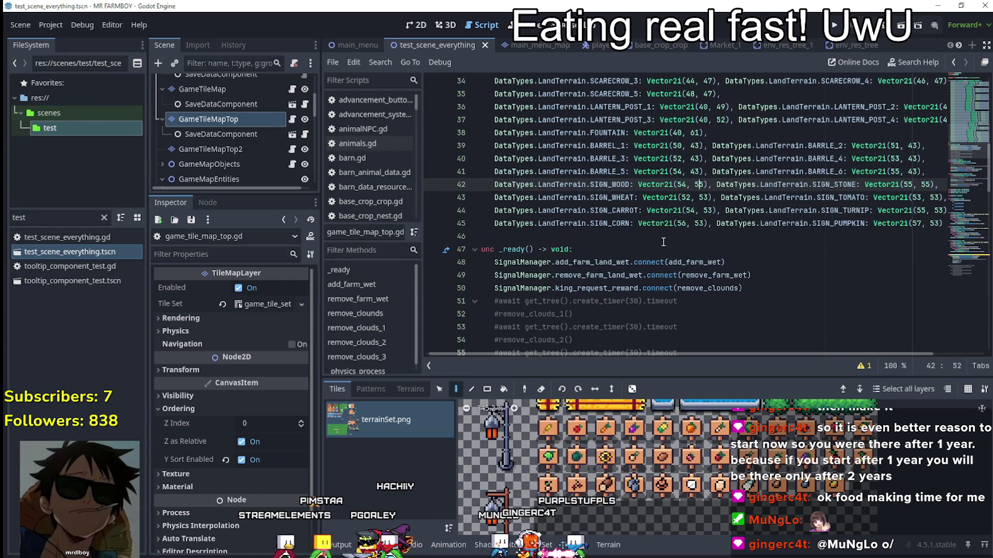
left_click_drag(873, 211, 961, 212)
left_click(922, 223)
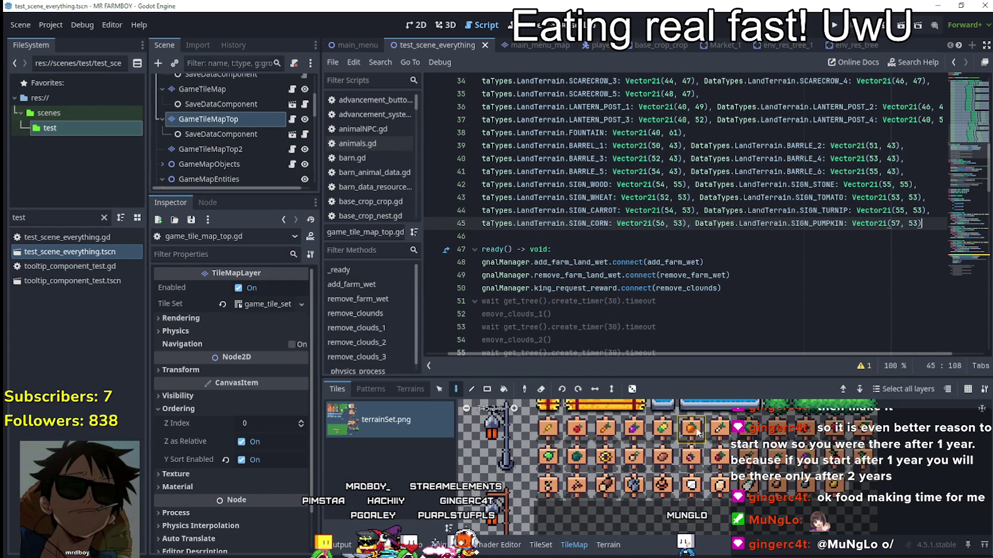
left_click_drag(922, 223, 696, 224)
key("ctrl+c")
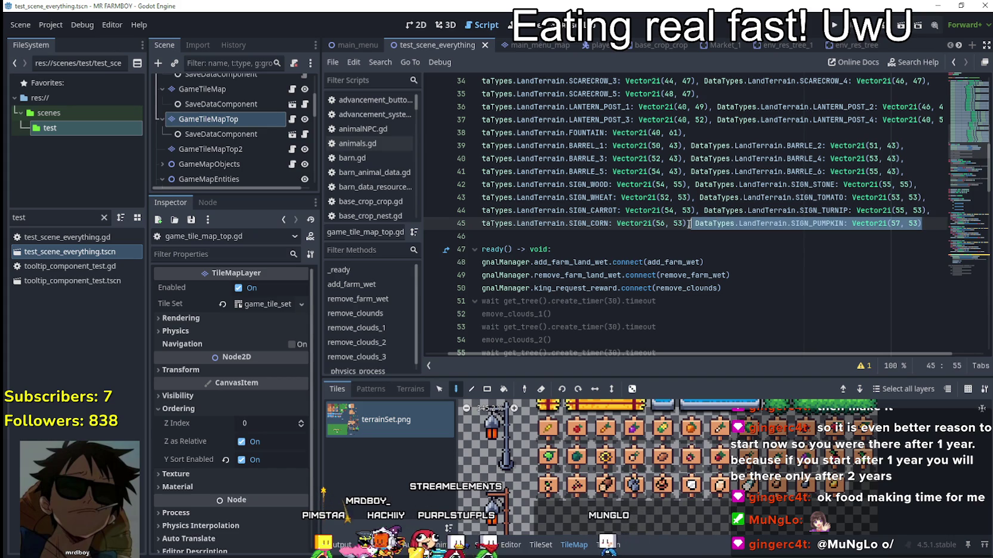
left_click(930, 224)
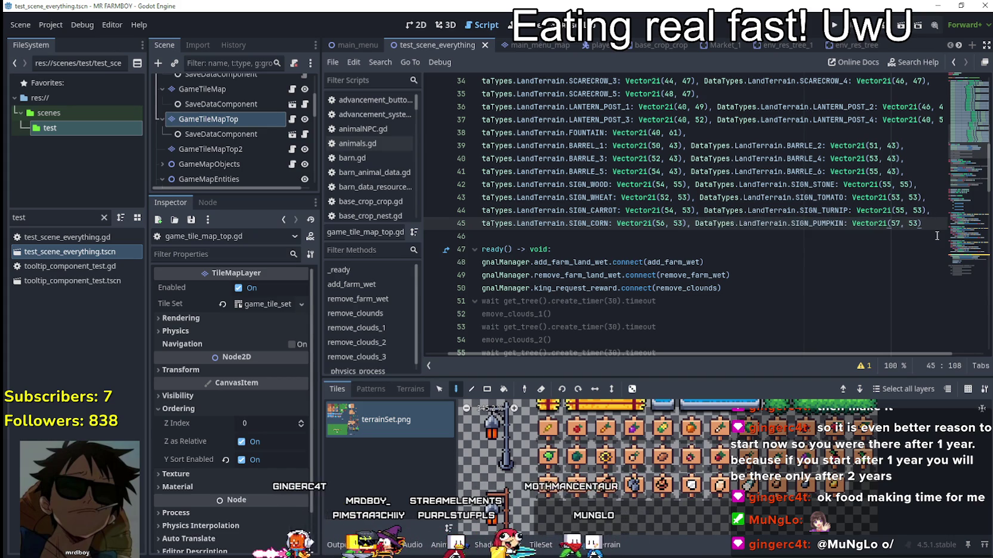
type(",")
key("Return")
key("ctrl+v")
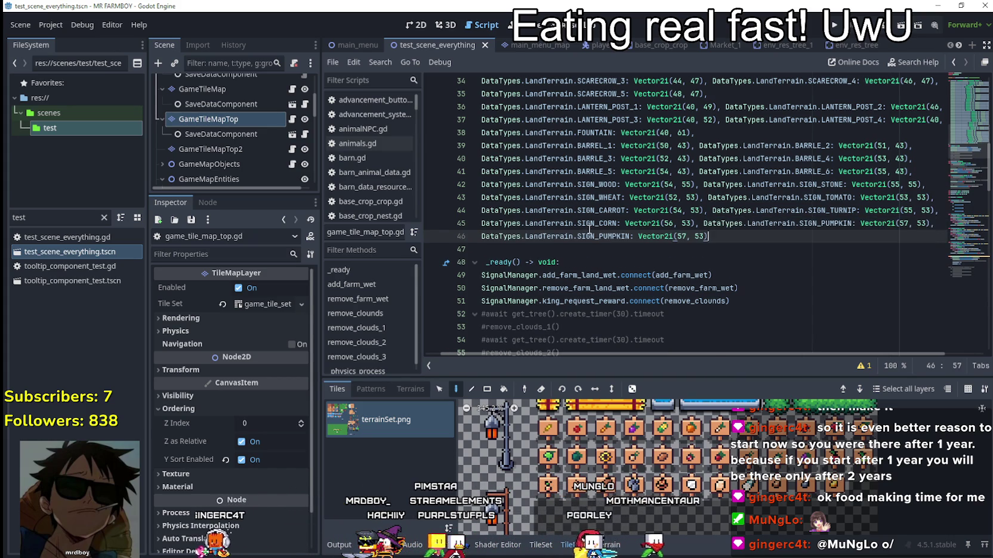
Step: Rename the pasted entry to SIGN_CABBAGE with tile coordinates (59, 53)
double_click(599, 224)
double_click(599, 236)
type("SIGN")
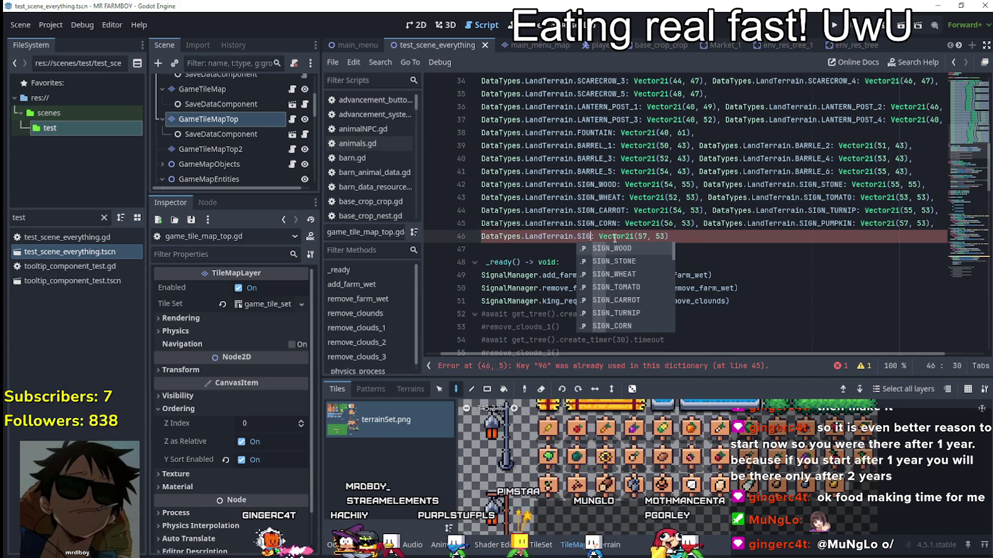
key("Down")
key("Down")
key("Down")
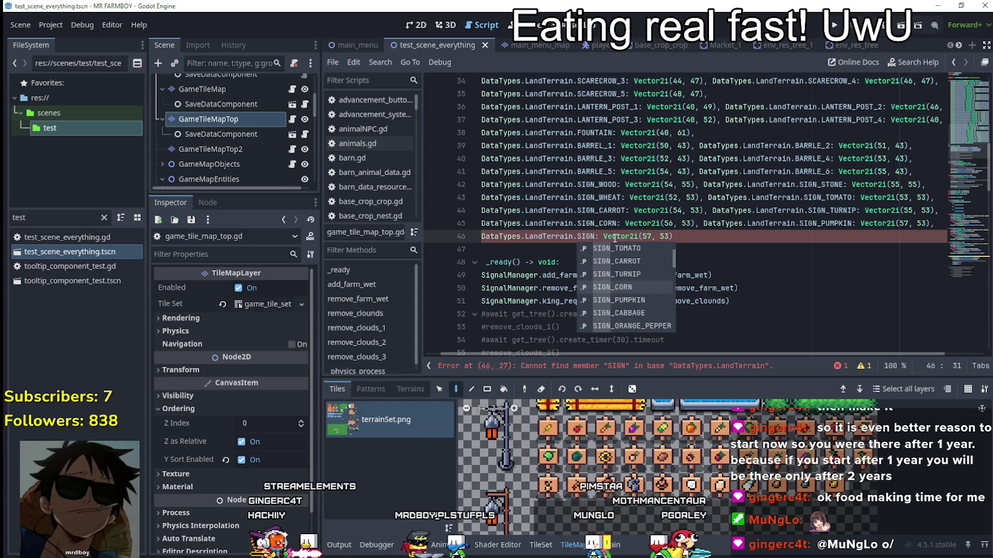
key("Return")
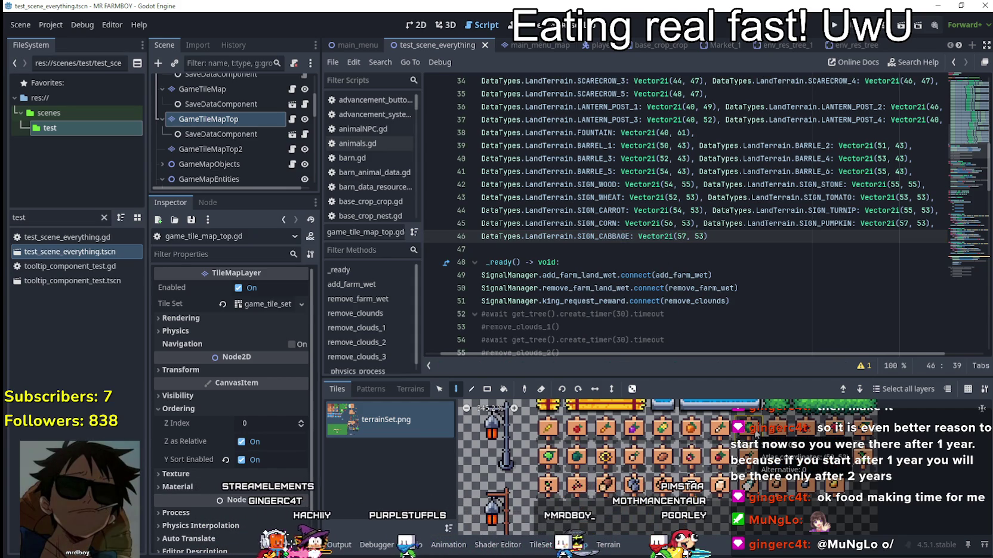
left_click(680, 237)
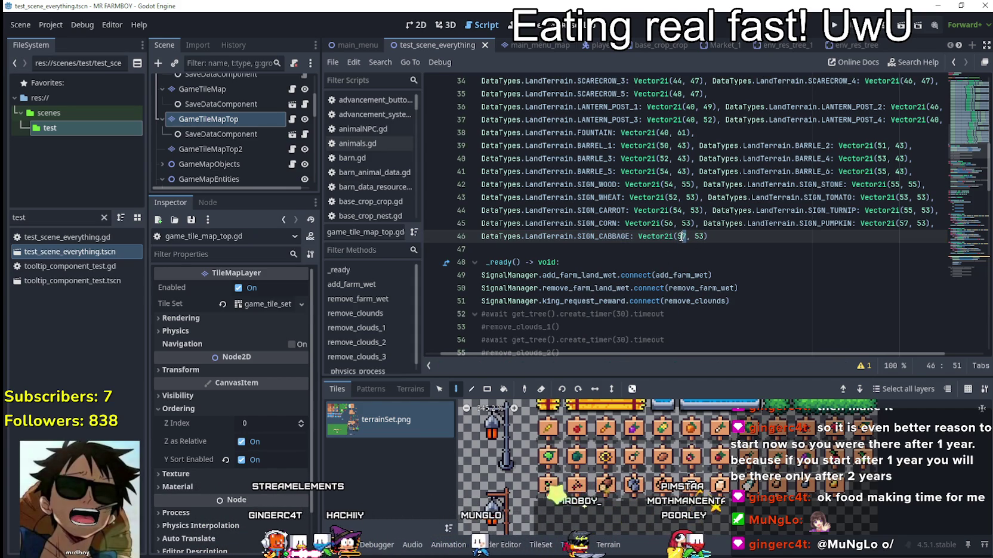
key("Delete")
type("9")
key("End")
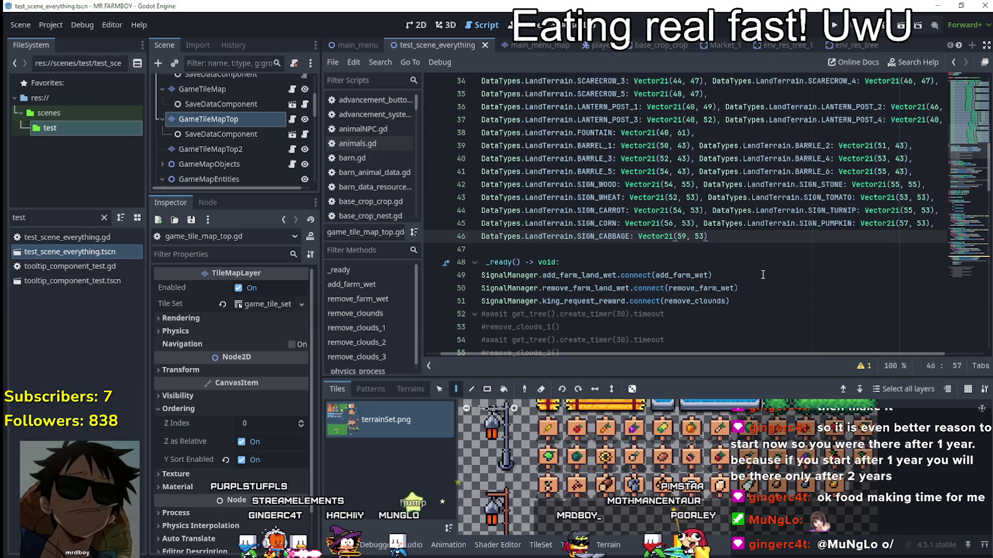
Step: Paste another entry on line 46 and rename it SIGN_ORANGE_PEPPER
key("ctrl+v")
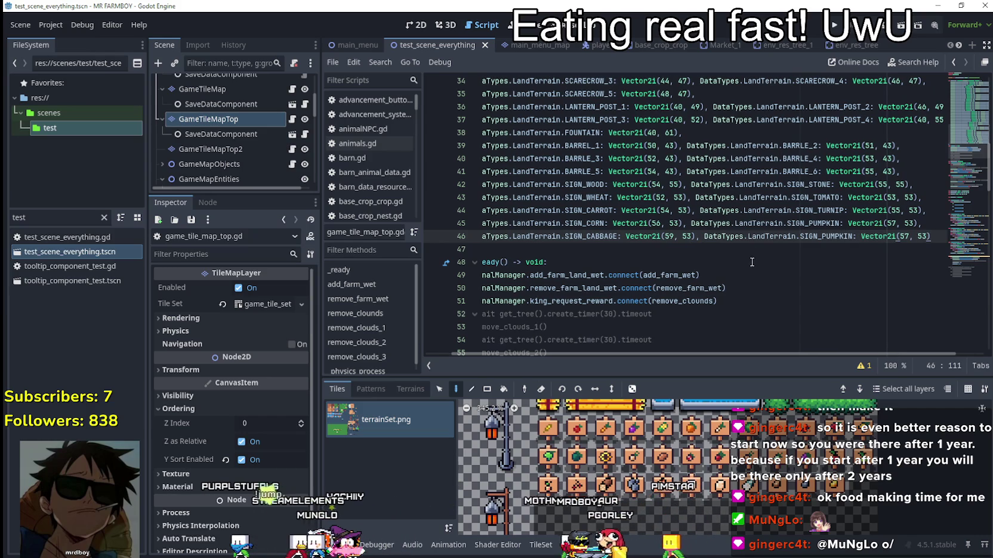
double_click(834, 236)
type("SIGN")
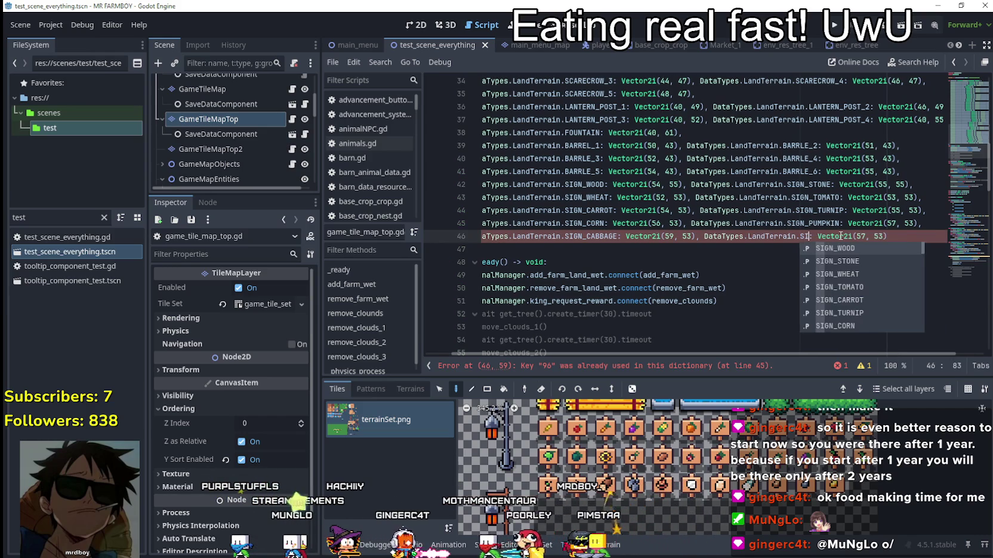
key("Down")
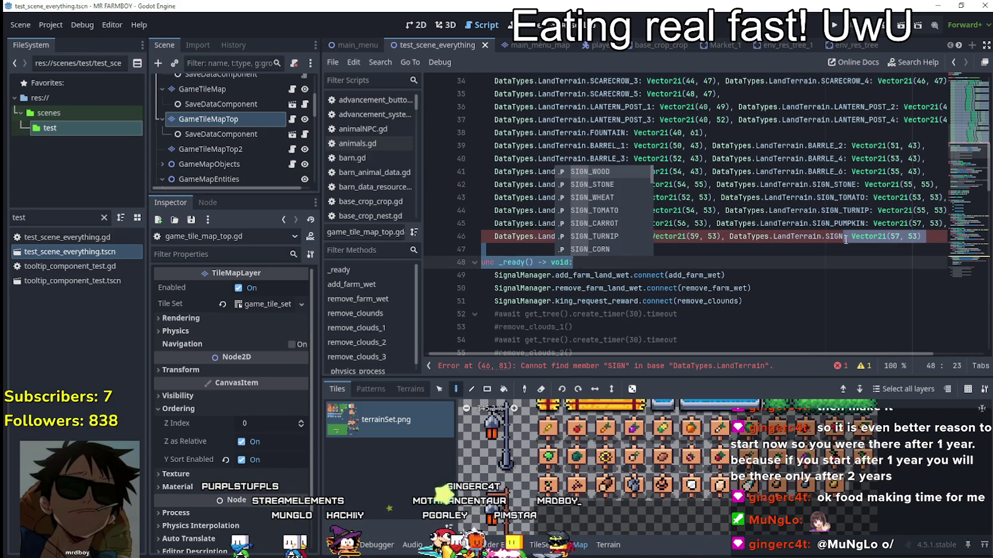
left_click(845, 238)
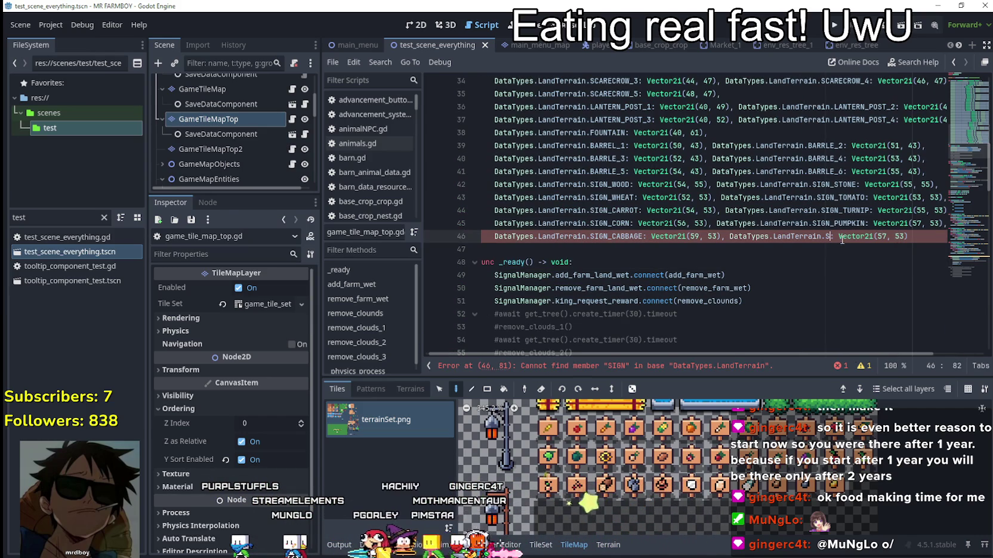
type("IGN")
key("Down")
key("Down")
key("Down")
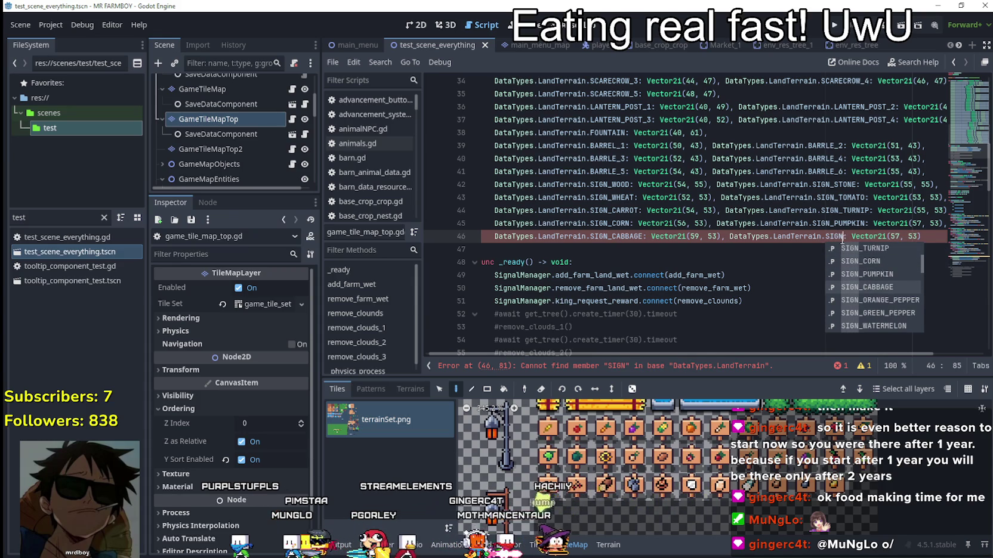
key("Return")
left_click_drag(874, 238, 921, 238)
Step: Add a new line 47 with a pasted entry renamed to SIGN_GREEN_PEPPER
double_click(904, 236)
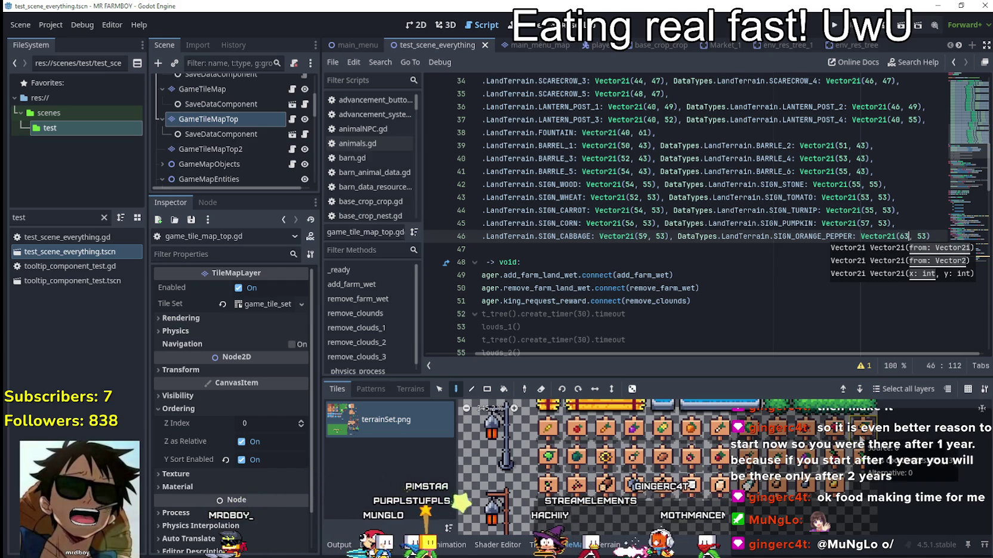
left_click(933, 237)
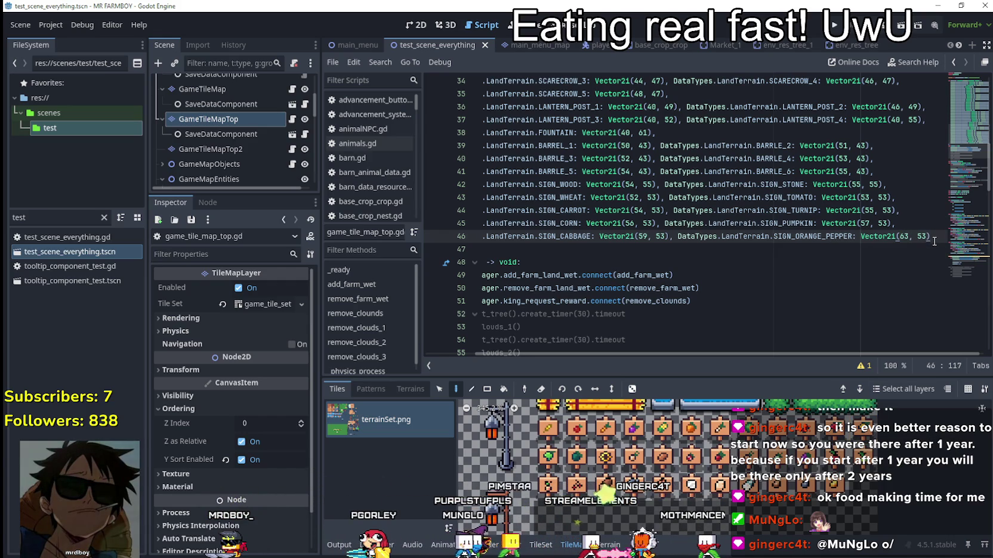
key("Return")
key("ctrl+v")
double_click(606, 251)
type("SIGN")
key("Down")
key("Down")
key("Down")
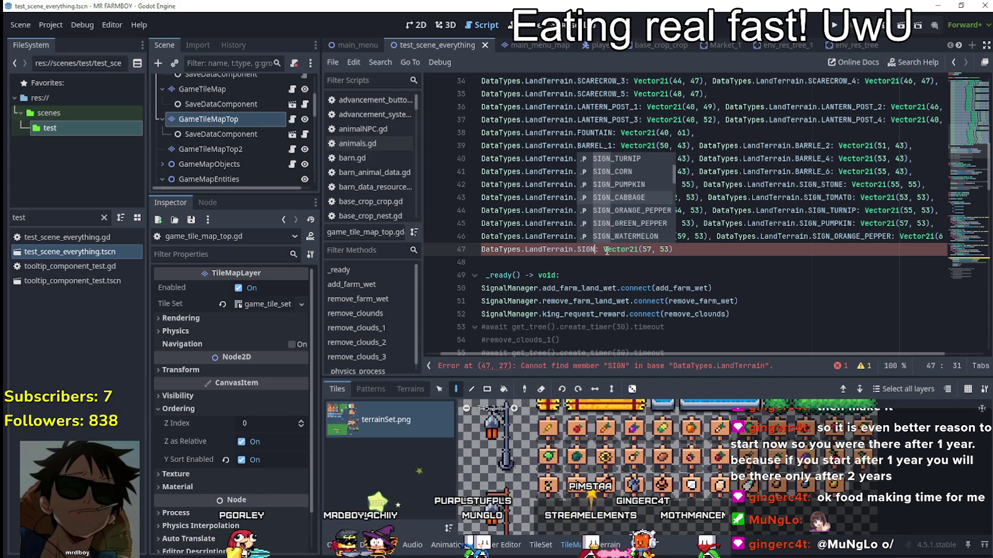
key("Return")
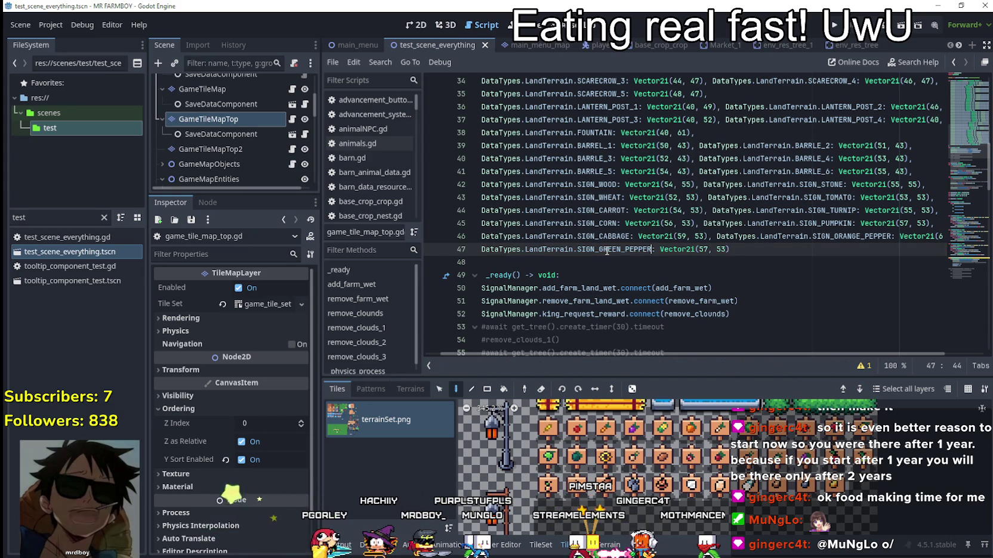
Step: Set the green pepper tile to Vector2i(52, 54) and paste a copy after it on line 47
double_click(703, 249)
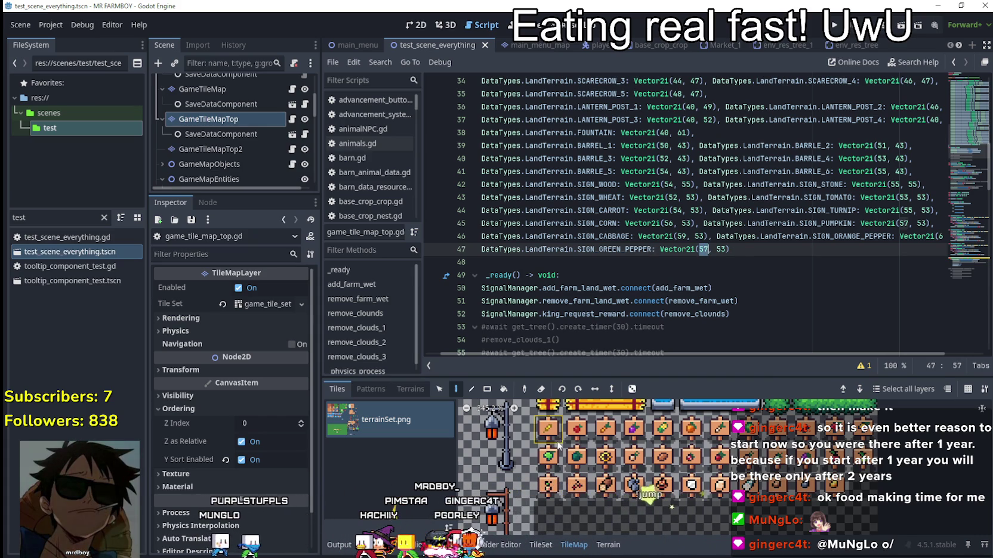
mouse_move(555, 454)
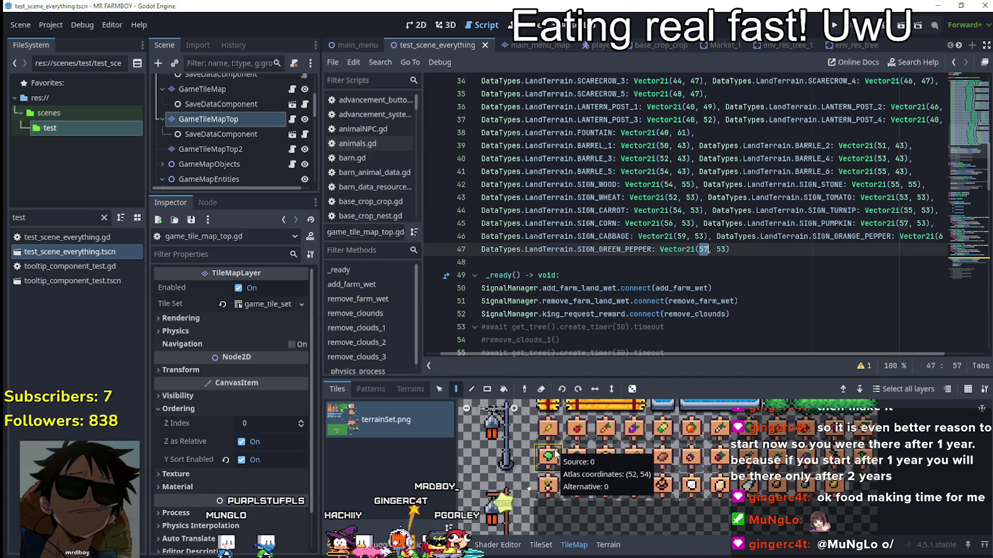
type("52")
left_click(726, 250)
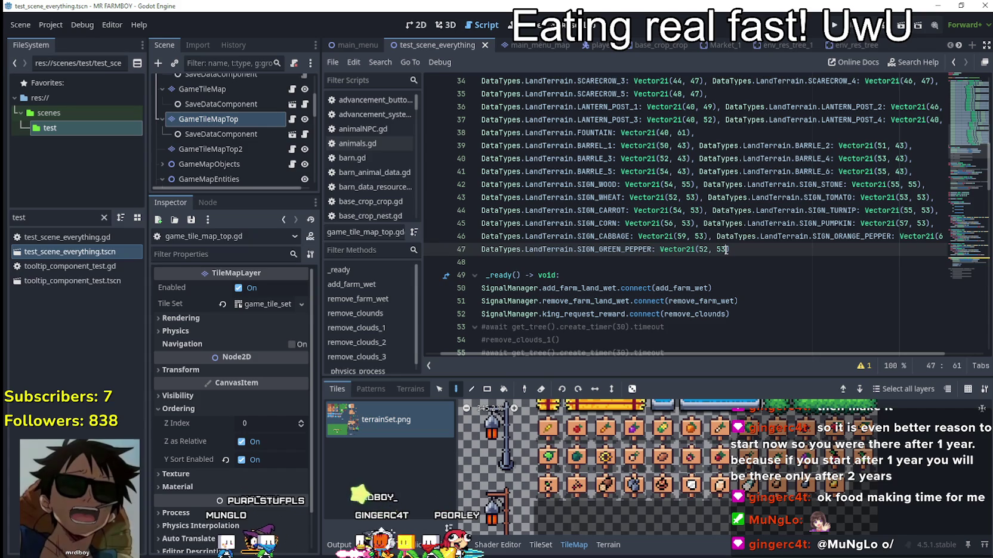
left_click(721, 250)
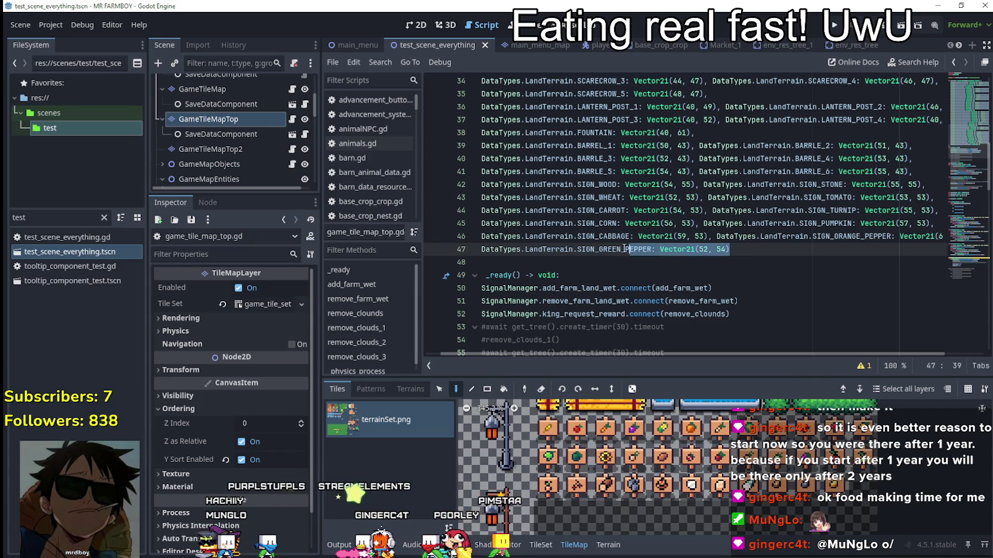
left_click(741, 249)
type(",")
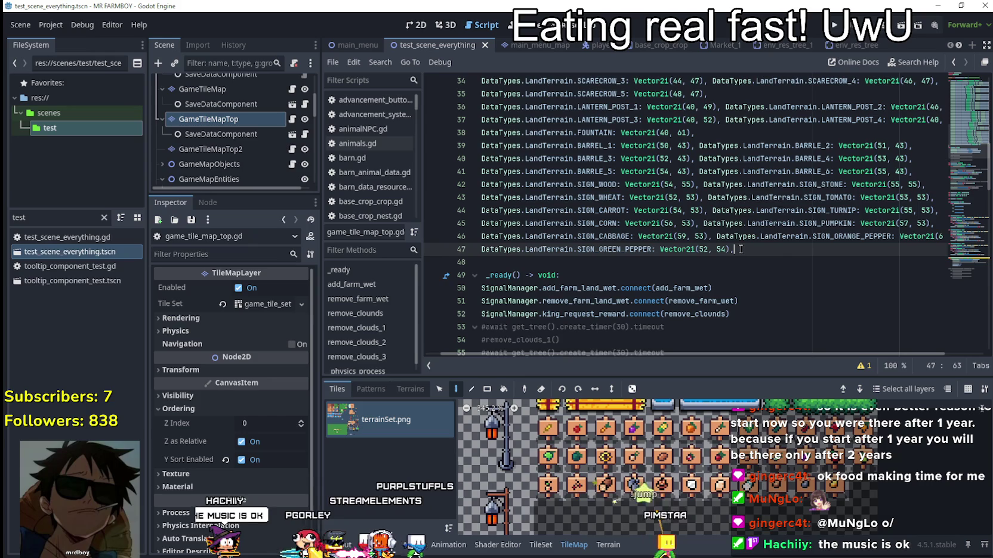
type("DataTypes.LandTerrain.SIGN_GREEN_PEPPER: Vector2i(52, 54)")
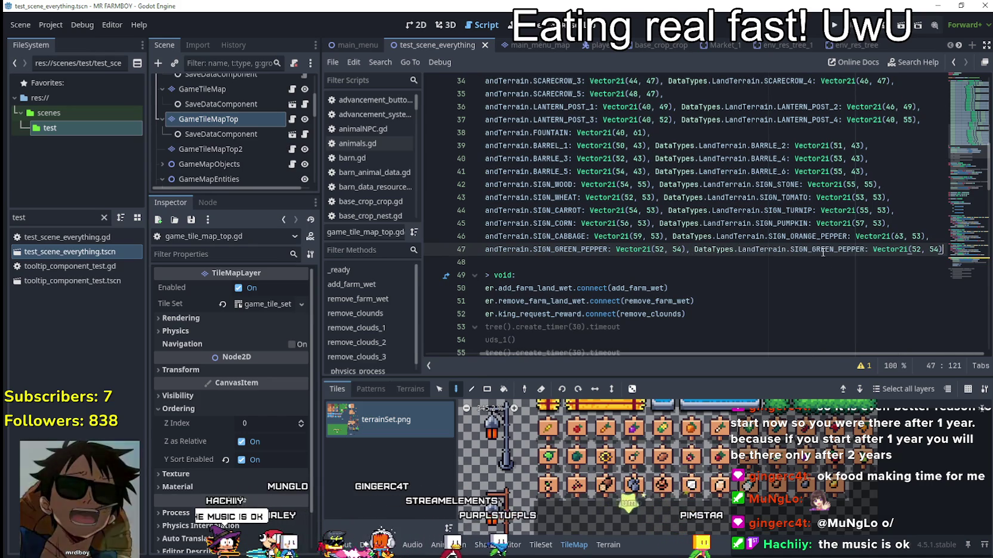
double_click(823, 249)
Step: Rename the copied entry to SIGN_WATERMELON at coordinates (53, 54)
type("SIGN")
key("Down")
key("Down")
key("Down")
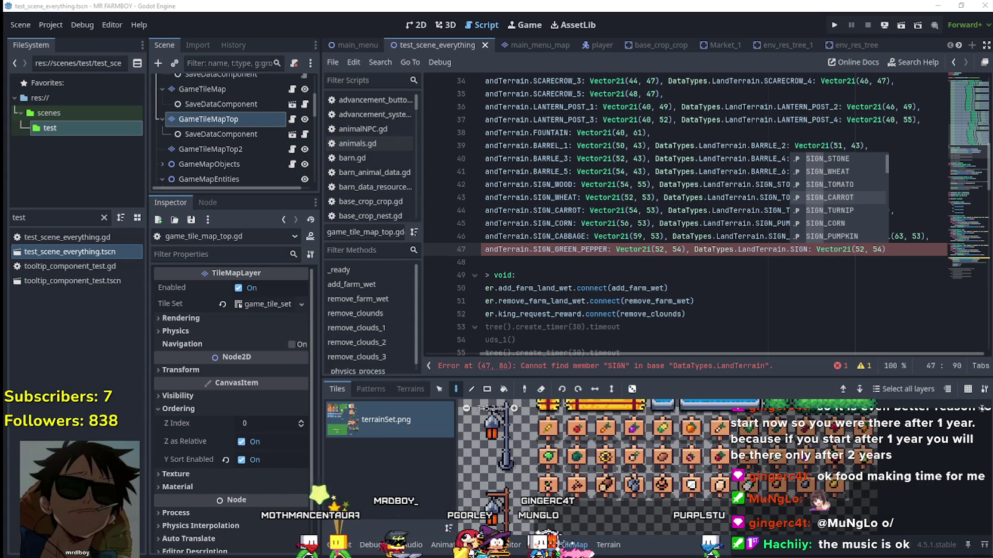
left_click(796, 250)
key("ctrl+space")
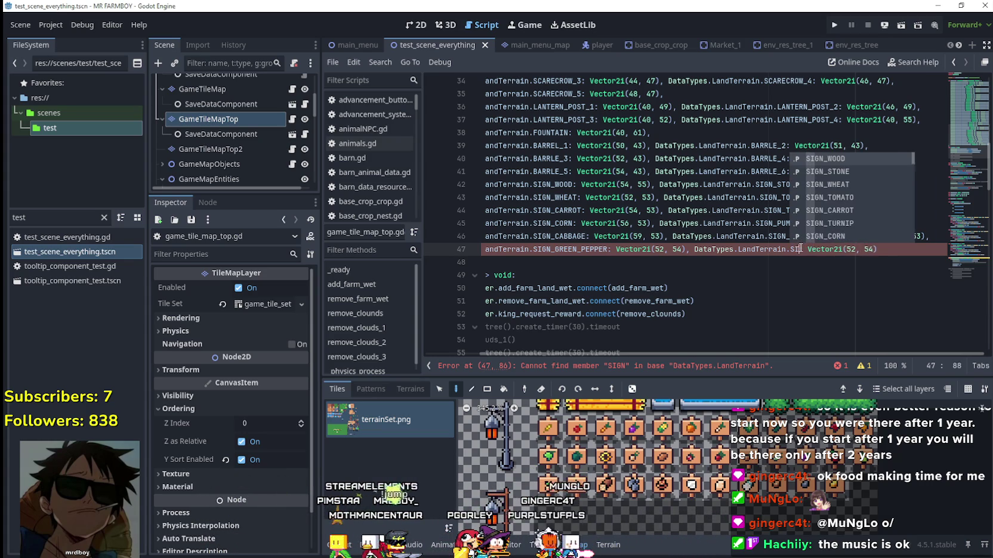
key("Down")
key("Down")
key("Down")
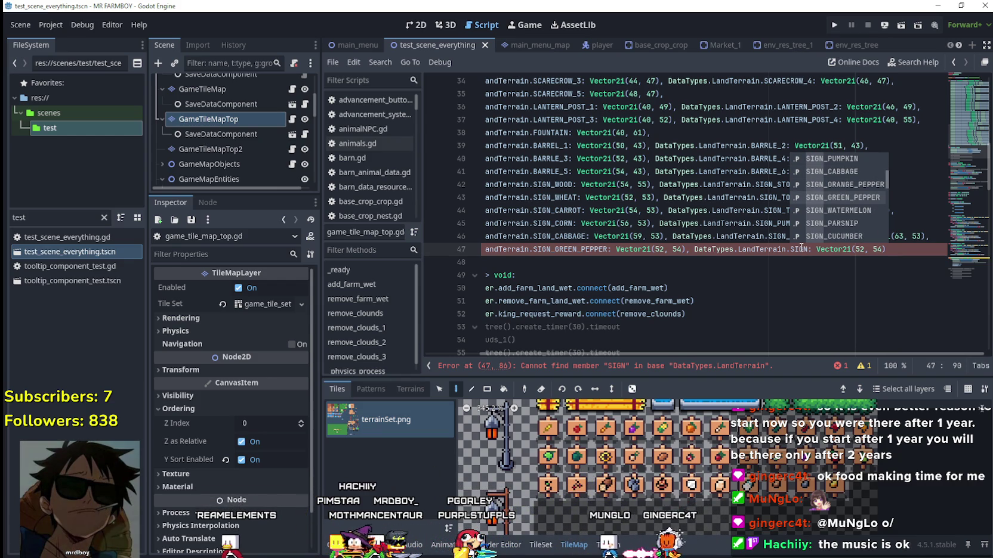
key("Return")
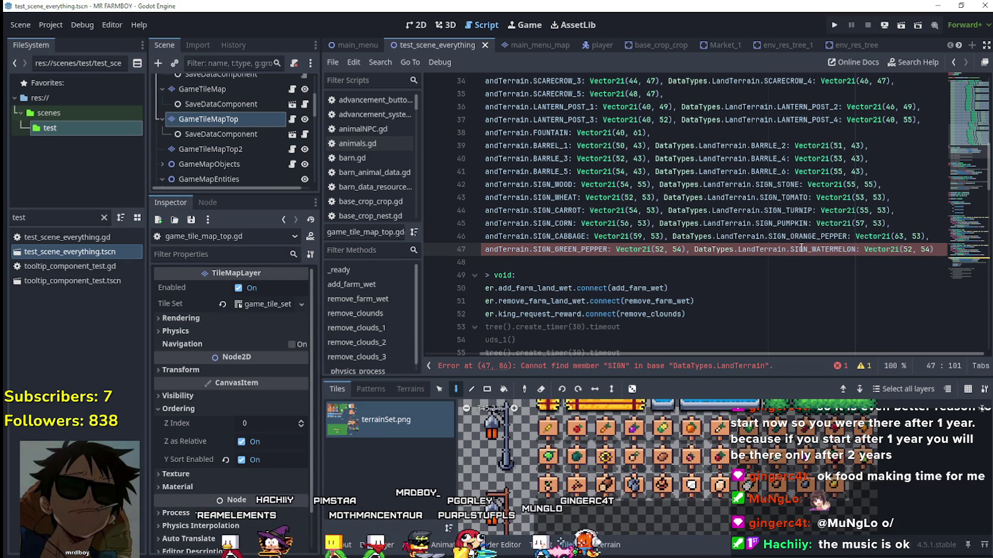
double_click(908, 249)
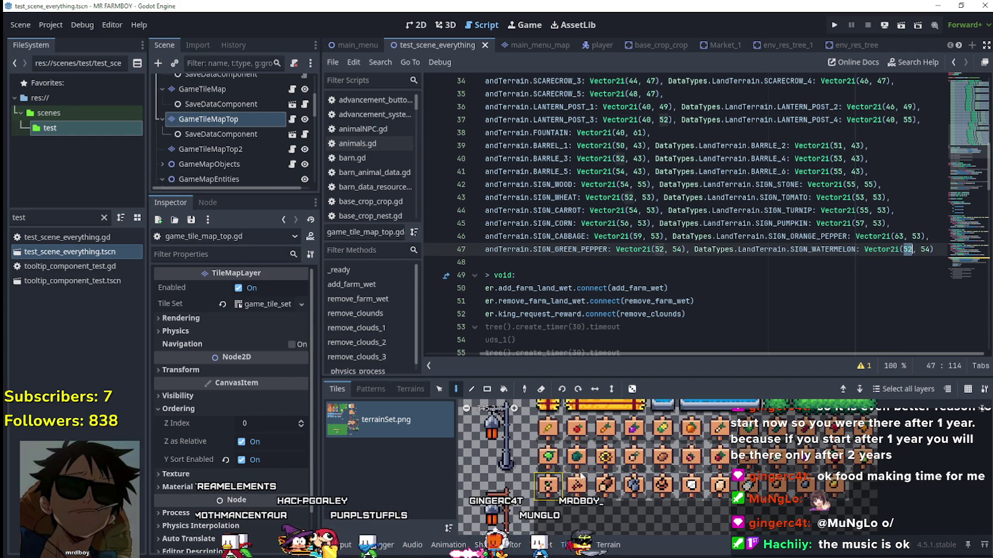
mouse_move(581, 464)
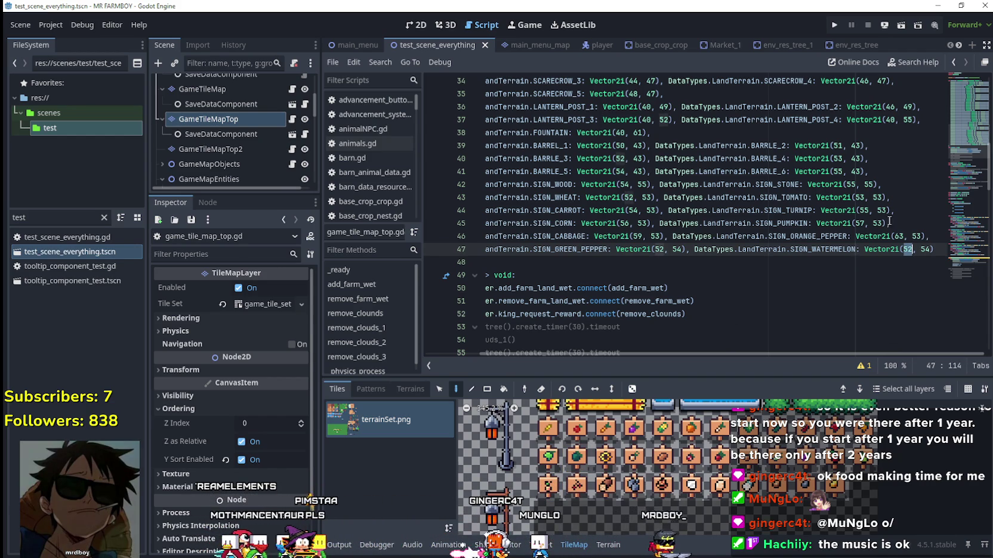
type("53")
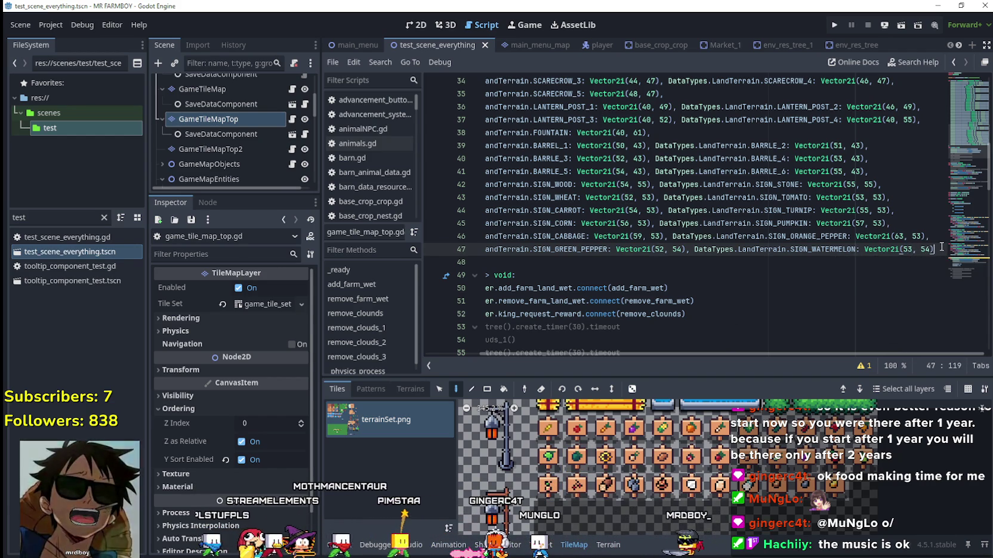
left_click(942, 245)
Step: Add line 48 as SIGN_PARSNIP at Vector2i(58, 53)
key("Return")
type("DataTypes.LandTerrain.SIGN_GREEN_PEPPER: Vector2i(52, 54)")
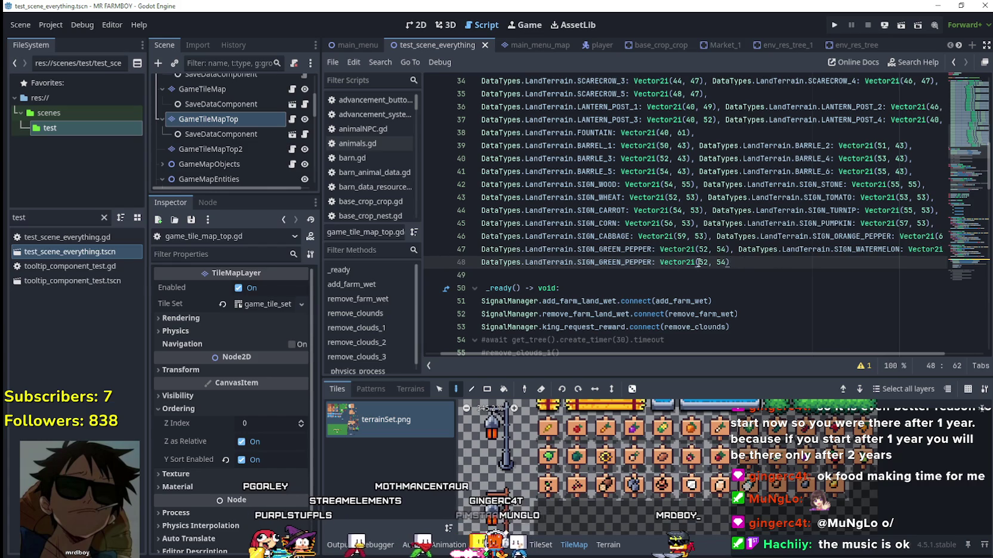
double_click(638, 262)
type("SIGN")
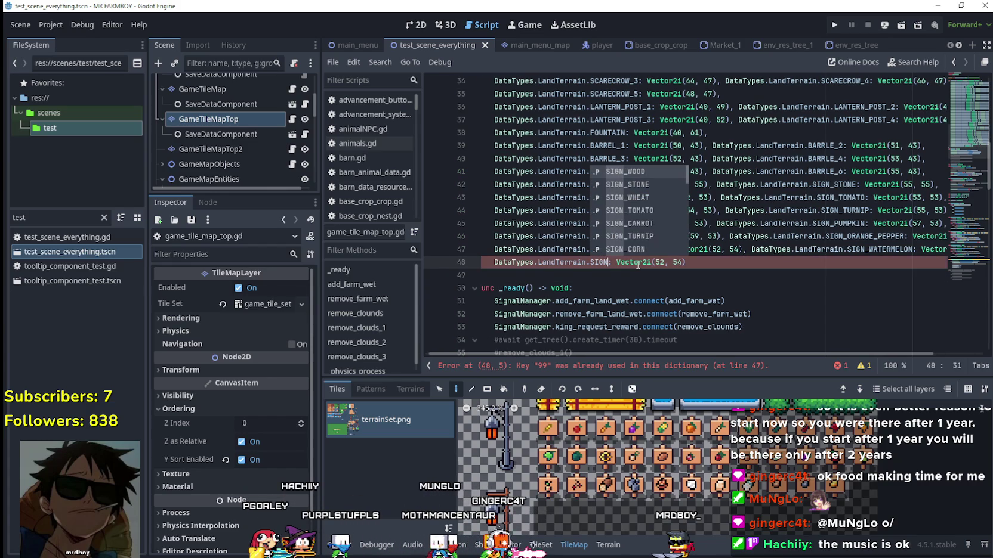
key("Down")
key("Down")
key("Down")
key("Down")
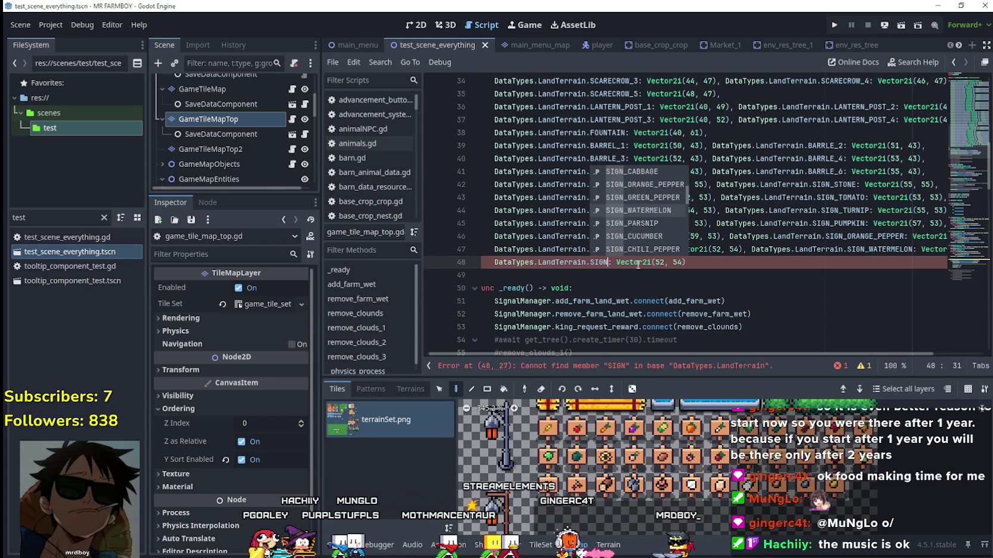
key("Return")
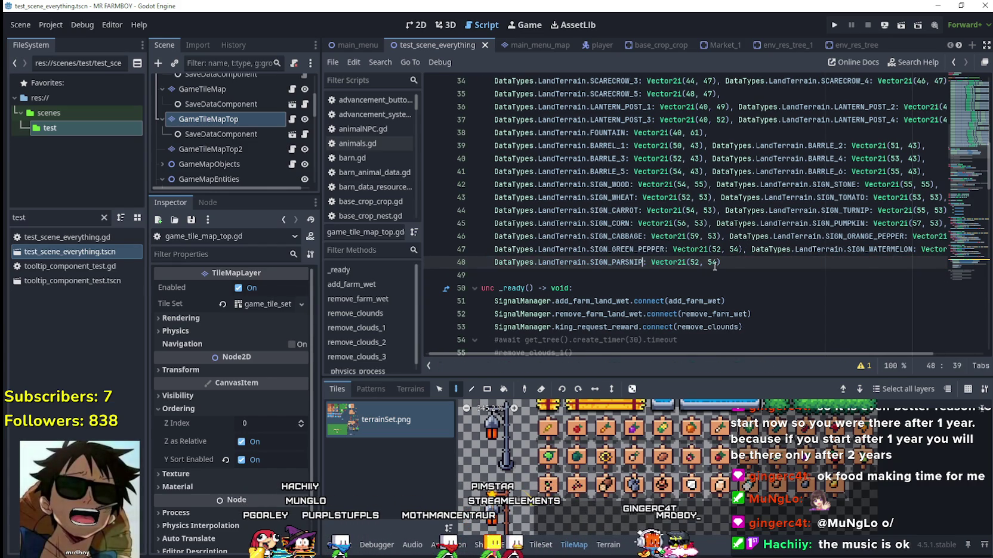
left_click(717, 262)
key("BackSpace")
type("3")
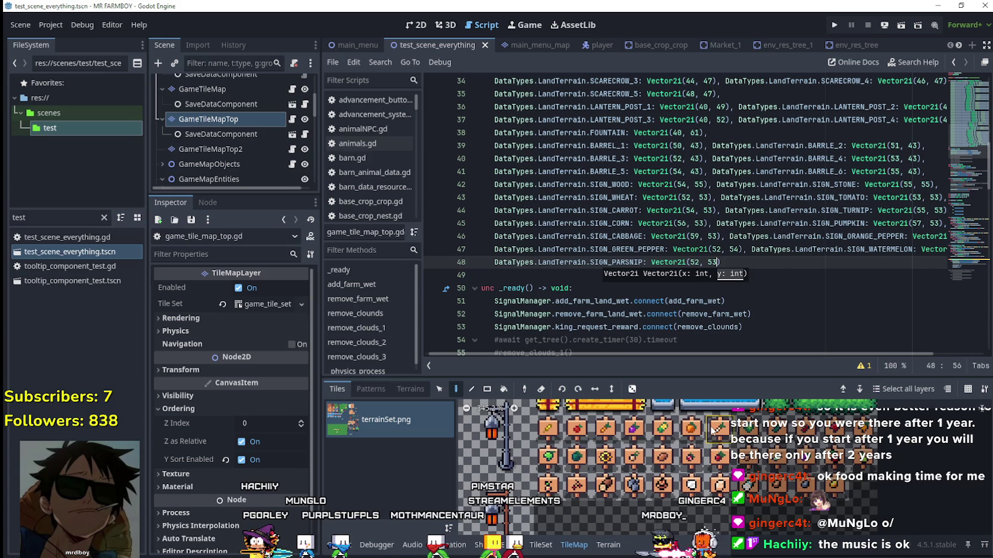
mouse_move(719, 429)
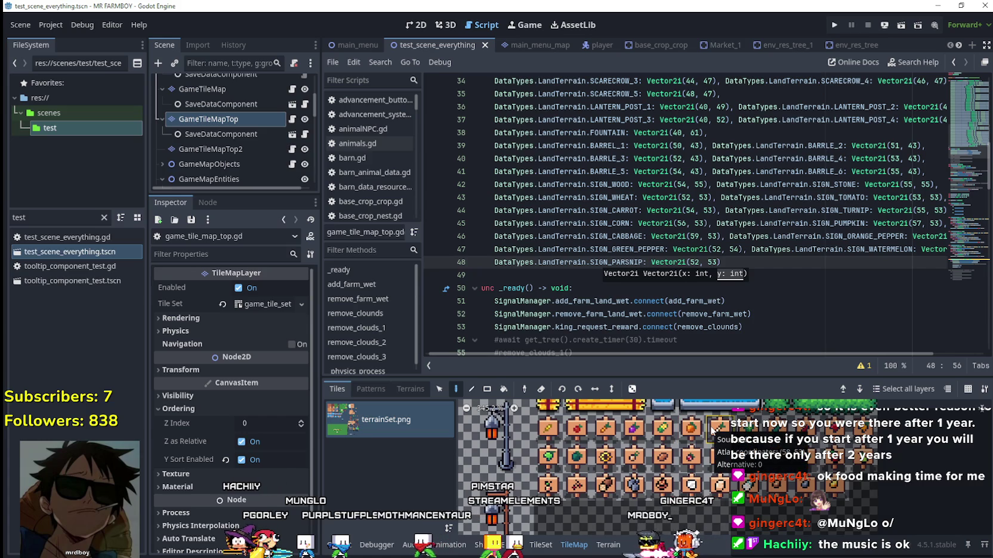
double_click(696, 262)
type("8")
left_click(745, 264)
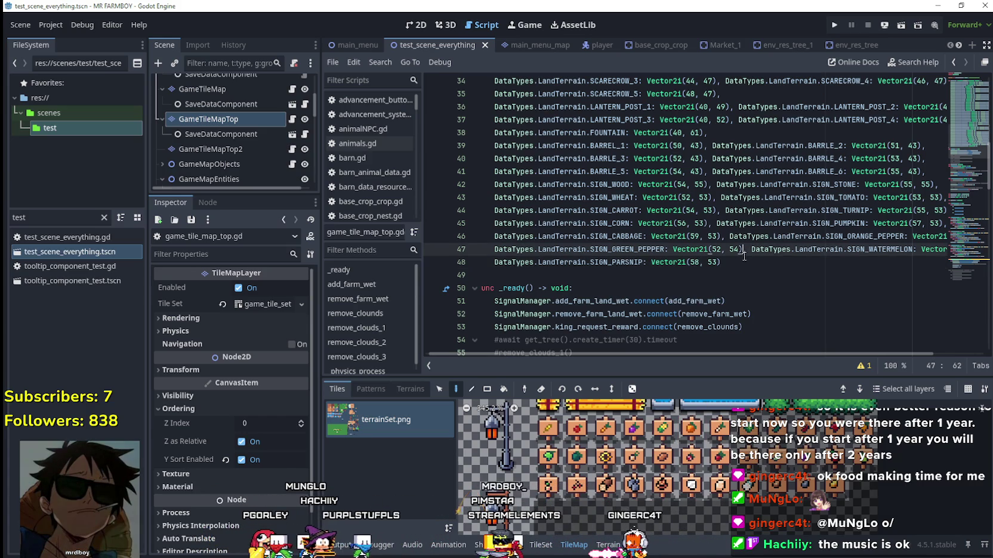
Step: Append another entry after parsnip, named SIGN_CUCUMBER
type("DataTypes.LandTerrain.SIGN_GREEN_PEPPER: Vector2i(52, 54)")
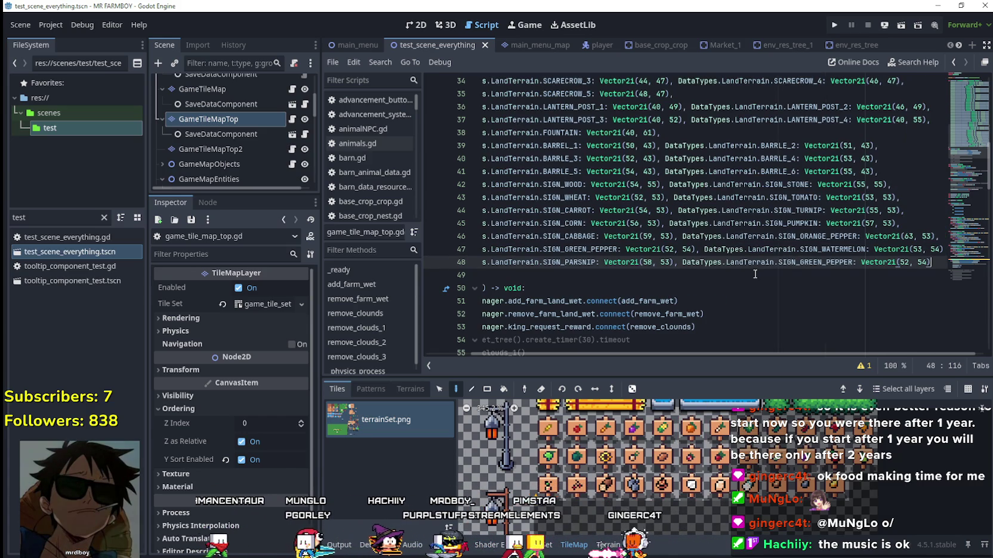
double_click(829, 263)
type("SIG")
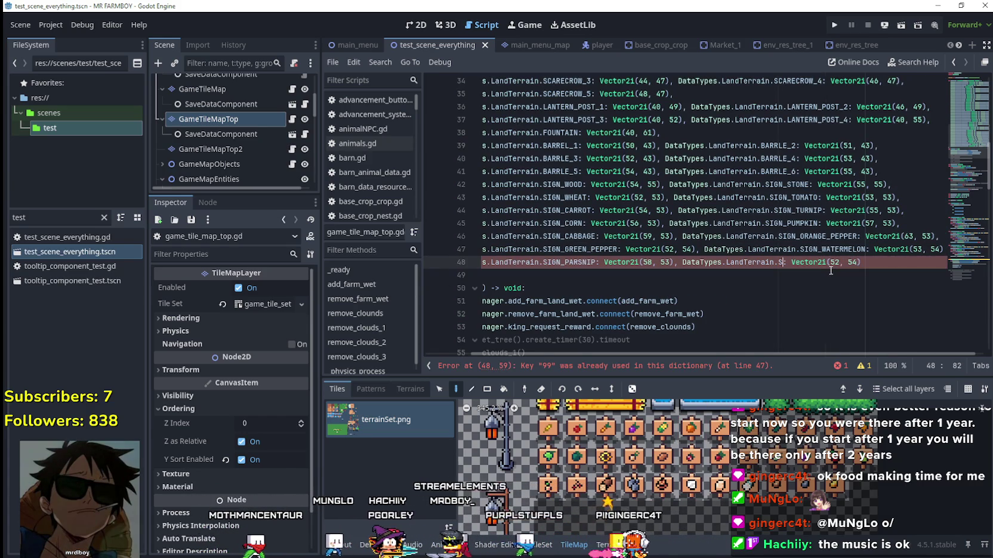
type("N")
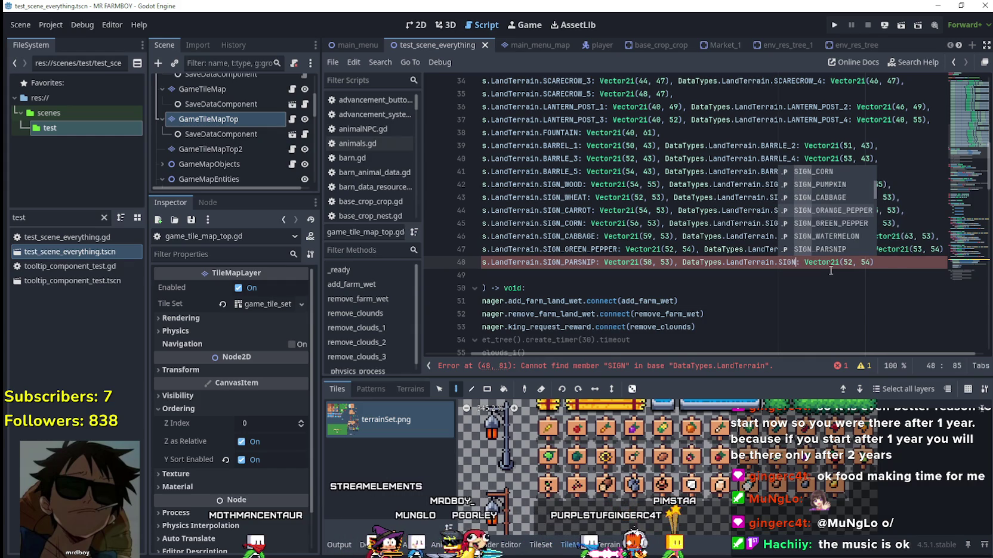
type("_CUCUMBER")
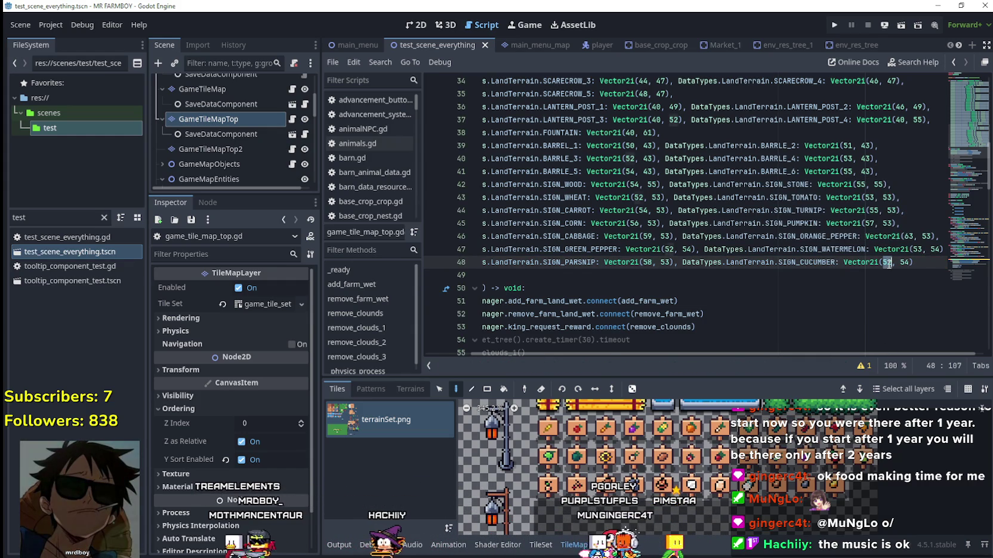
Step: Finish the cucumber entry at (60, 54) and start line 49 as SIGN_CHILI_PEPPER
type("4)")
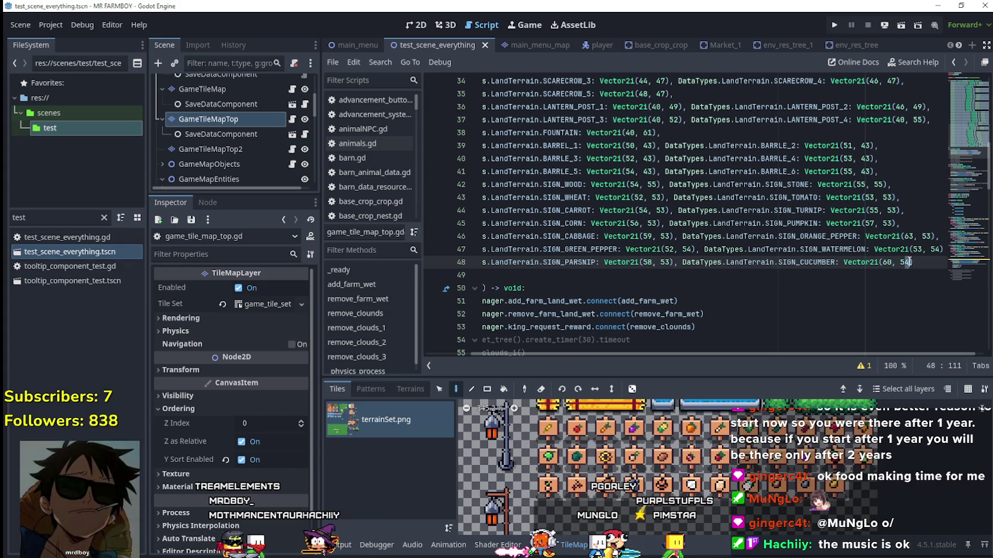
key("Return")
type("DataTypes.LandTerrain.SIGN_GREEN_PEPPER: Vector2i(52, 54)")
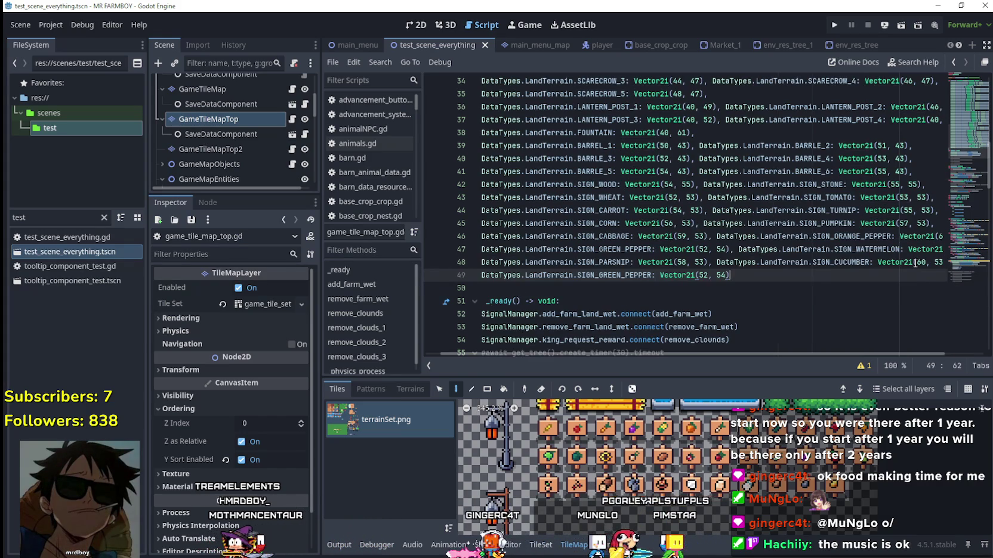
left_click(657, 276)
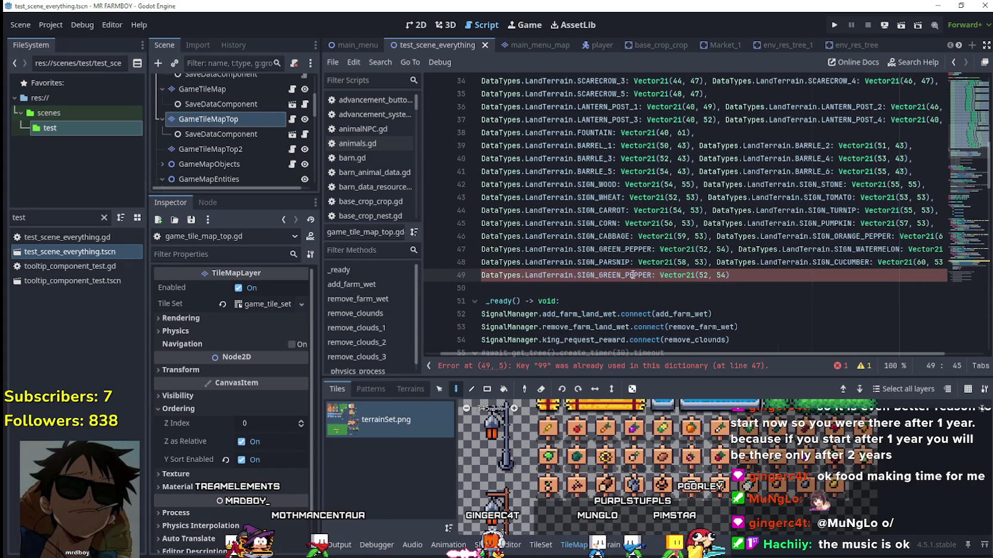
key("BackSpace")
key("BackSpace")
key("BackSpace")
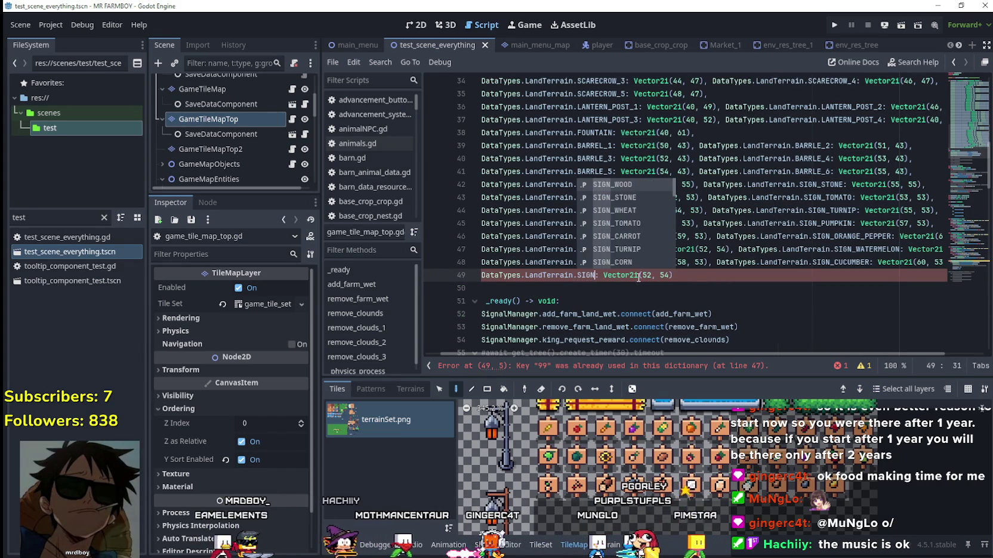
key("Down")
key("Down")
key("Down")
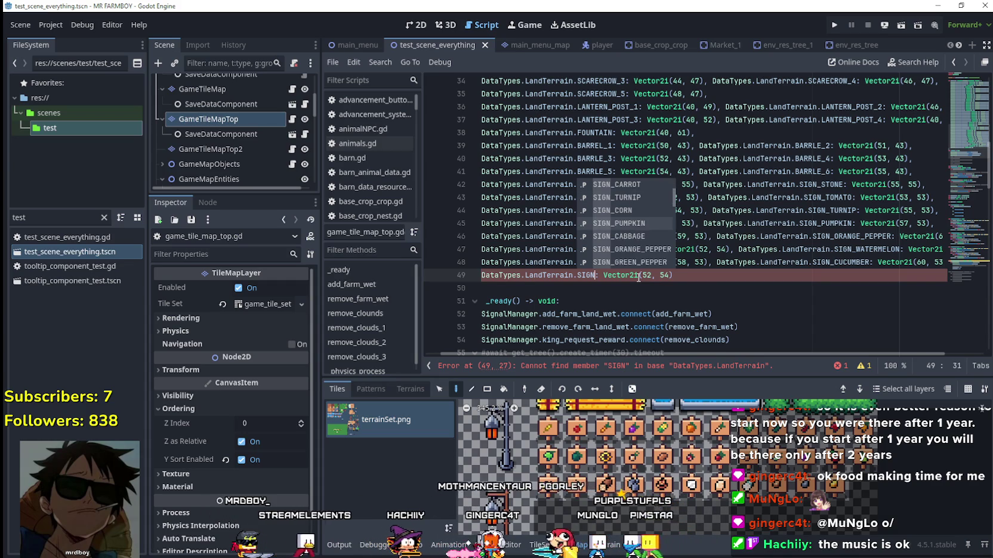
type("chi")
key("Return")
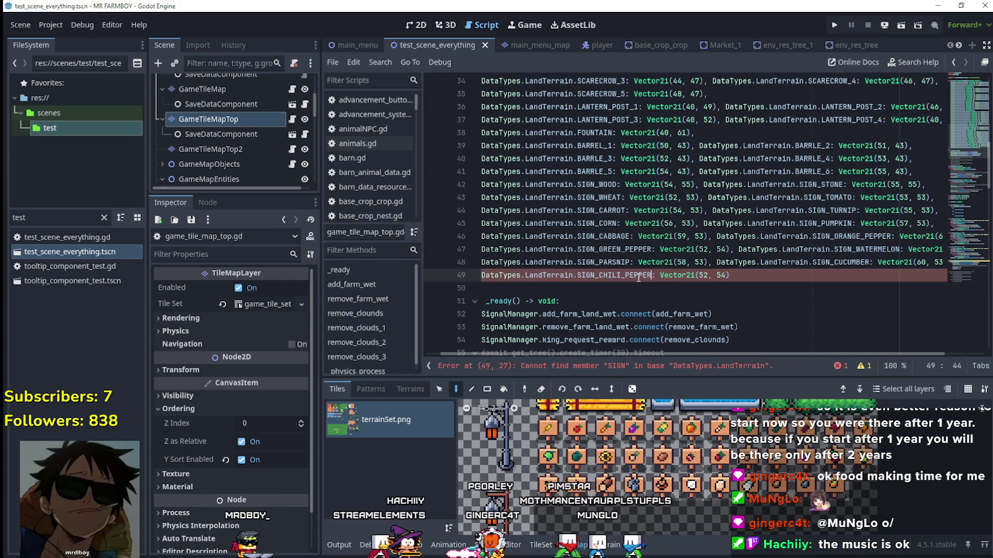
Step: Set the chili pepper tile coordinates to Vector2i(61, 53)
left_click(728, 276)
key("BackSpace")
type("3")
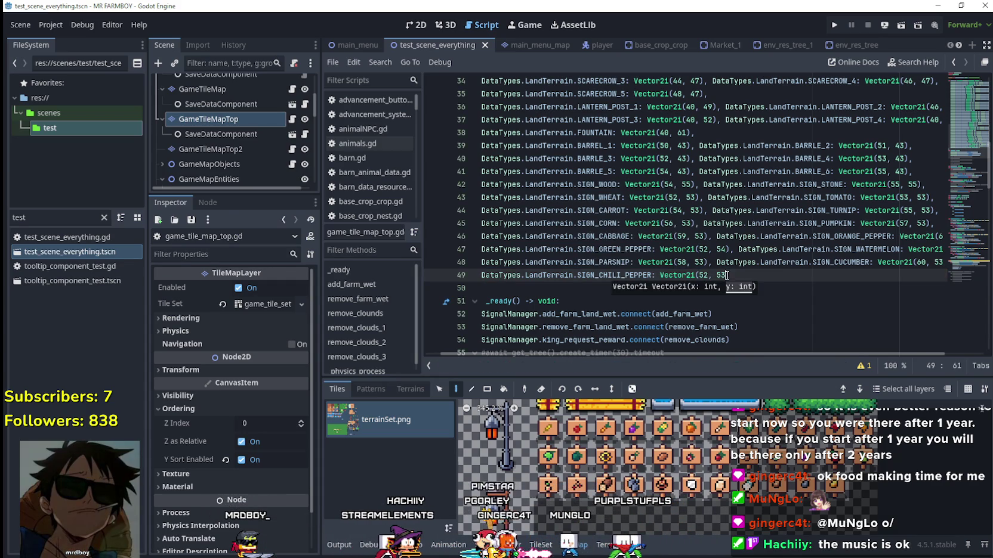
type(")")
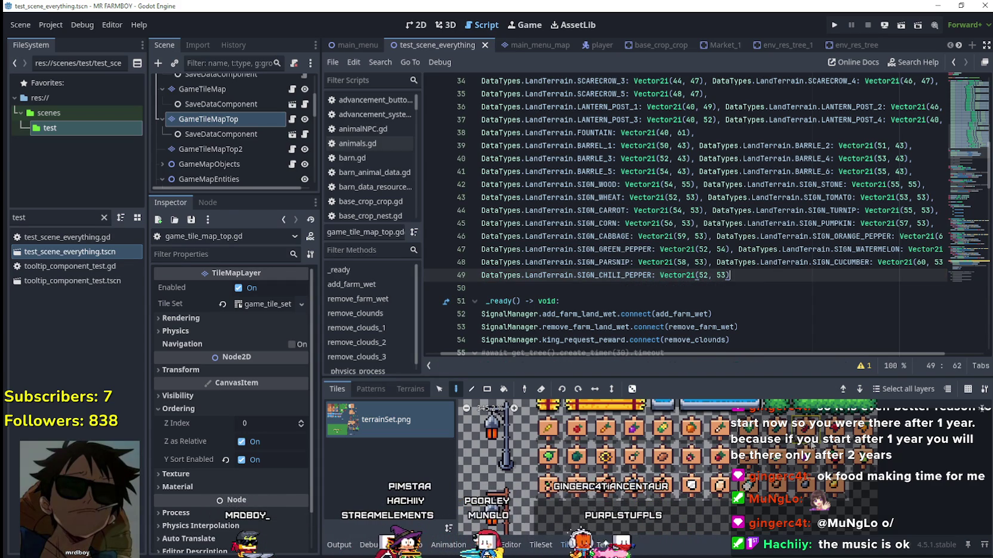
mouse_move(806, 445)
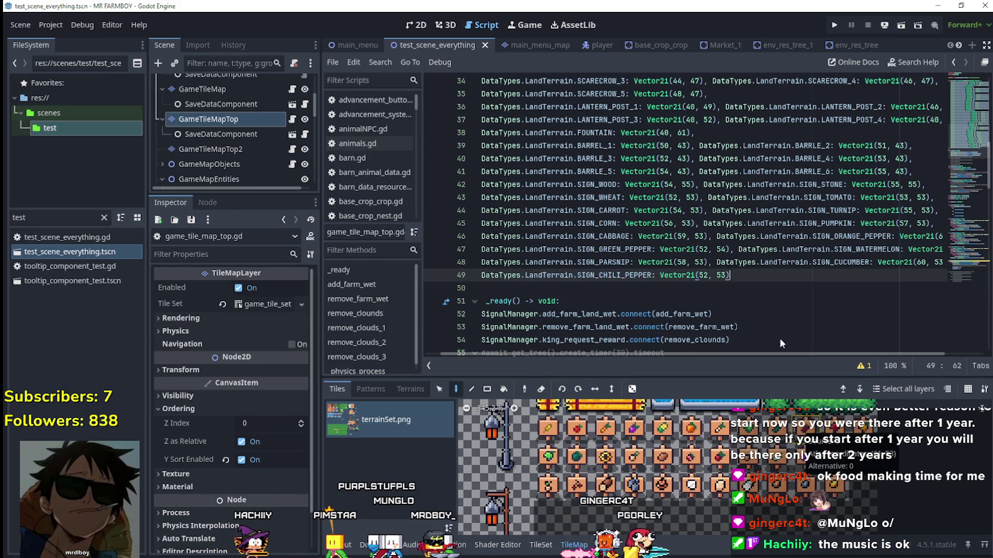
double_click(704, 275)
type("61")
left_click(756, 278)
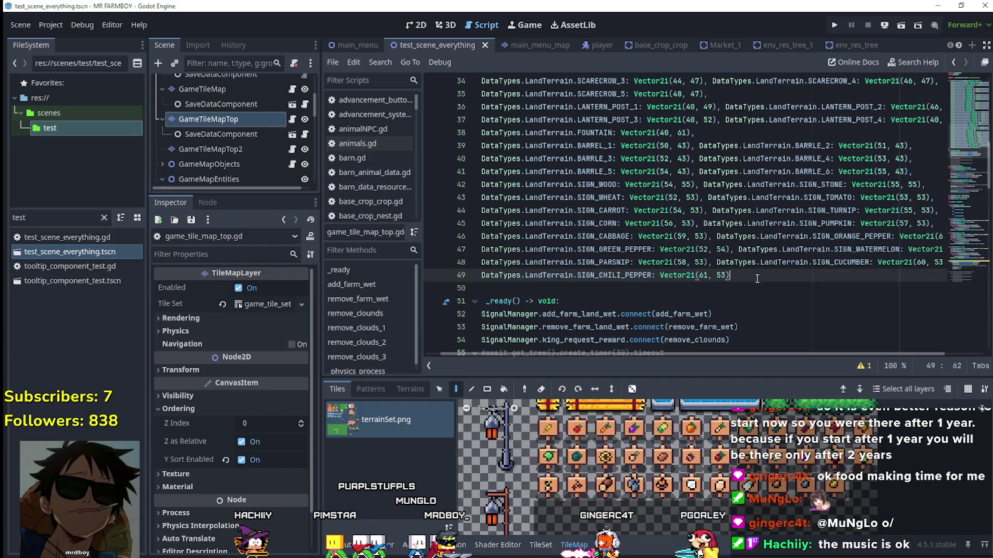
Step: Append SIGN_RED_PEPPER at Vector2i(62, 53) after the chili pepper entry
type("DataTypes.LandTerrain.SIGN_GREEN_PEPPER: Vector2i(52, 54)")
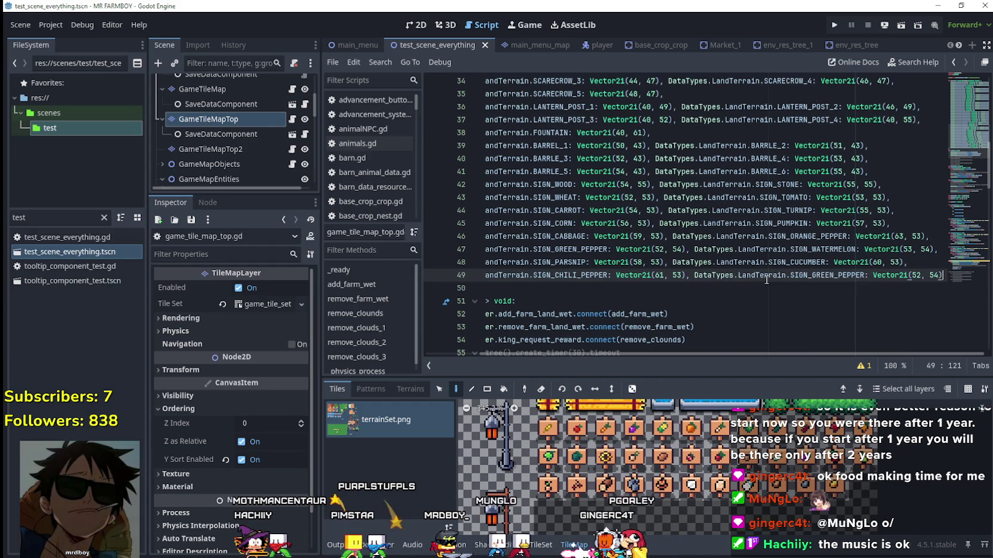
double_click(835, 275)
type("SIGN")
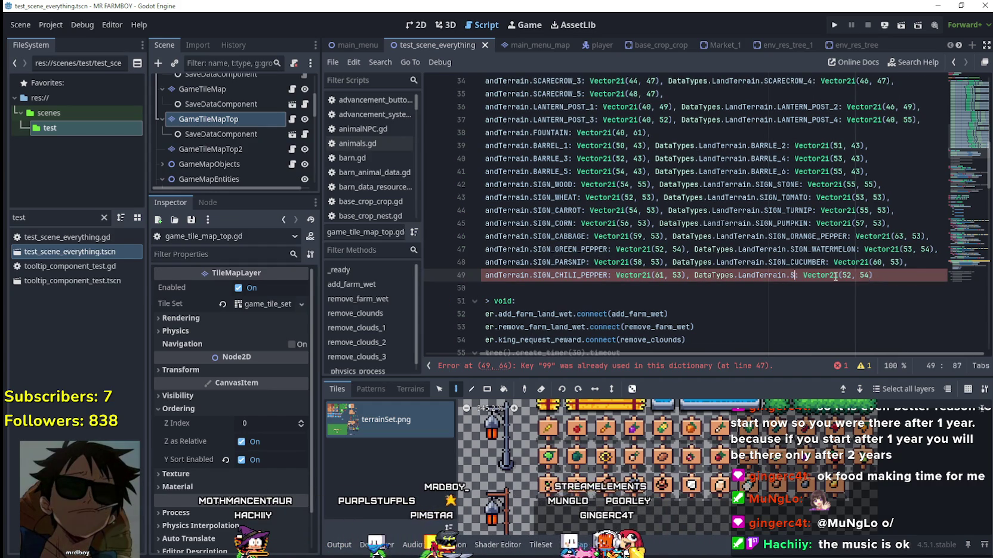
key("Down")
key("Down")
key("Down")
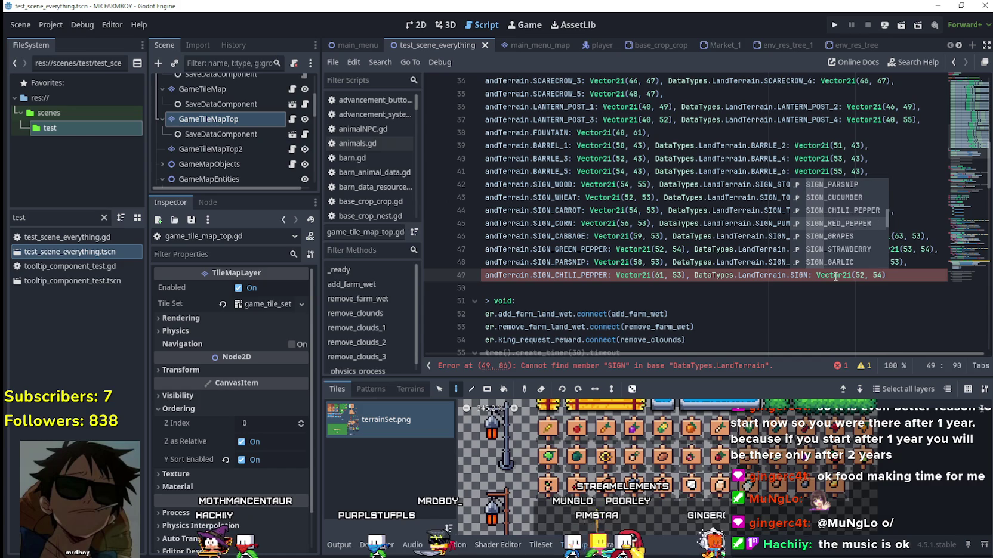
key("Return")
left_click(926, 275)
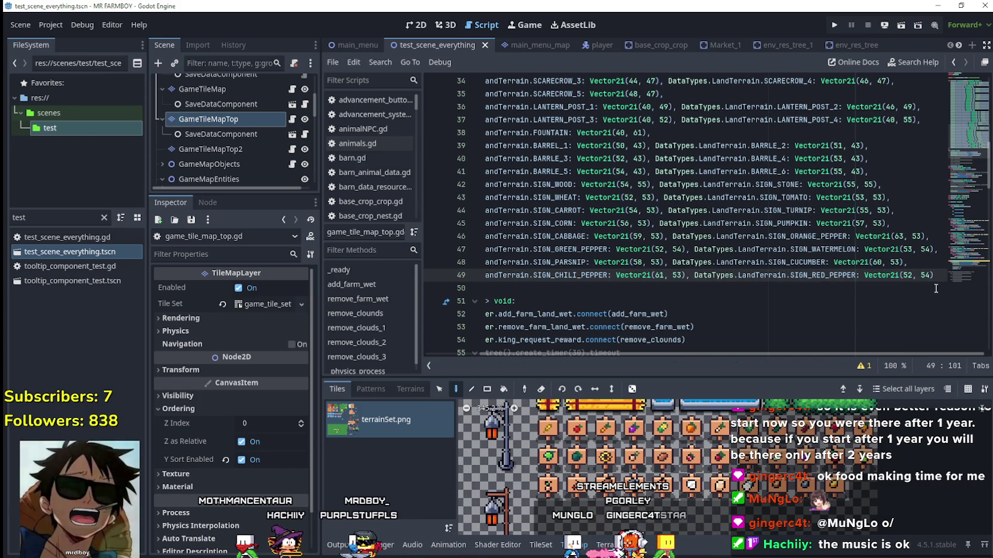
type("3")
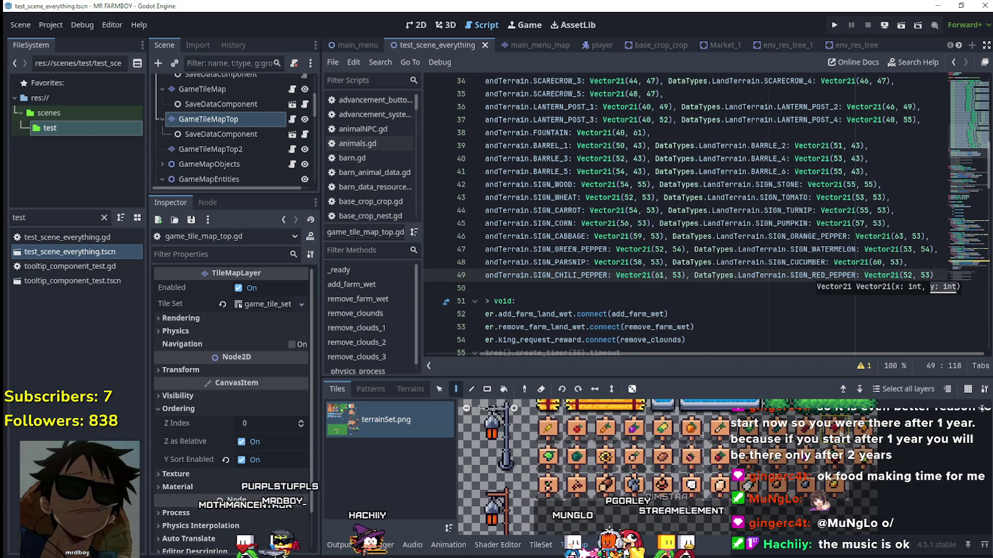
double_click(905, 275)
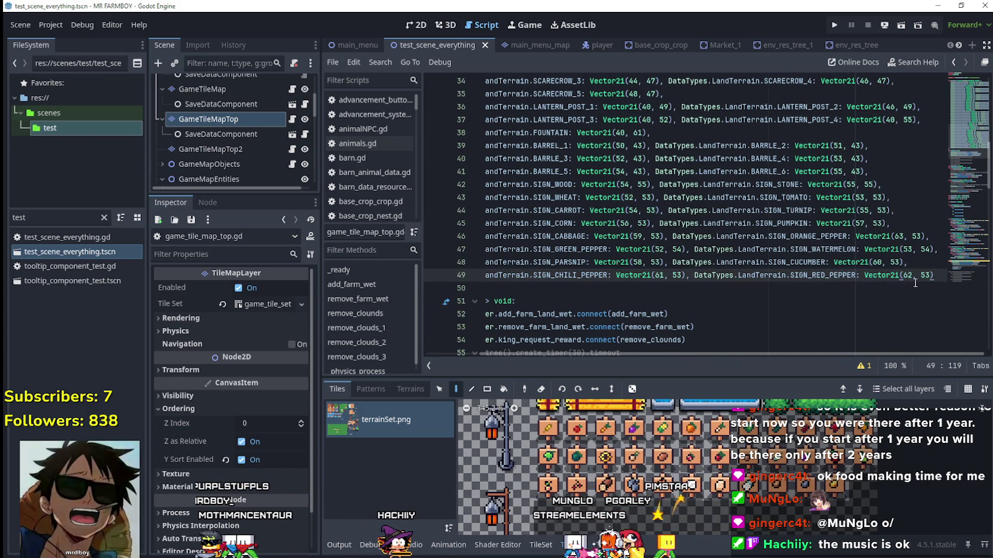
type("DataTypes.LandTerrain.SIGN_GREEN_PEPPER: Vector2i(52, 54)")
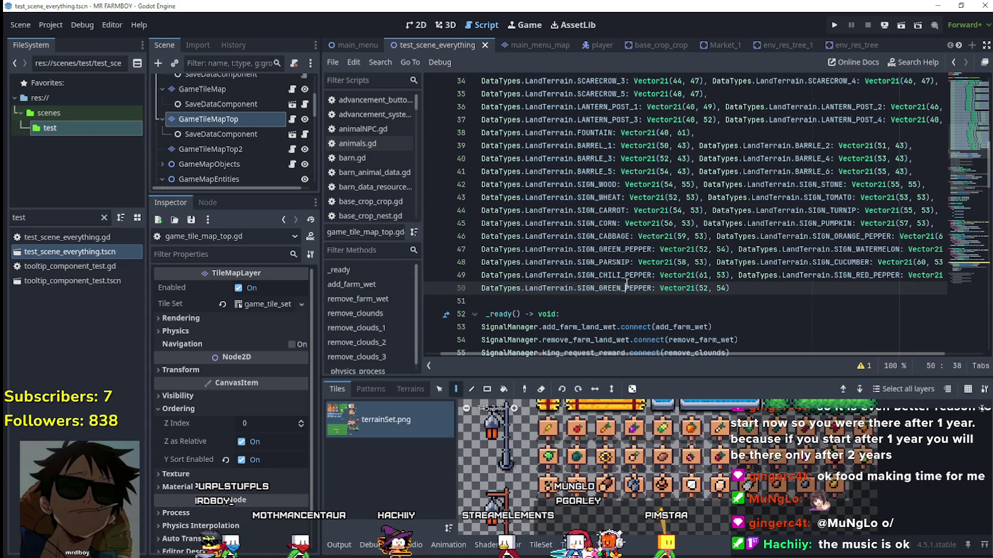
Step: Rename the line 50 entry to SIGN_GRAPES at coordinates (61, 54)
double_click(627, 289)
type("SIGN")
scroll(628, 277, "down", 3)
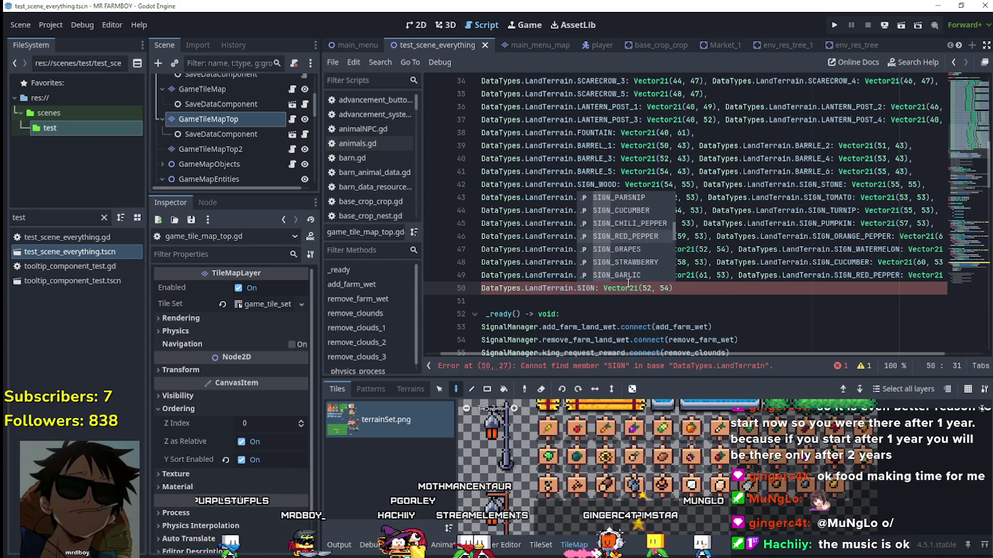
double_click(624, 262)
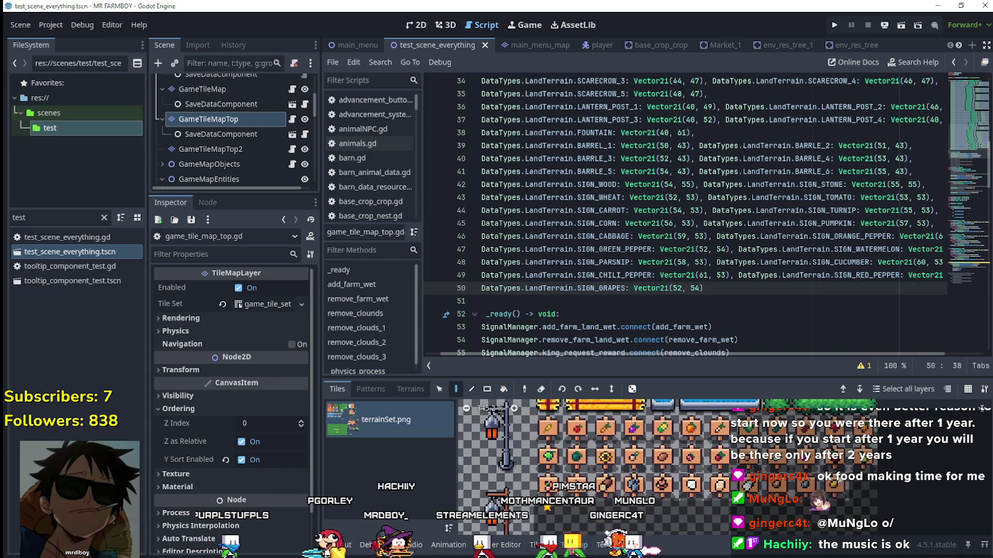
mouse_move(800, 463)
double_click(660, 289)
type("61")
left_click(733, 291)
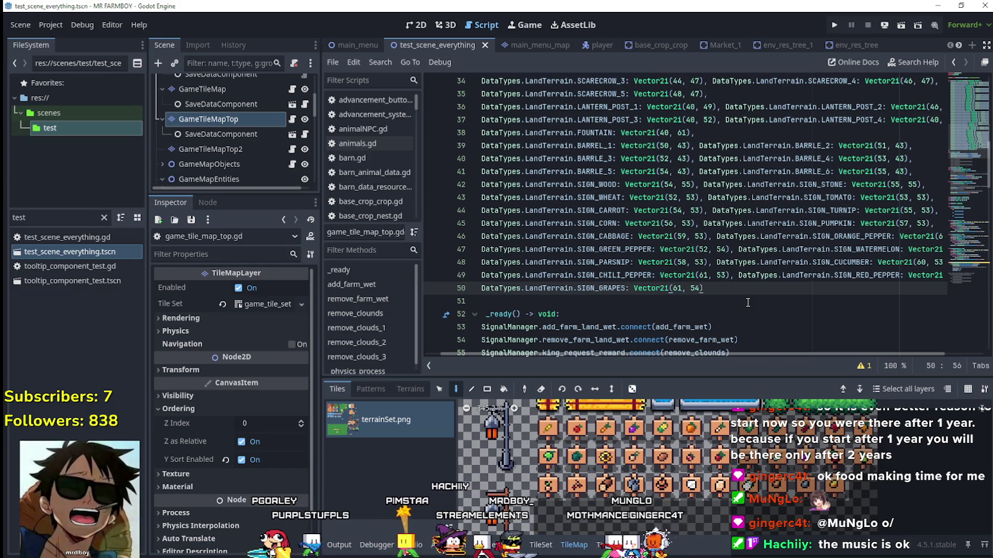
Step: Append SIGN_STRAWBERRY at (57, 54) after the grapes entry
type("DataTypes.LandTerrain.SIGN_GREEN_PEPPER: Vector2i(52, 54)")
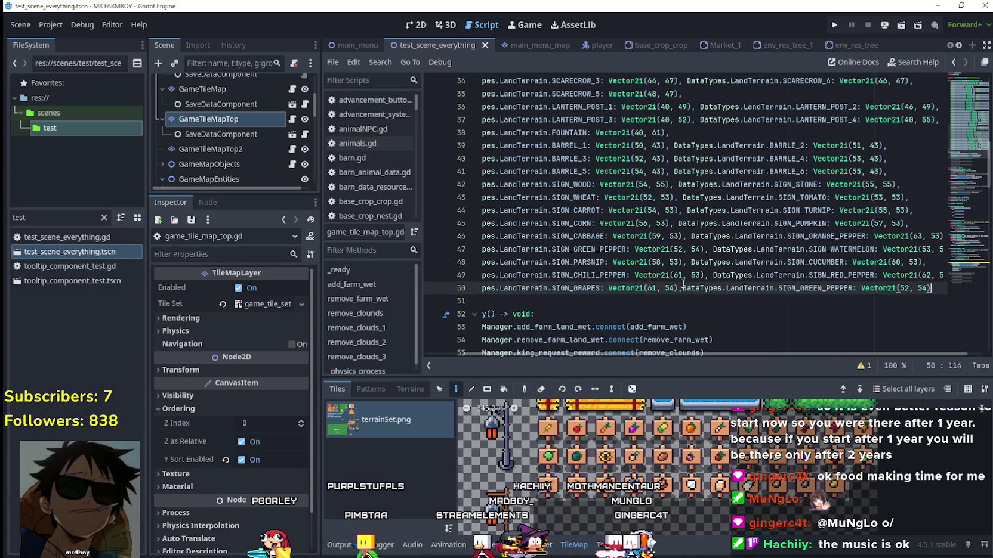
double_click(830, 289)
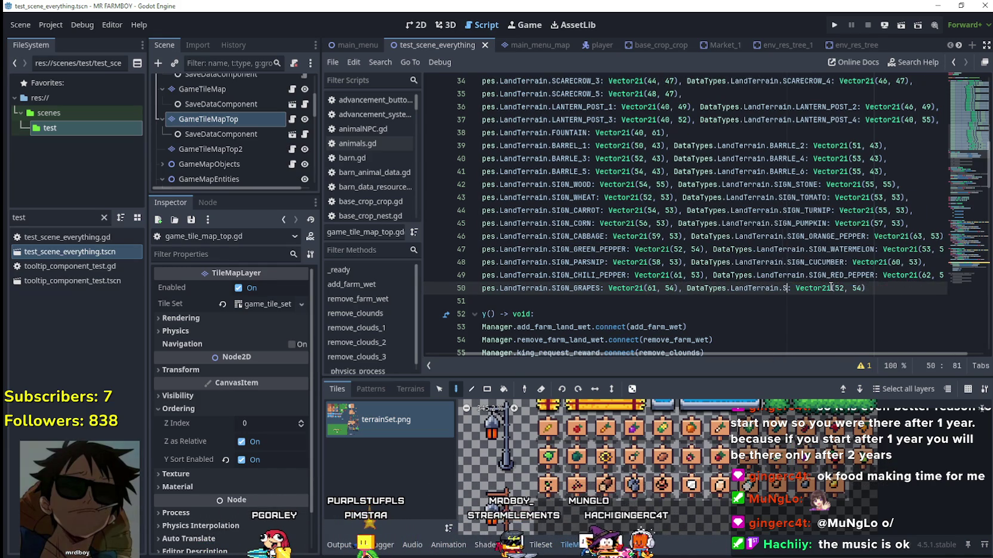
type("IG")
key("Down")
key("Down")
key("Down")
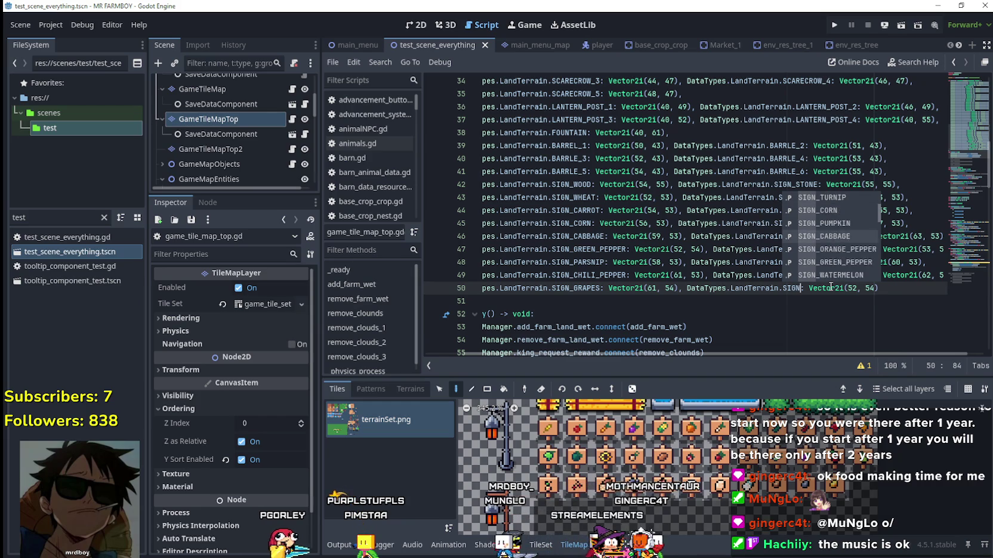
key("Return")
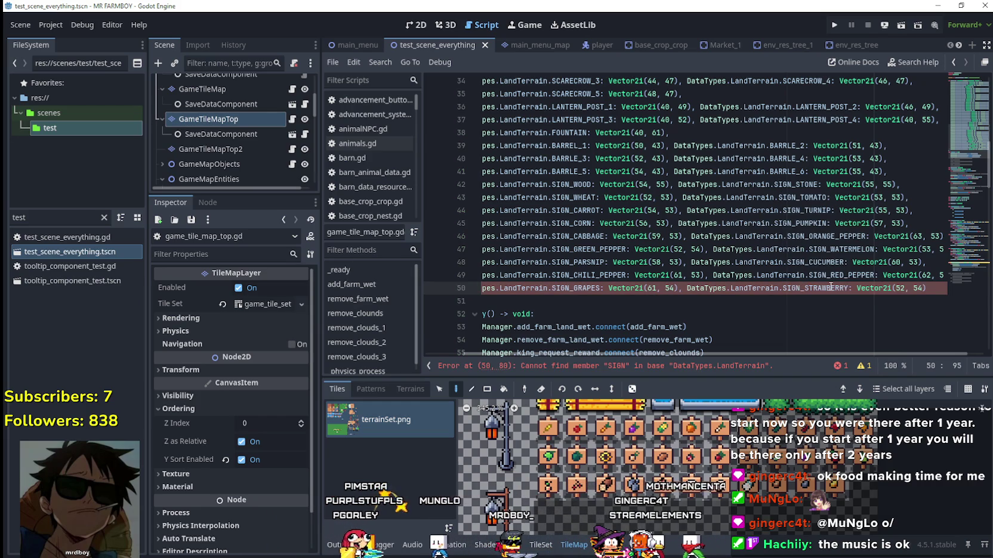
double_click(901, 288)
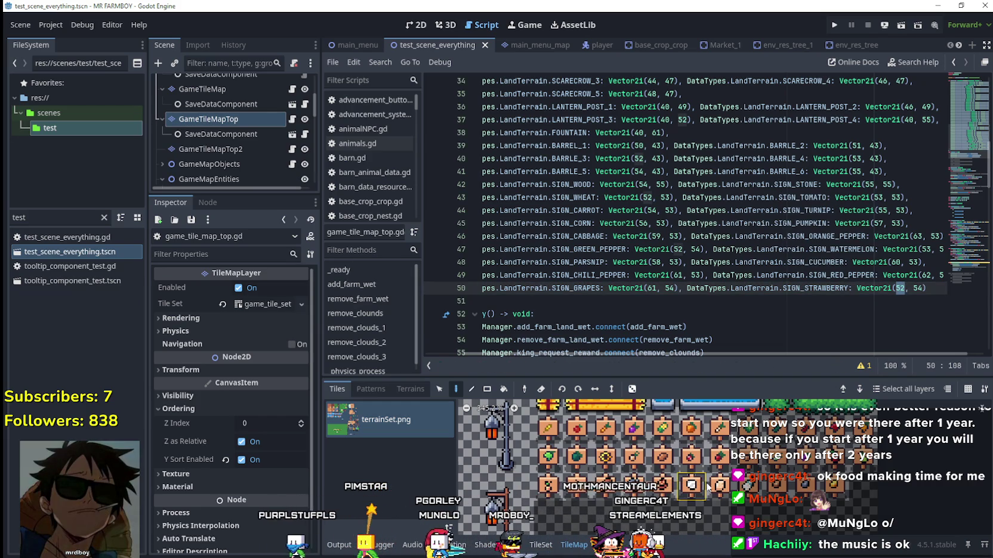
mouse_move(687, 464)
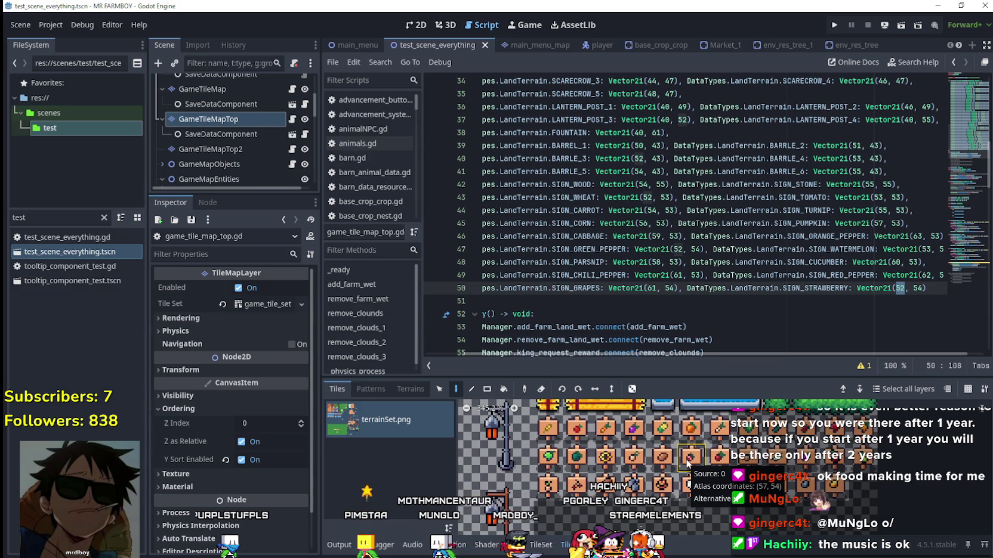
type("5")
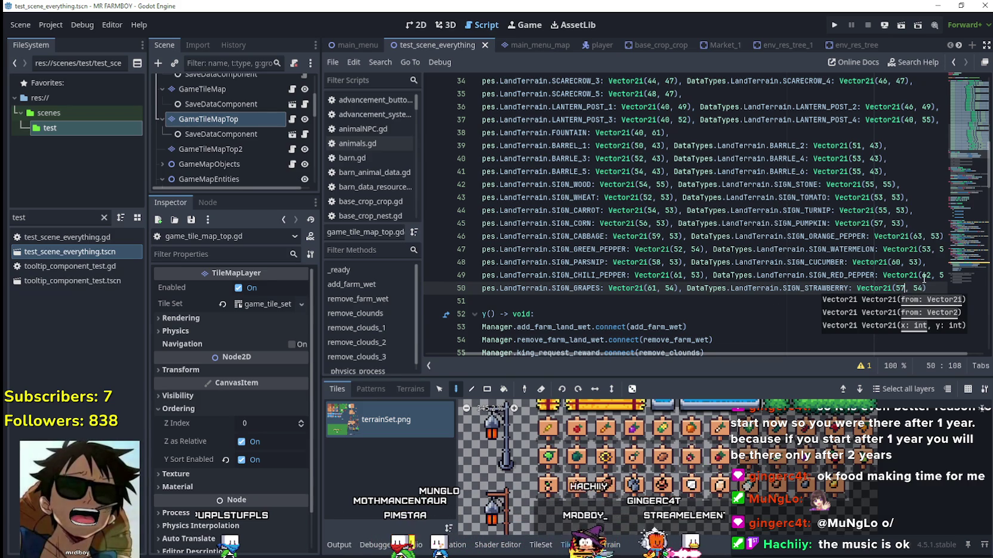
left_click(923, 293)
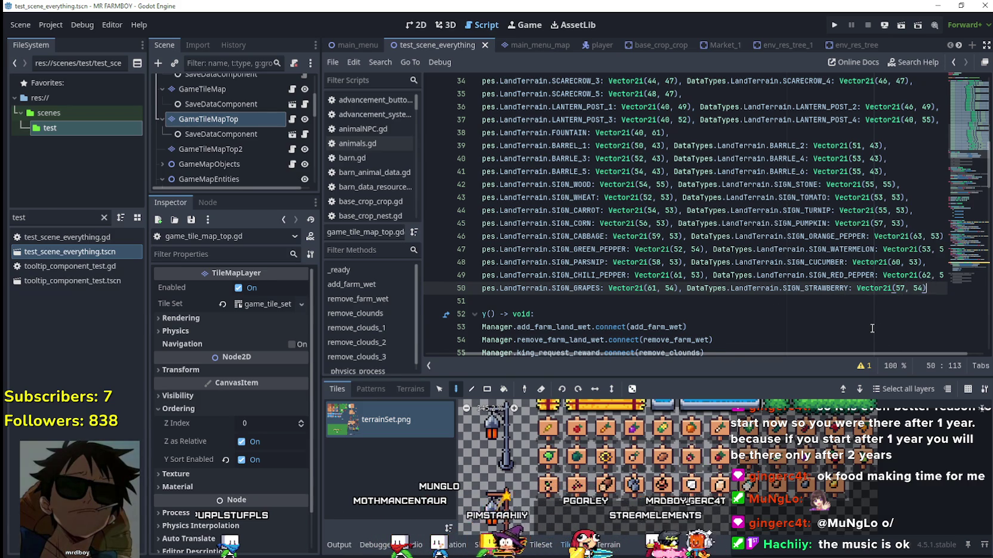
Step: Add line 51 as SIGN_GARLIC at (55, 54)
key("Return")
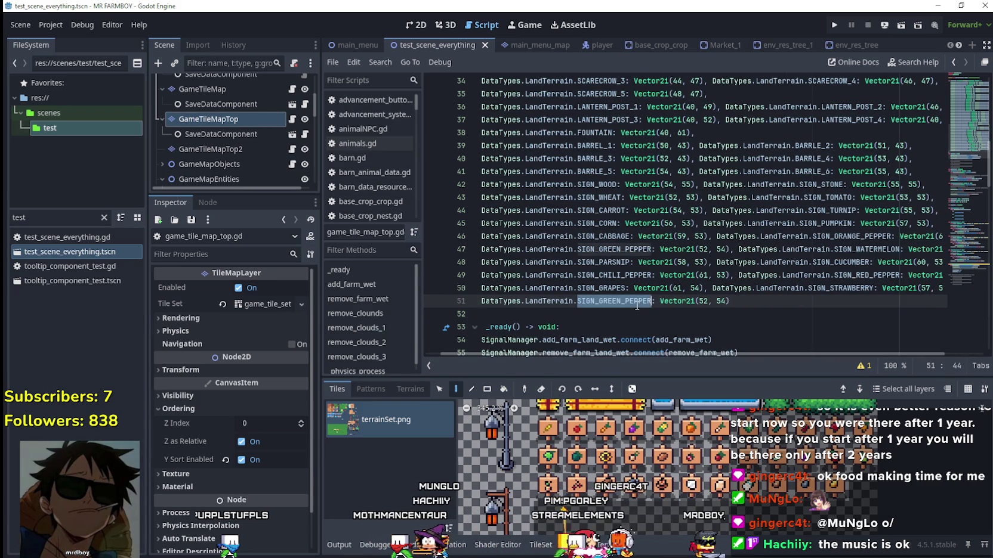
type("SIGN")
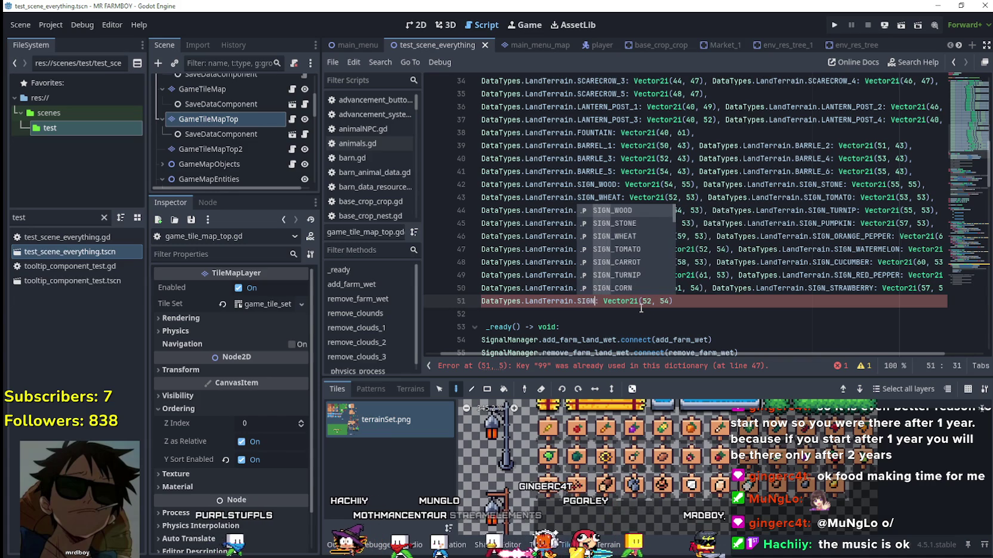
key("Down")
key("Down")
key("Down")
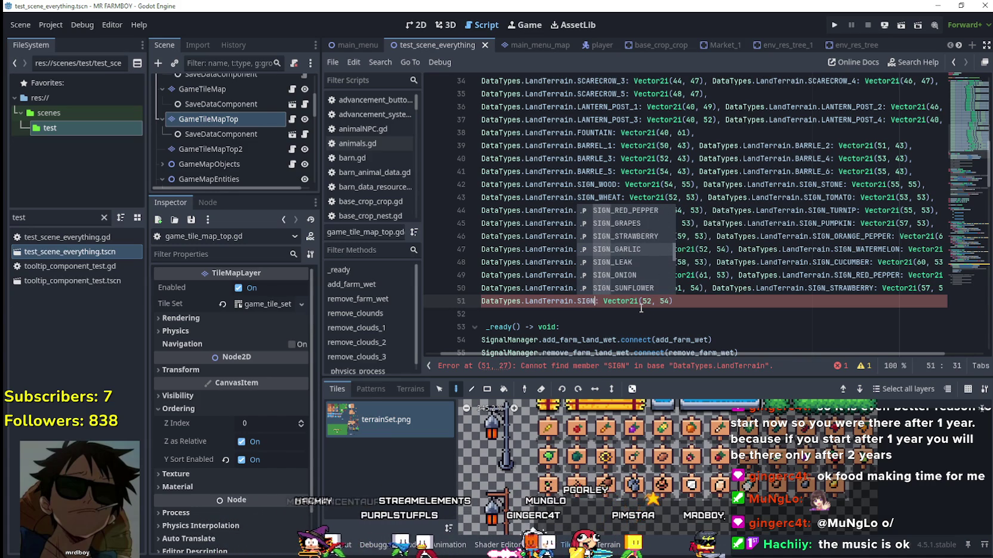
key("Return")
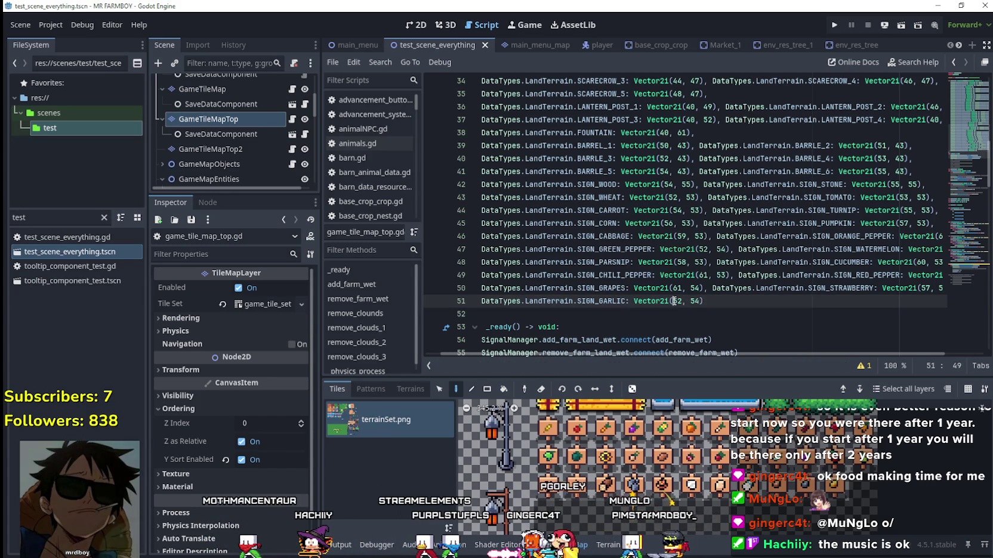
mouse_move(636, 465)
type("55")
left_click(728, 300)
type(",")
Step: Append SIGN_LEAK at (60, 54) and paste another template entry on line 52
type("DataTypes.LandTerrain.SIGN_GREEN_PEPPER: Vector2i(52, 54)")
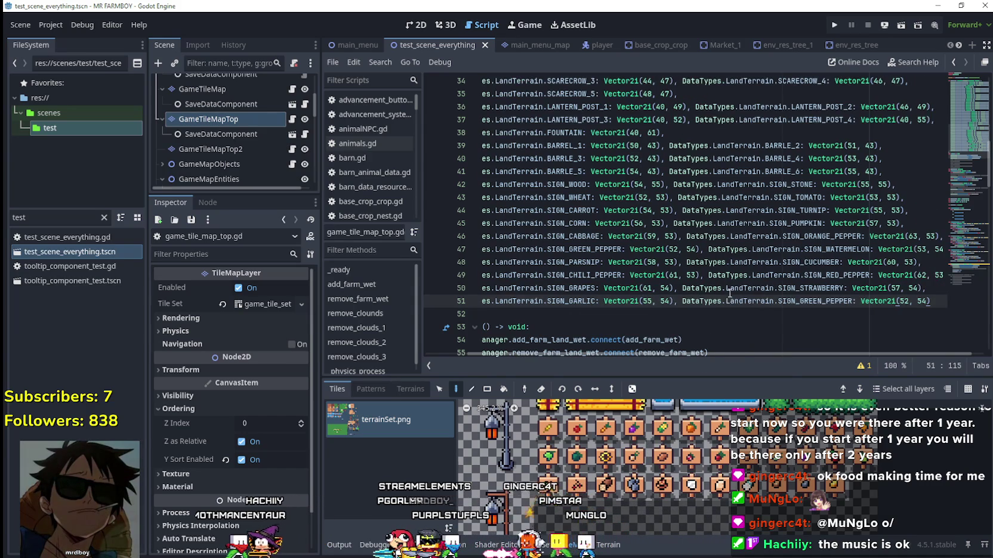
double_click(829, 301)
type("IG")
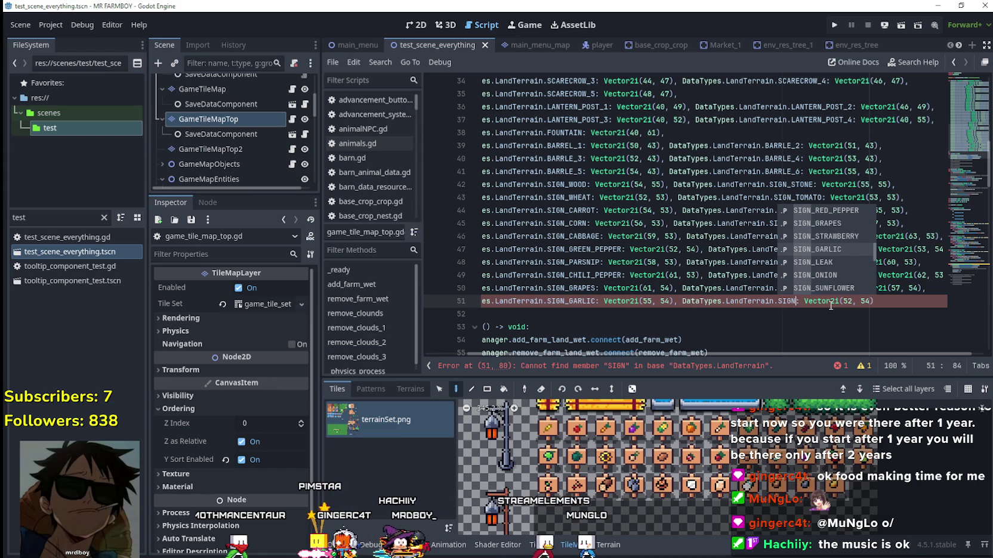
double_click(816, 261)
double_click(870, 300)
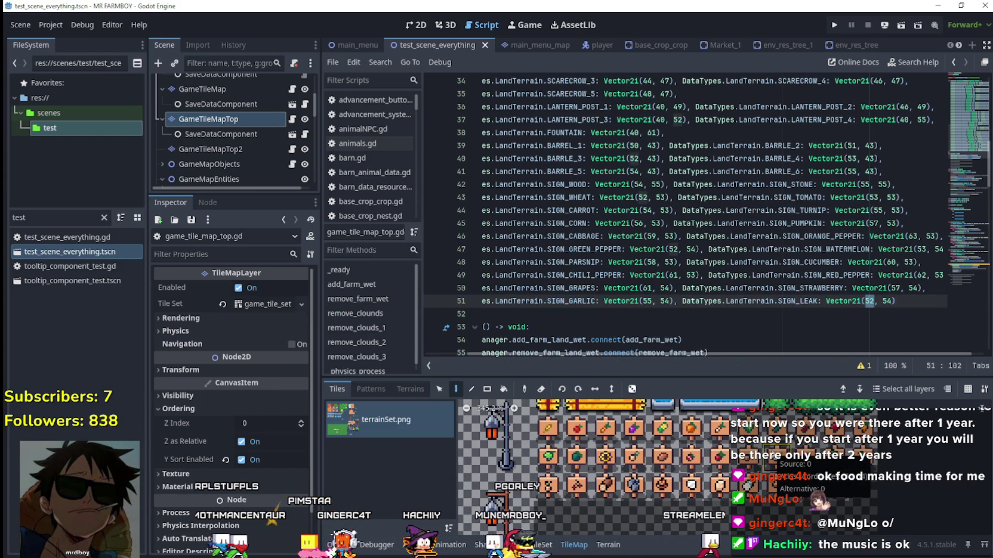
type("60")
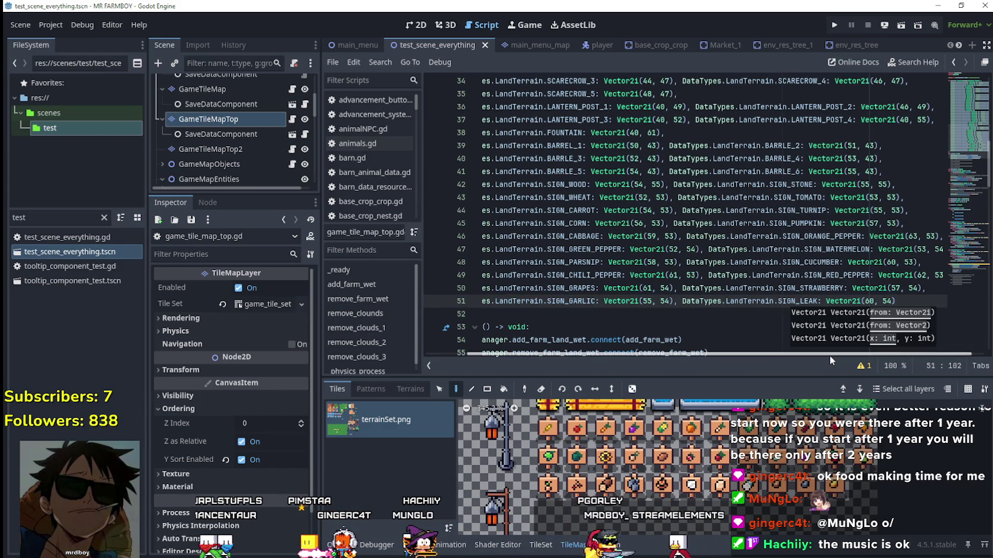
key("End")
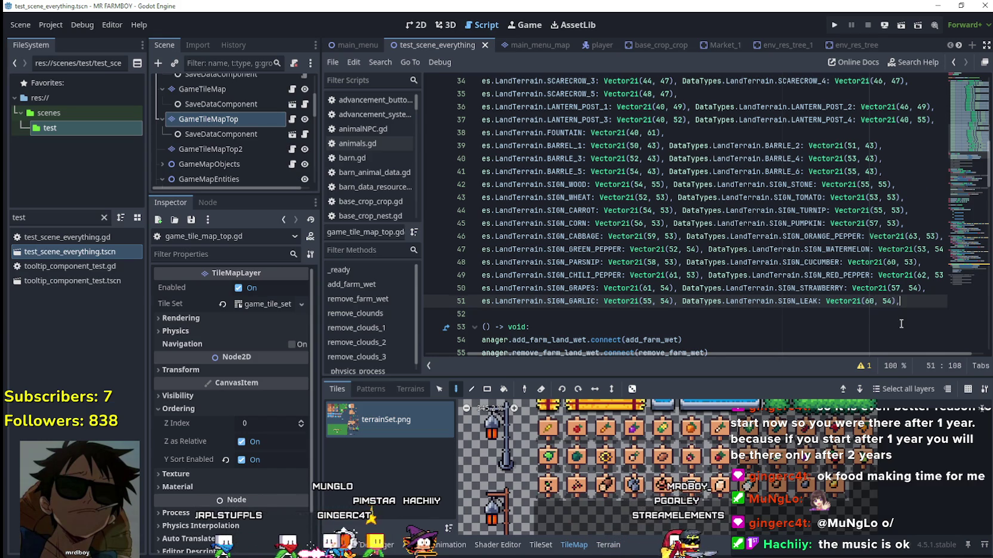
type(",")
key("Return")
type("DataTypes.LandTerrain.SIGN_GREEN_PEPPER: Vector2i(52, 54)")
double_click(617, 315)
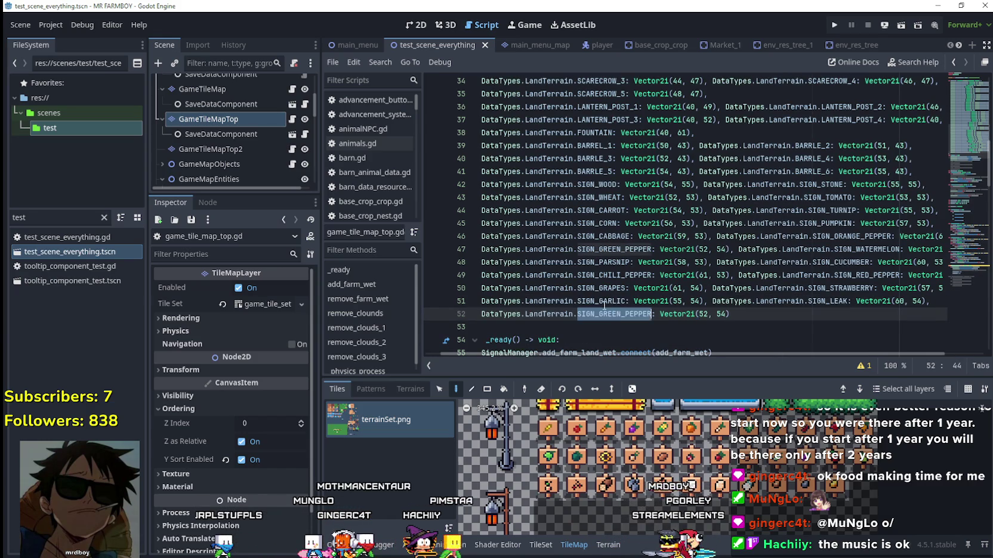
Step: Set the first line 52 entry to SIGN_ONION with x coordinate 59
type("SIGN_")
scroll(604, 307, "down", 6)
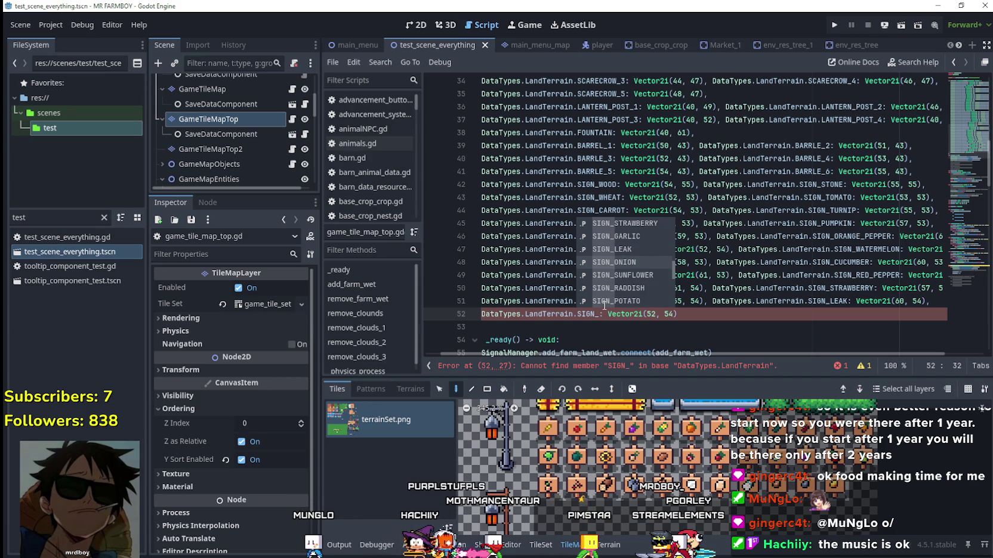
left_click(615, 262)
double_click(673, 314)
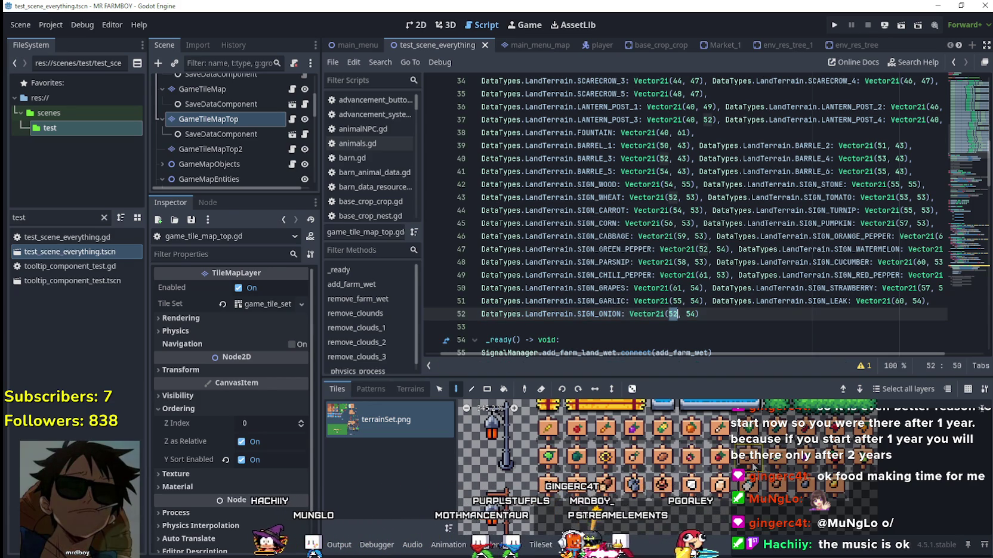
mouse_move(751, 463)
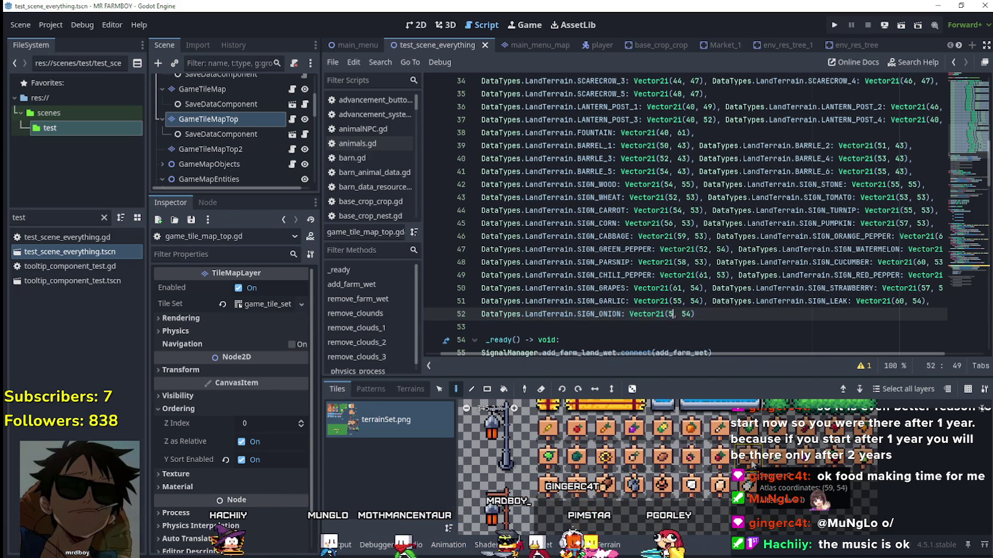
type("59")
key("End")
type(",")
Step: Append a SIGN_SUNFLOWER entry at (54, 54) on line 52
type("DataTypes.LandTerrain.SIGN_GREEN_PEPPER: Vector2i(52, 54)")
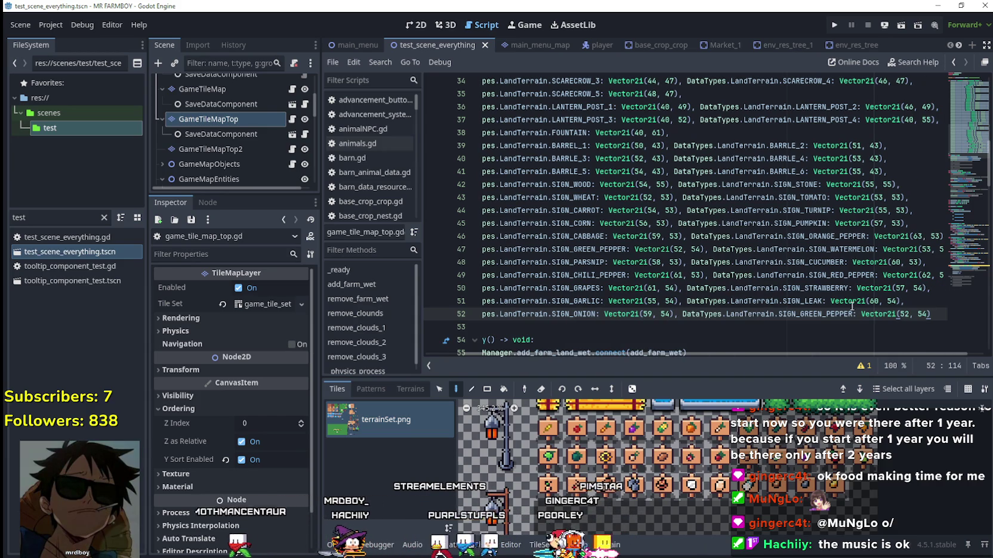
double_click(812, 315)
type("SIGN")
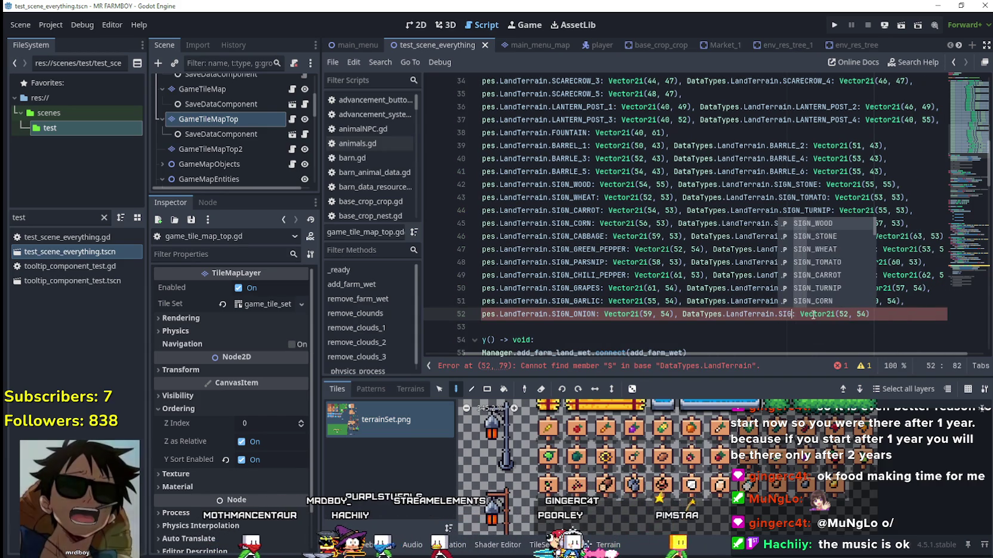
key("Down")
key("Down")
key("Down")
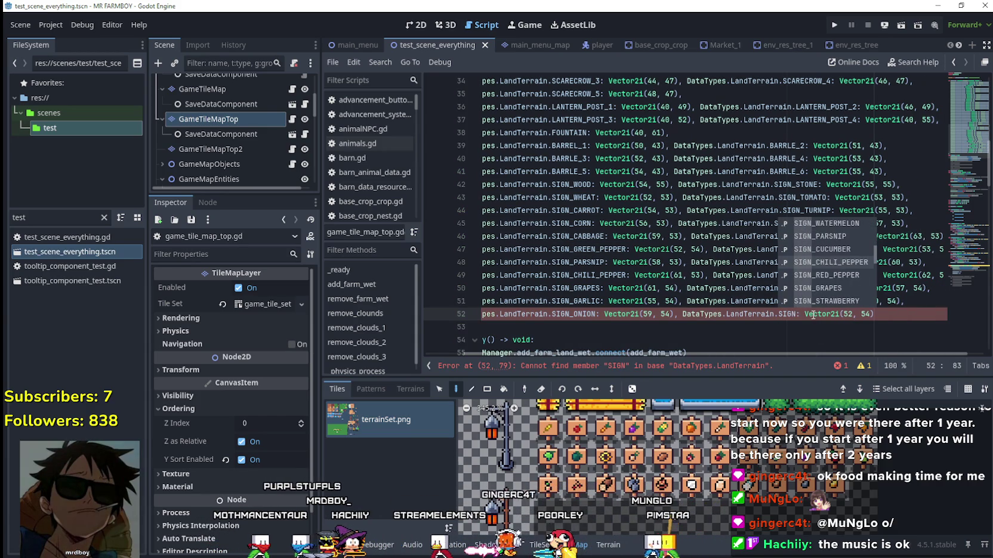
key("Down")
key("Down")
key("Down")
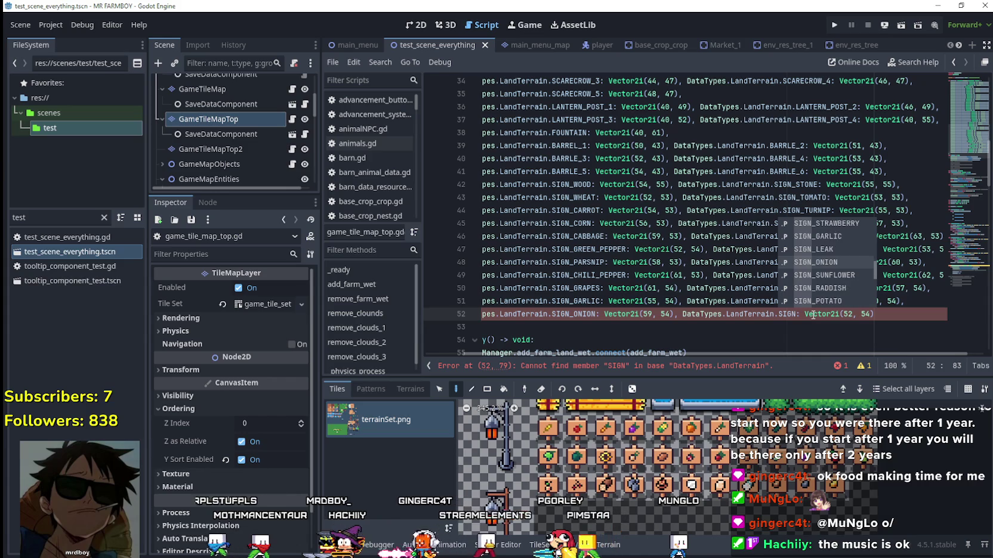
key("Return")
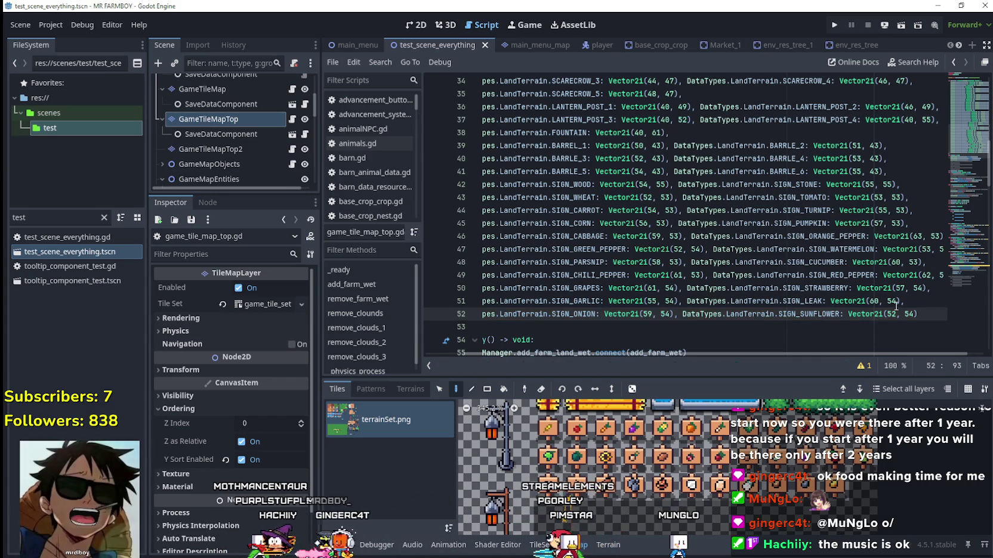
left_click(888, 314)
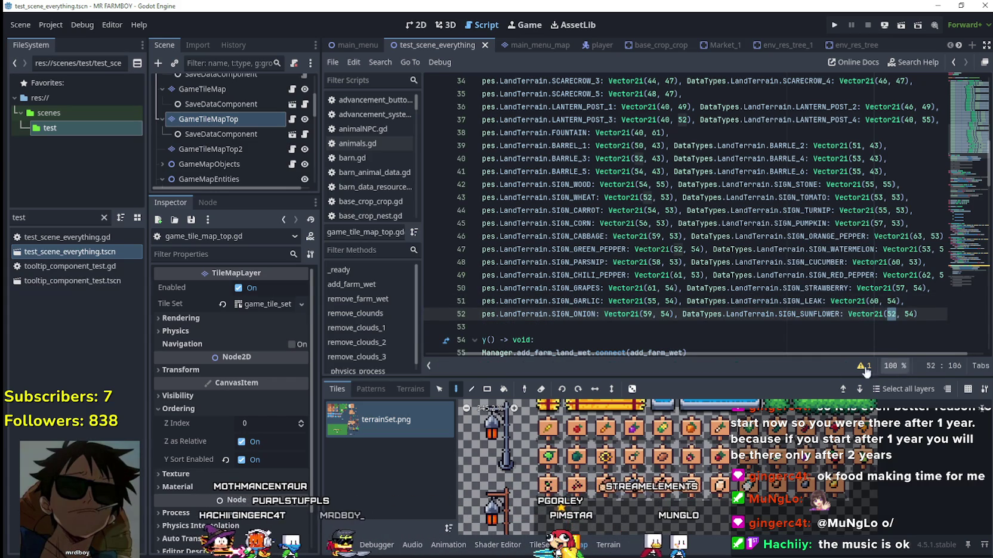
mouse_move(601, 468)
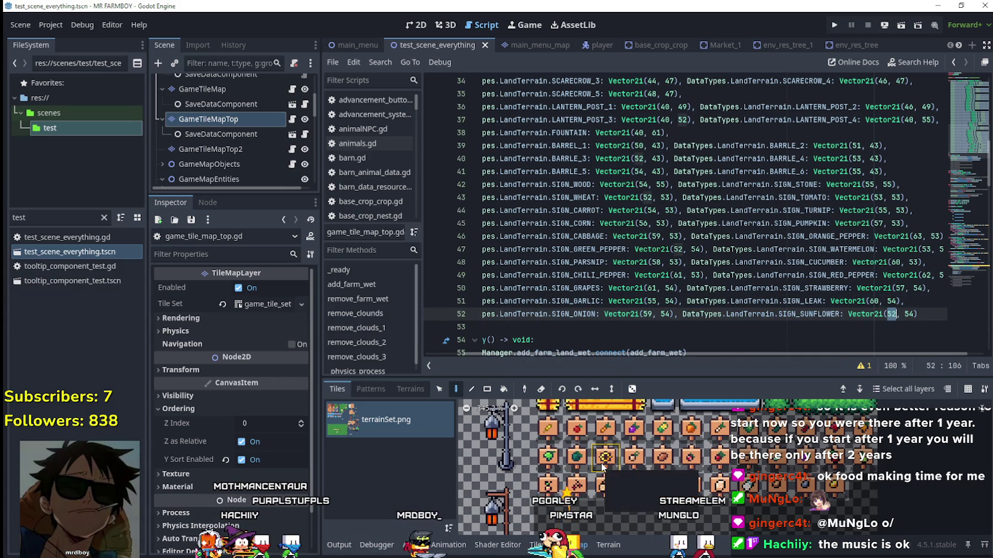
type("4")
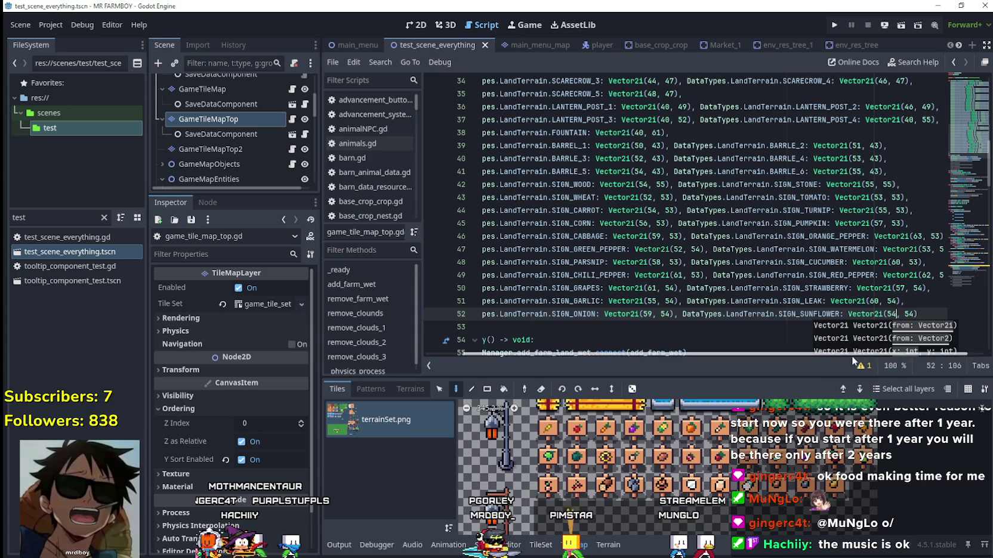
left_click(925, 319)
Step: Add a SIGN_RADDISH entry at (58, 54) on new line 53
key("Return")
type("DataTypes.LandTerrain.SIGN_GREEN_PEPPER: Vector2i(52, 54)")
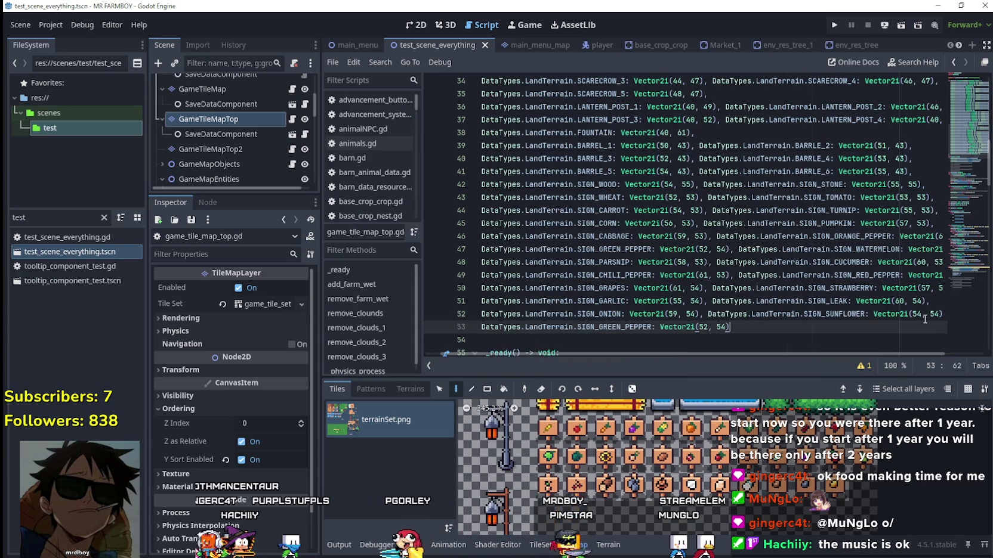
double_click(641, 330)
type("SIGN")
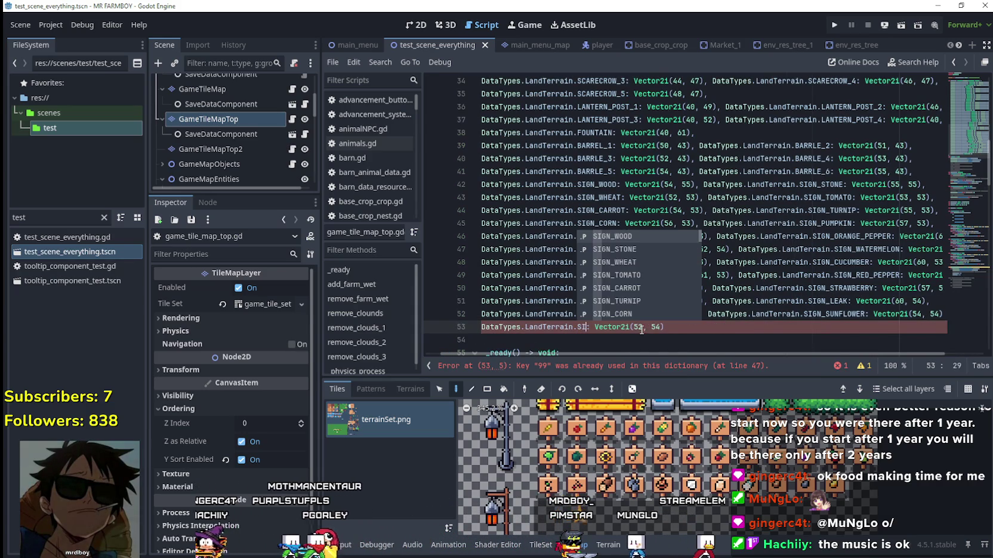
key("Down")
key("Down")
key("Down")
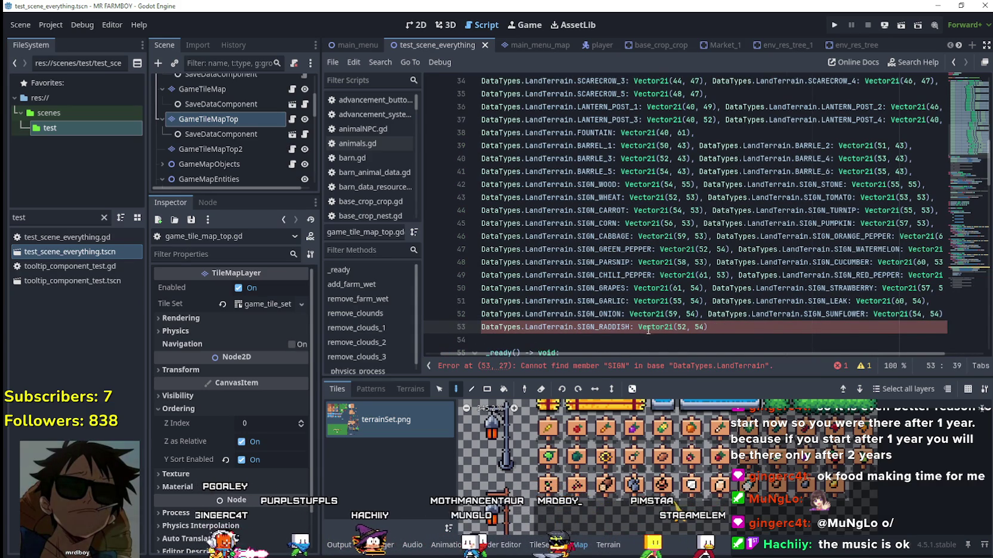
key("Return")
double_click(681, 327)
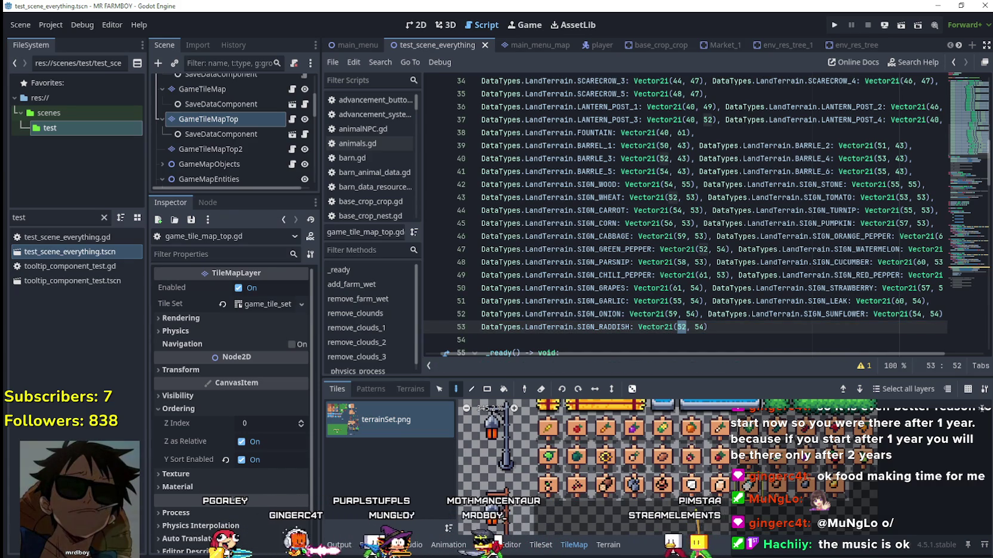
mouse_move(718, 462)
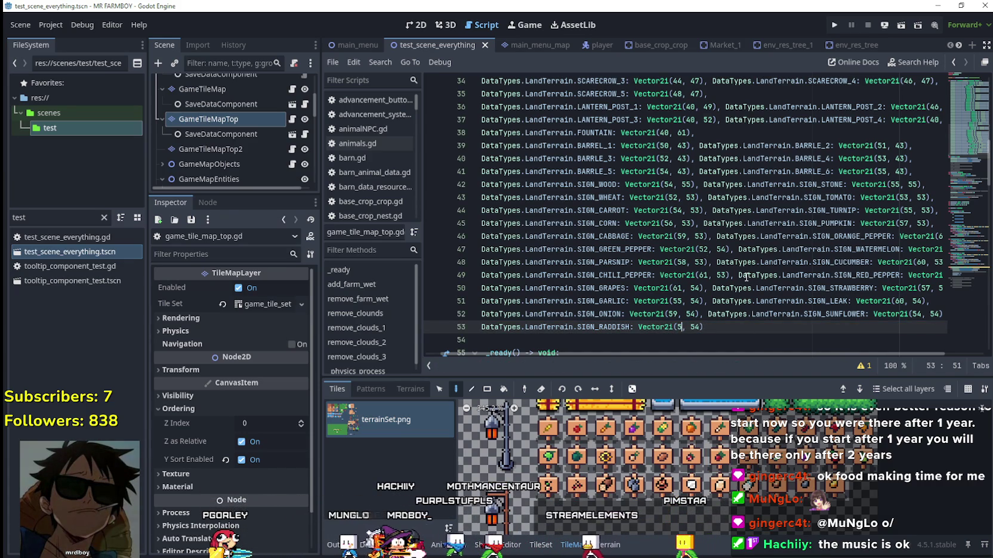
type("58")
left_click(739, 328)
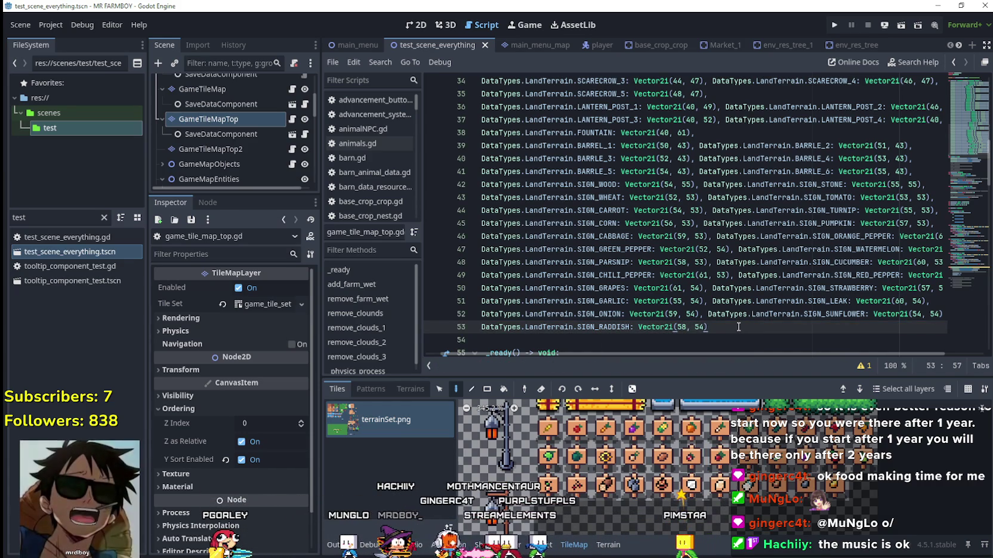
Step: Append SIGN_POTATO at (56, 54) to line 53 and start line 54
type("DataTypes.LandTerrain.SIGN_GREEN_PEPPER: Vector2i(52, 54)")
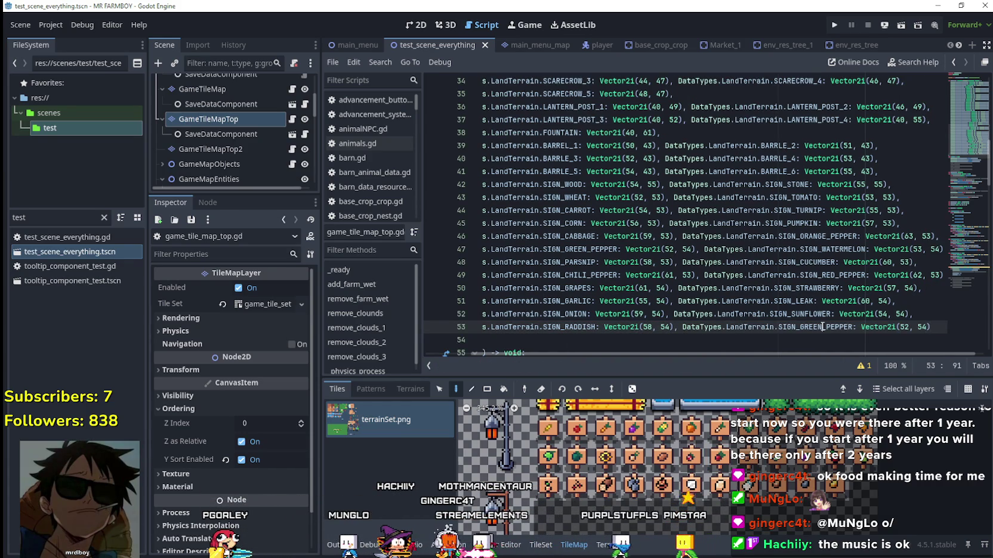
double_click(823, 327)
type("SIGN_")
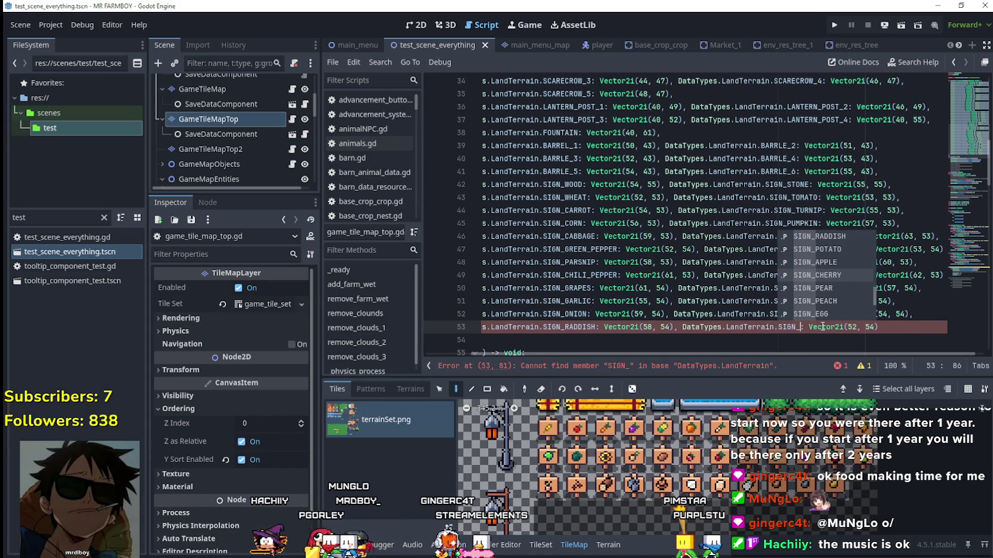
key("Up")
key("Up")
key("Return")
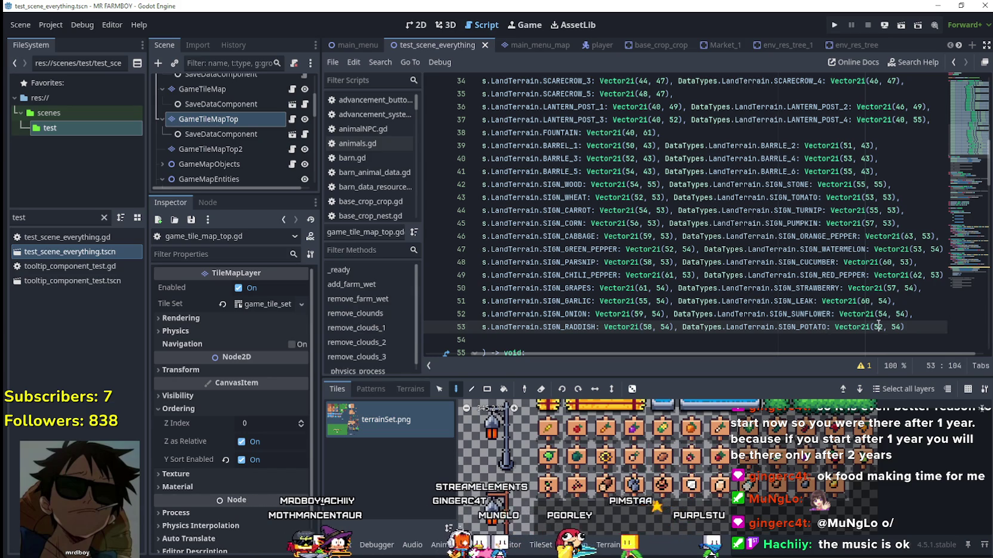
type("6")
left_click_drag(906, 327, 920, 322)
left_click(913, 325)
type(",")
key("Return")
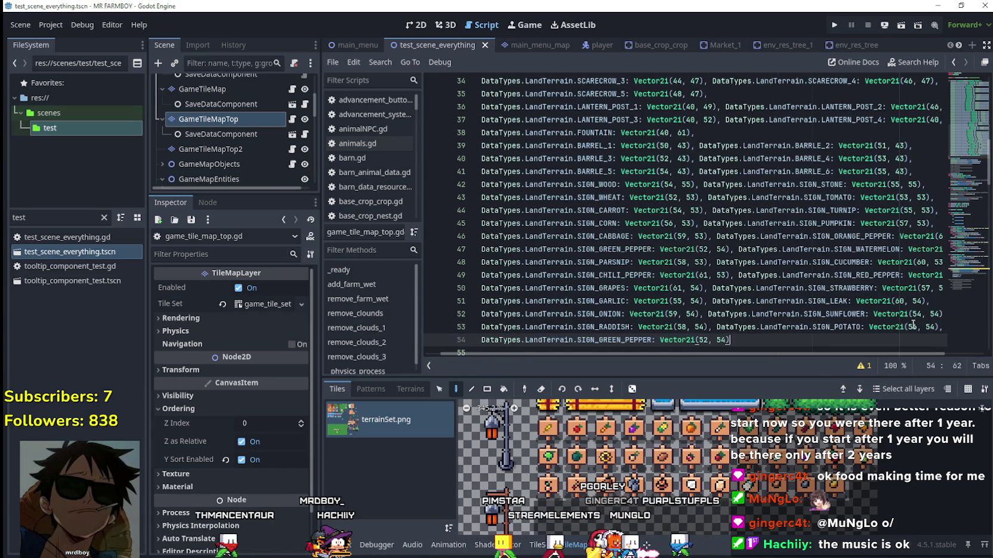
Step: Set the line 54 key to SIGN_APPLE at (62, 54)
scroll(806, 303, "down", 2)
type("SIGN")
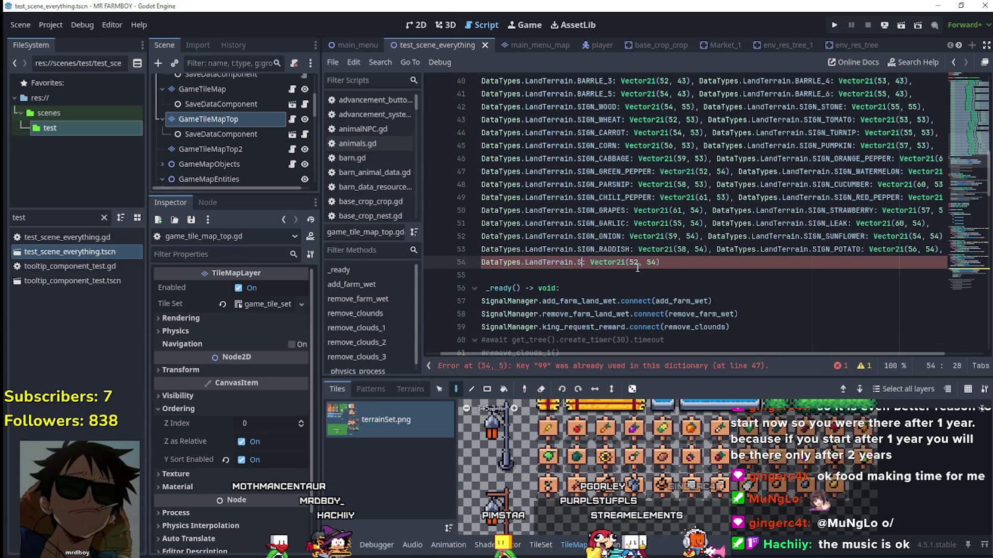
key("Down")
key("Down")
key("Down")
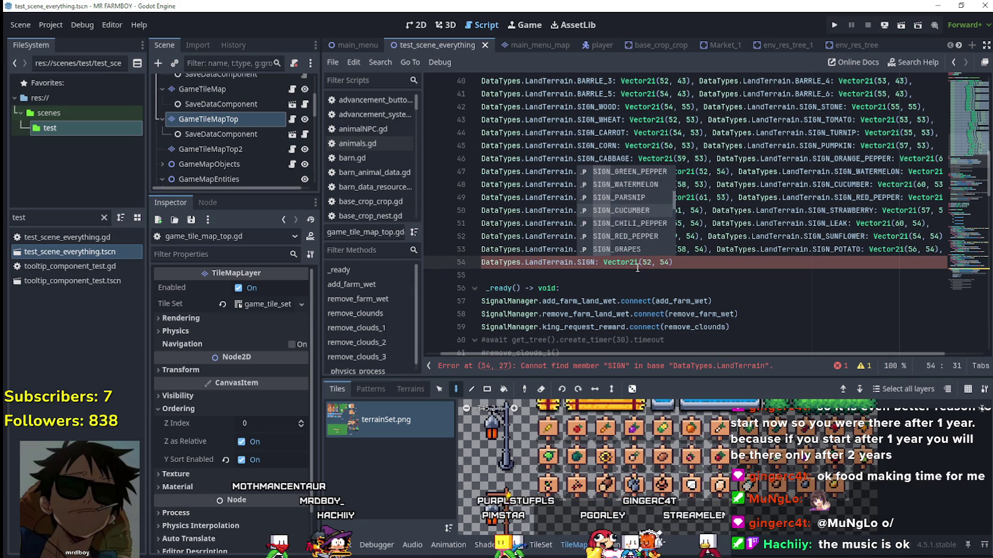
key("Down")
key("Down")
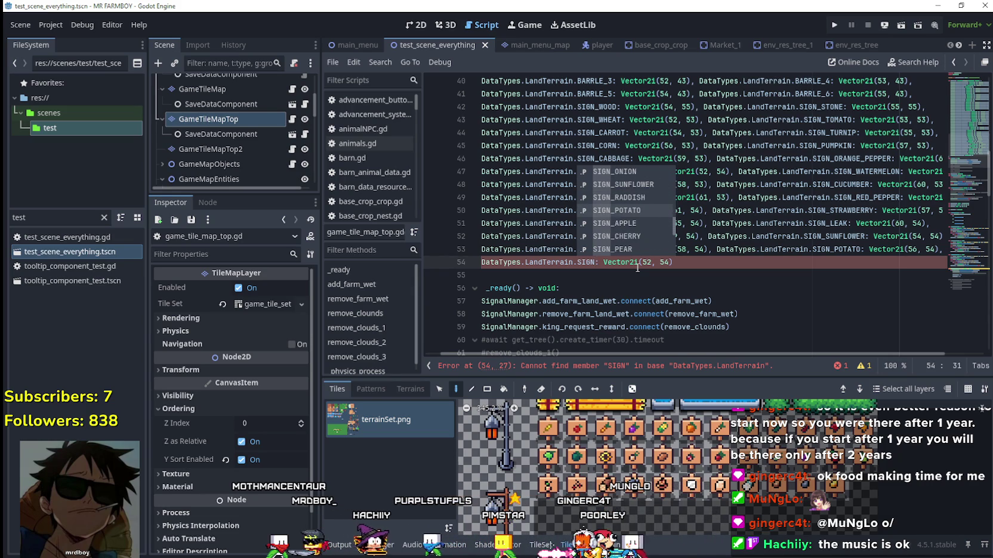
key("Down")
key("Return")
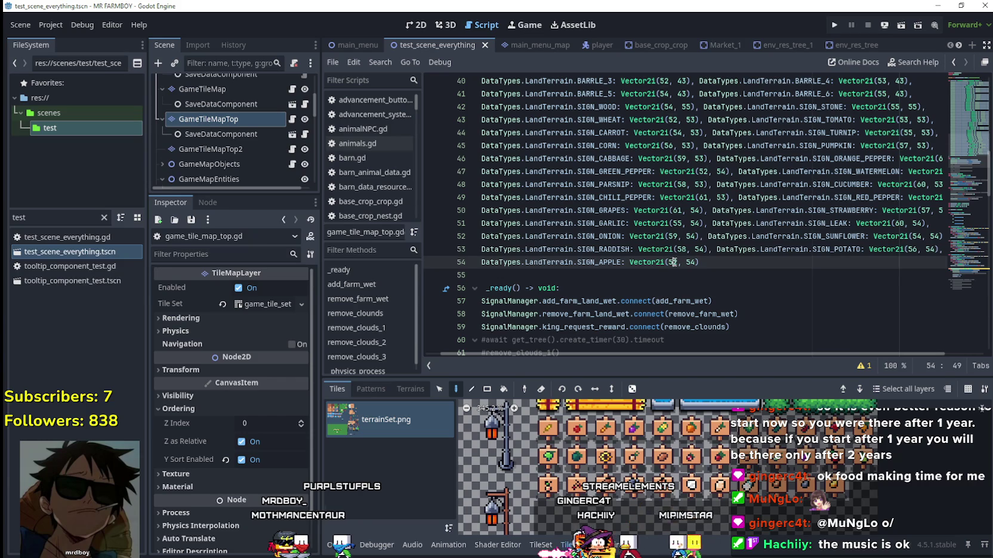
Step: Append a SIGN_CHERRY entry at (53, 55) on line 54
left_click(731, 267)
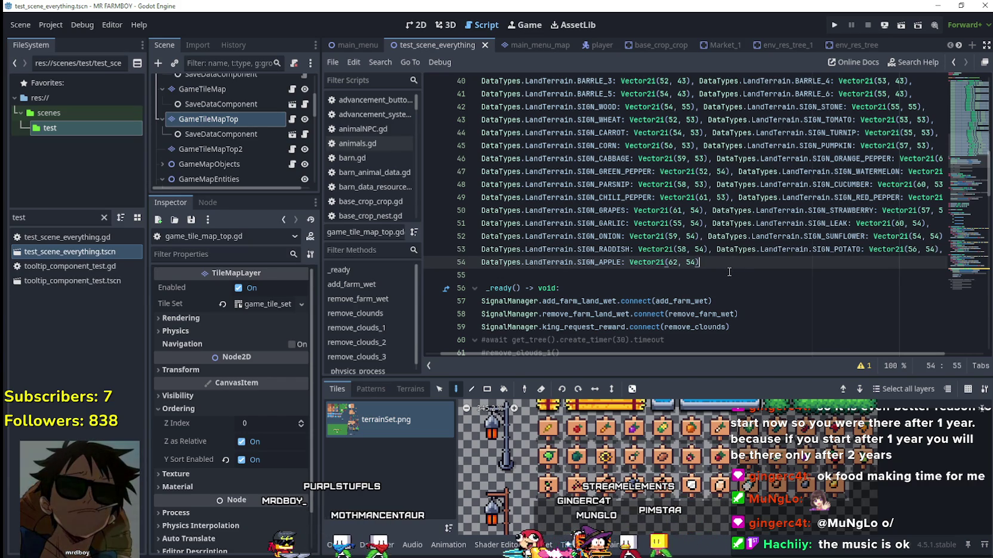
type("DataTypes.LandTerrain.SIGN_GREEN_PEPPER: Vector2i(52, 54)")
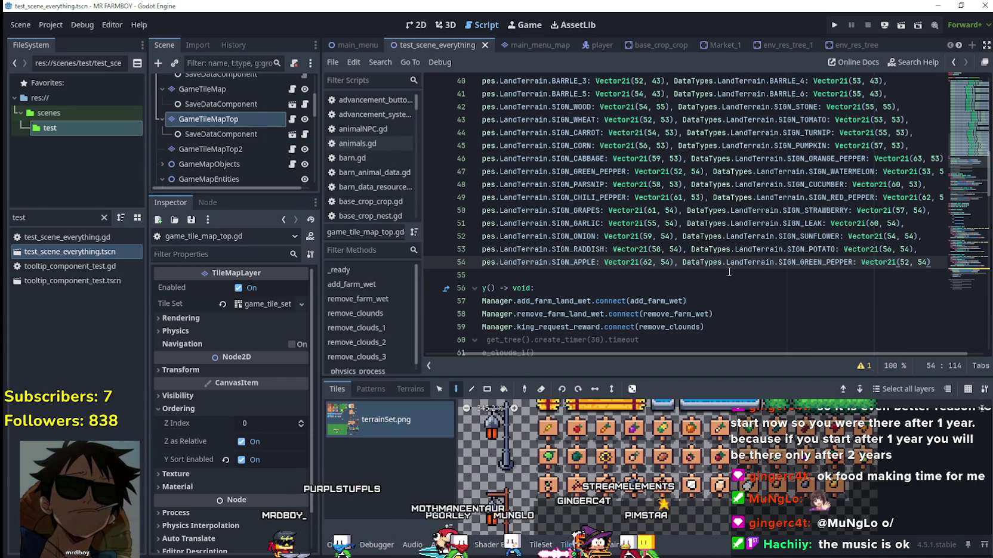
double_click(783, 264)
type("SIGN")
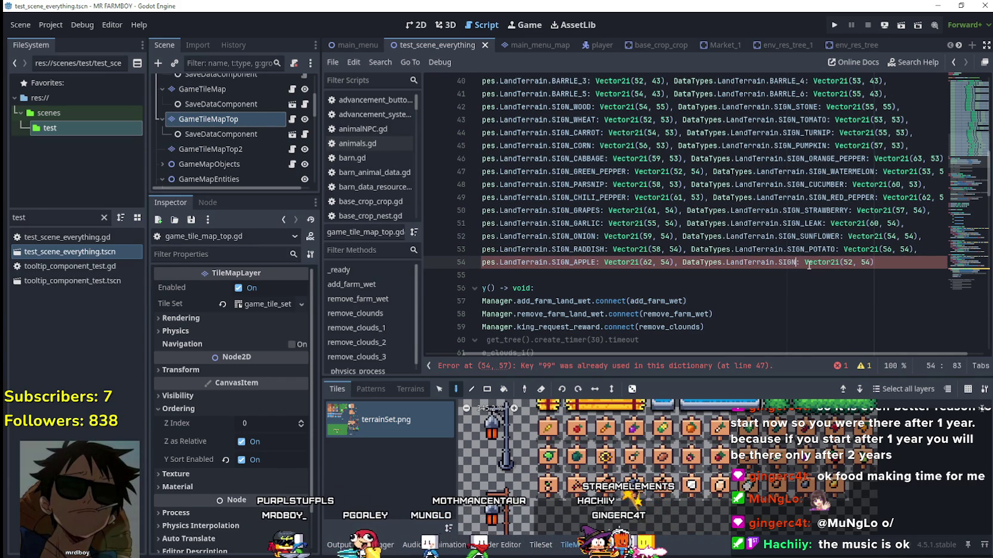
type("_")
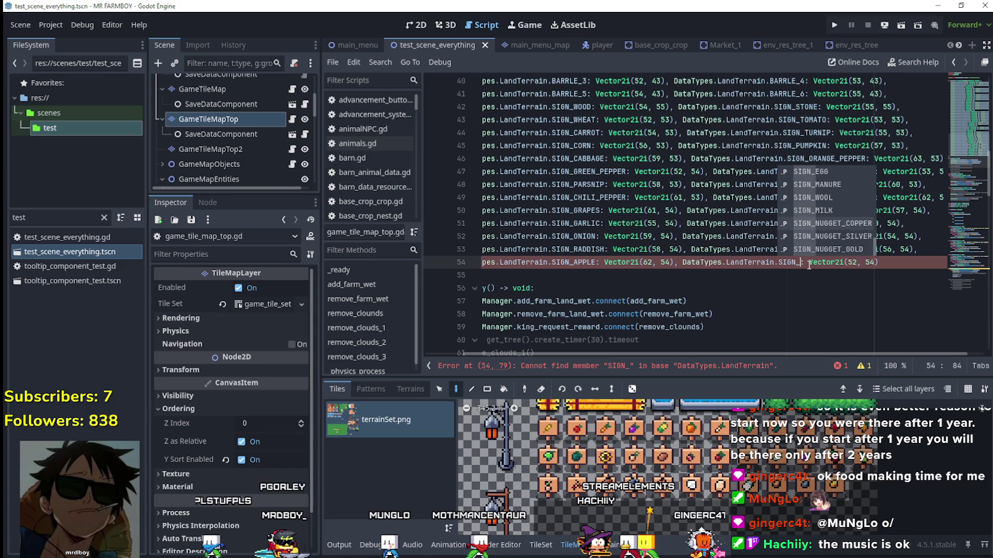
key("Up")
key("Up")
key("Up")
key("Up")
key("Up")
key("Up")
key("Return")
left_click(880, 263)
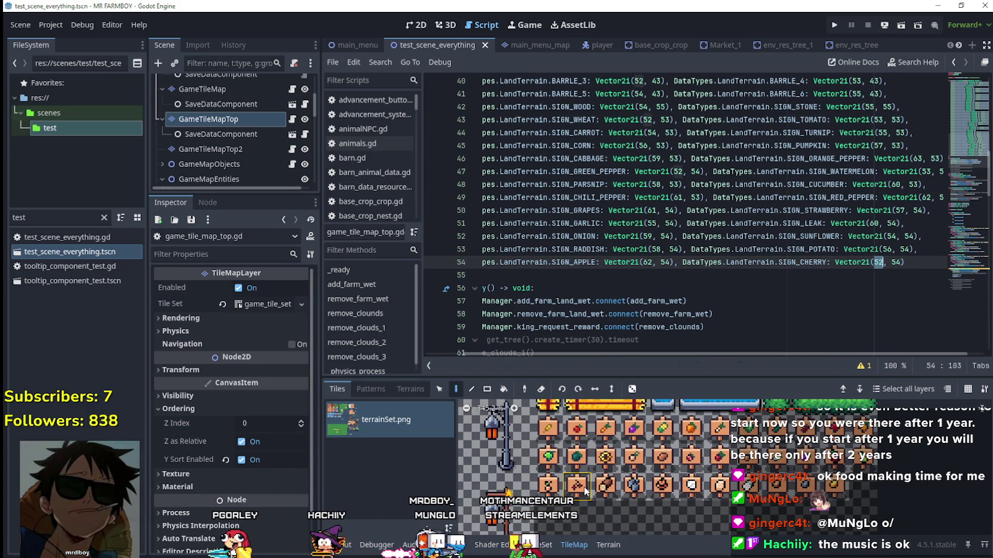
type("3")
left_click(895, 263)
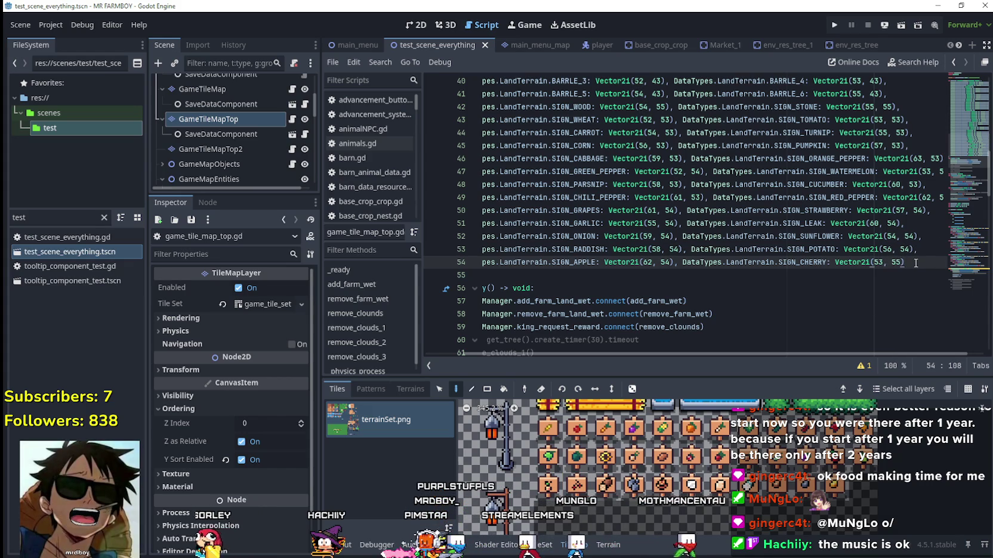
type("new(DataTypes.LandTerrain.SIGN_GREEN_PEPPER: Vector2i(52, 54))")
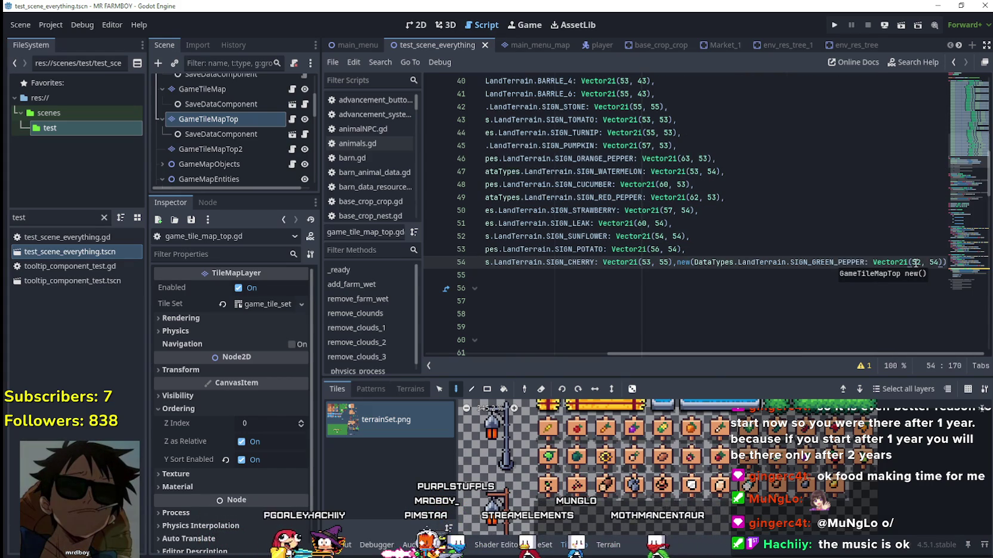
key("ctrl+z")
key("ctrl+z")
key("ctrl+z")
key("ctrl+z")
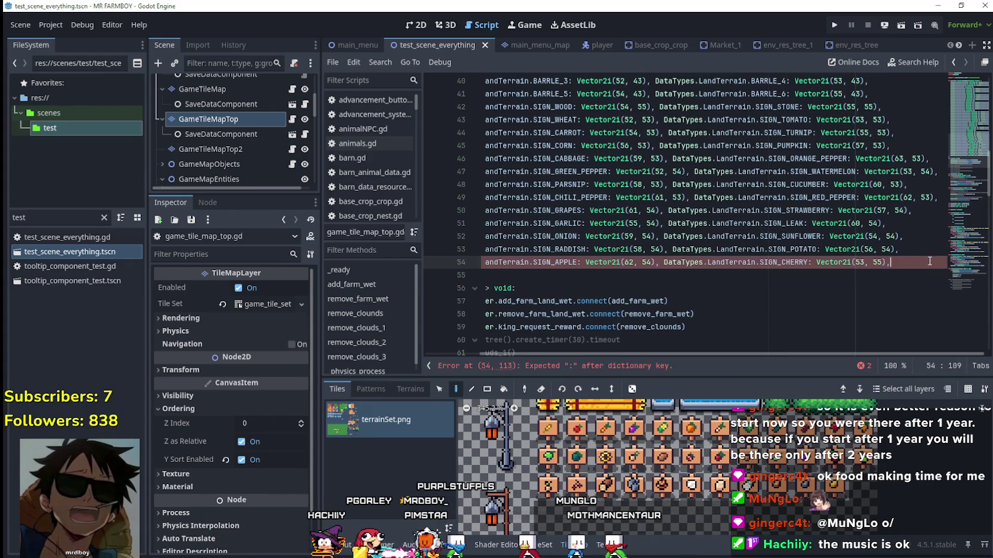
Step: Change the line 55 entry to SIGN_PEAR at (63, 54)
double_click(649, 272)
type("SIGN")
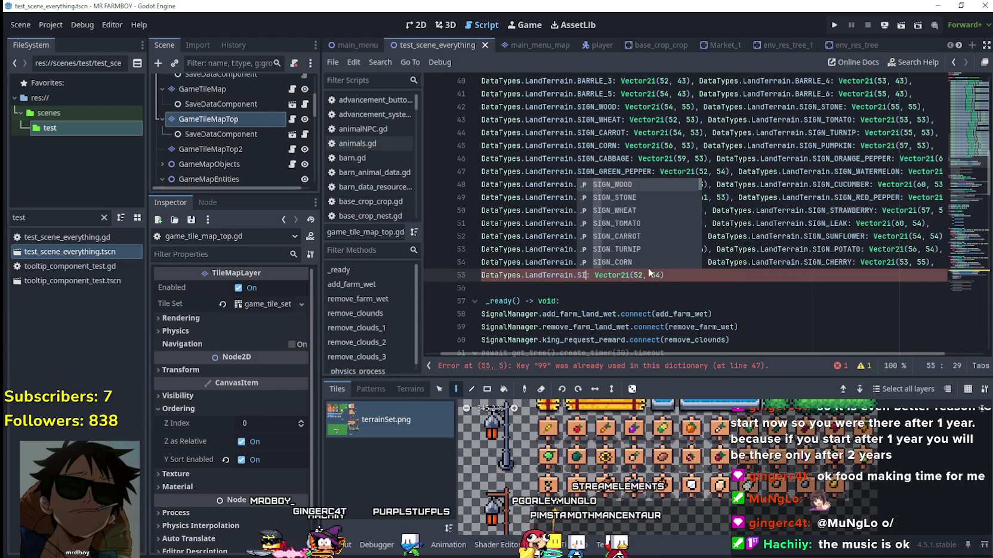
key("Down")
key("Down")
key("Down")
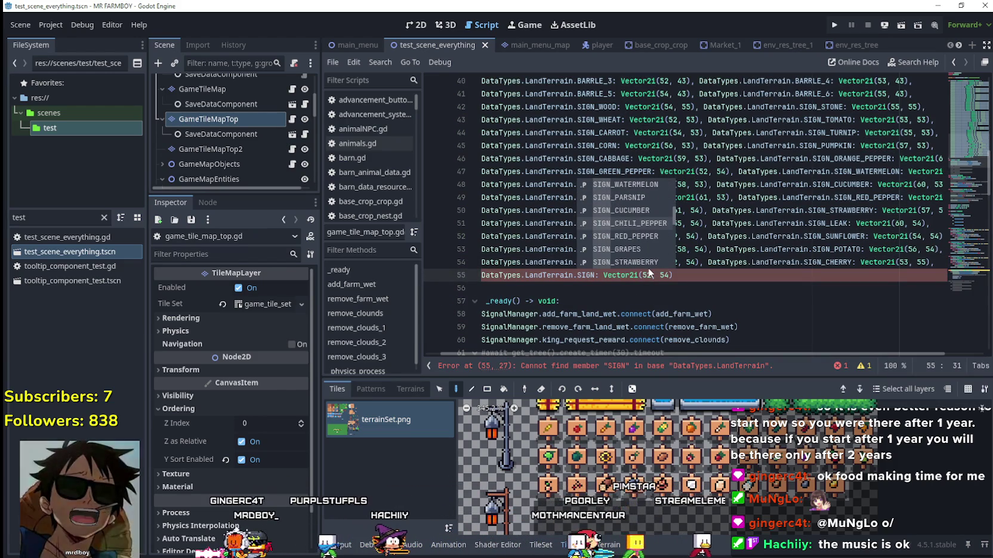
key("Down")
key("Down")
key("Down")
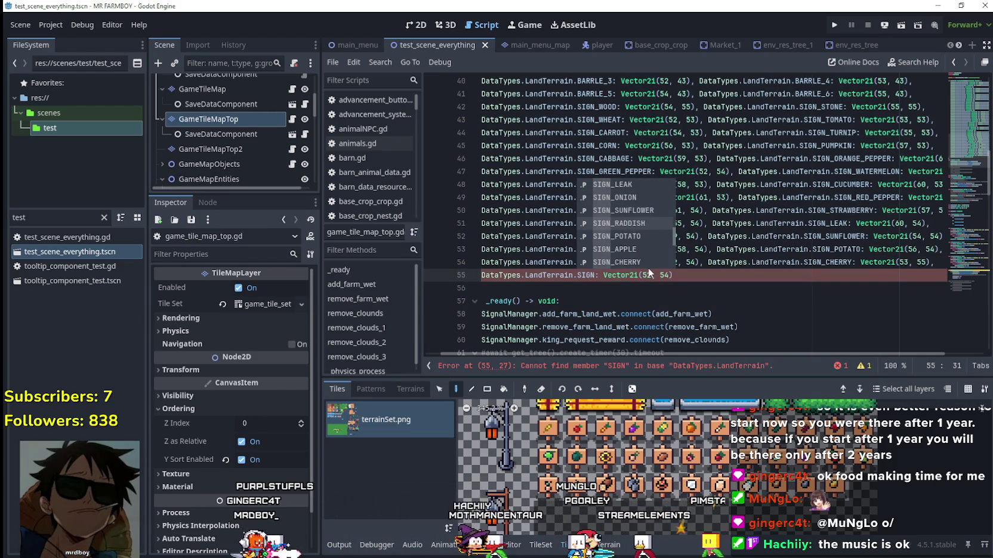
key("Return")
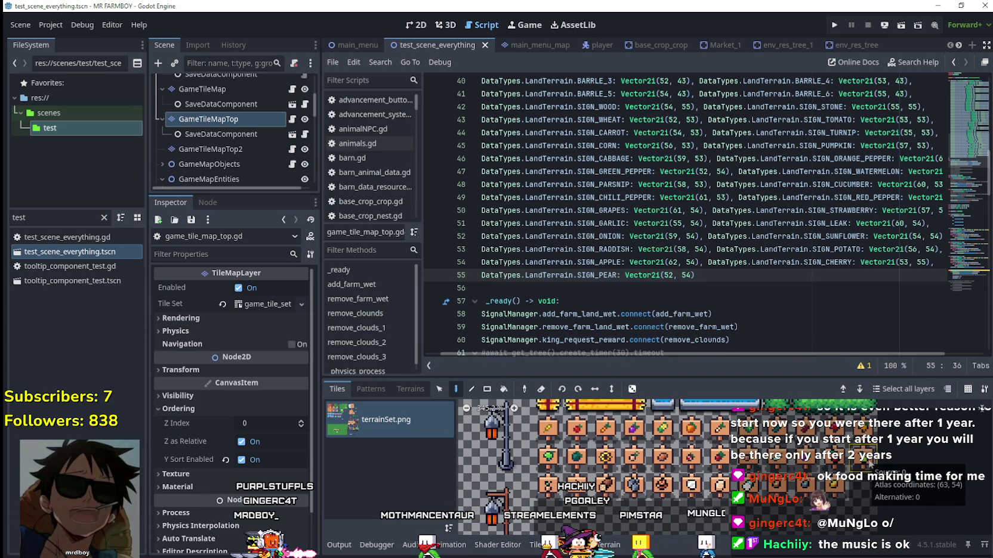
left_click(668, 276)
type("3")
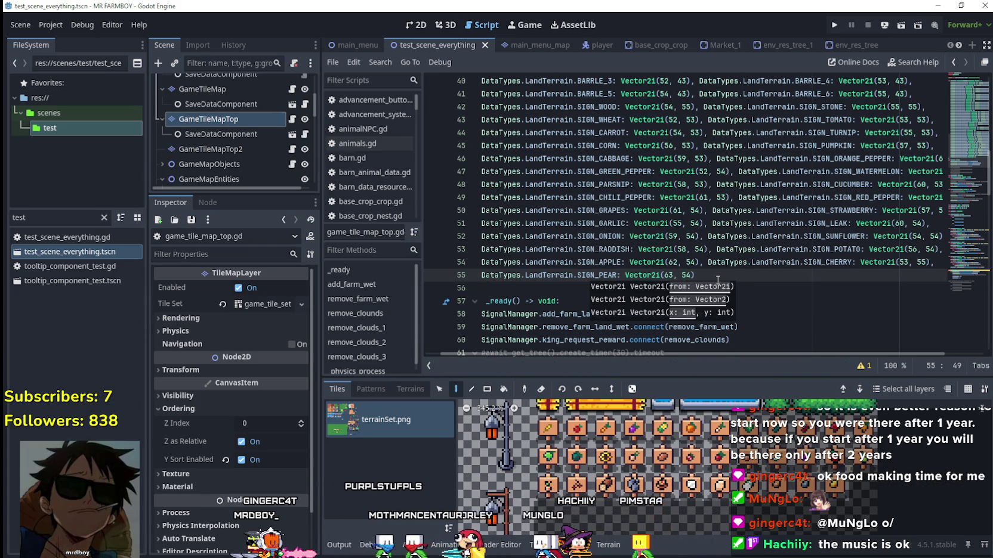
left_click(725, 276)
Step: Append SIGN_PEACH at (52, 55) on line 55 and paste a template onto line 56
type("DataTypes.LandTerrain.SIGN_GREEN_PEPPER: Vector2i(52, 54)")
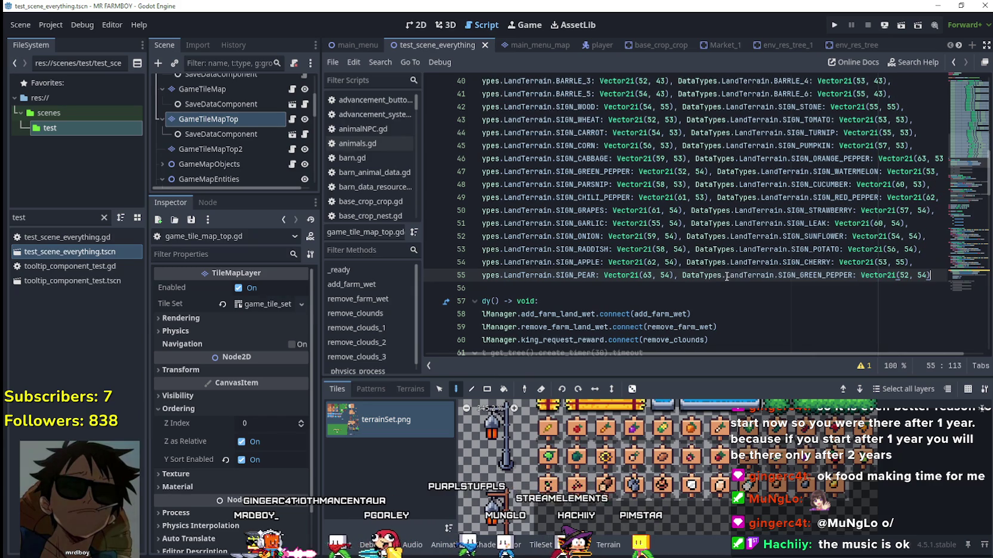
double_click(836, 275)
type("SIGN")
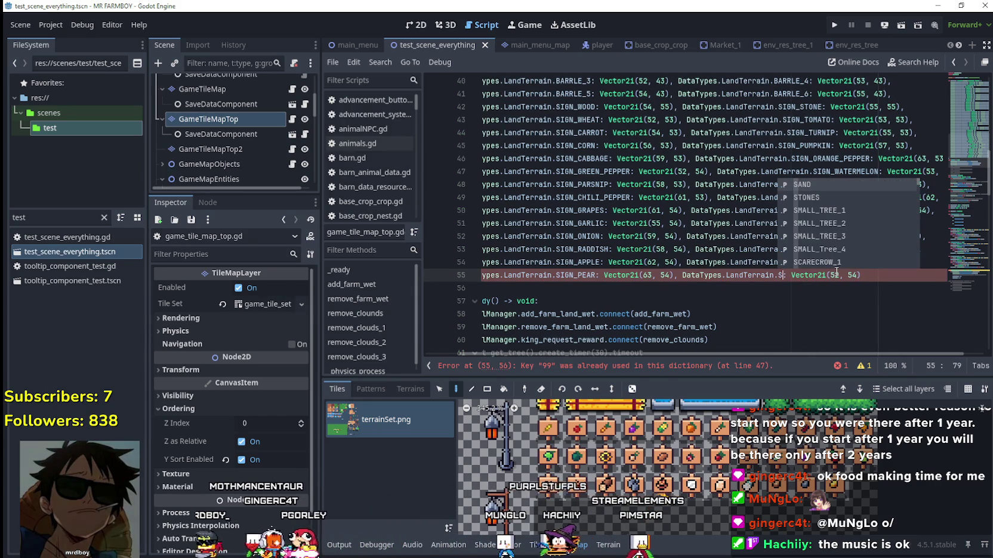
type("_P")
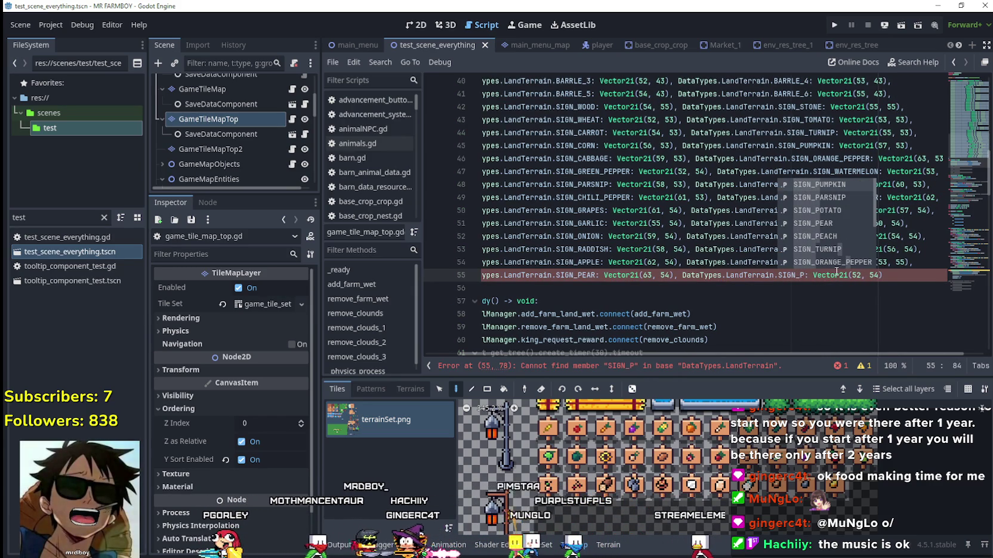
type("e")
key("Down")
key("Return")
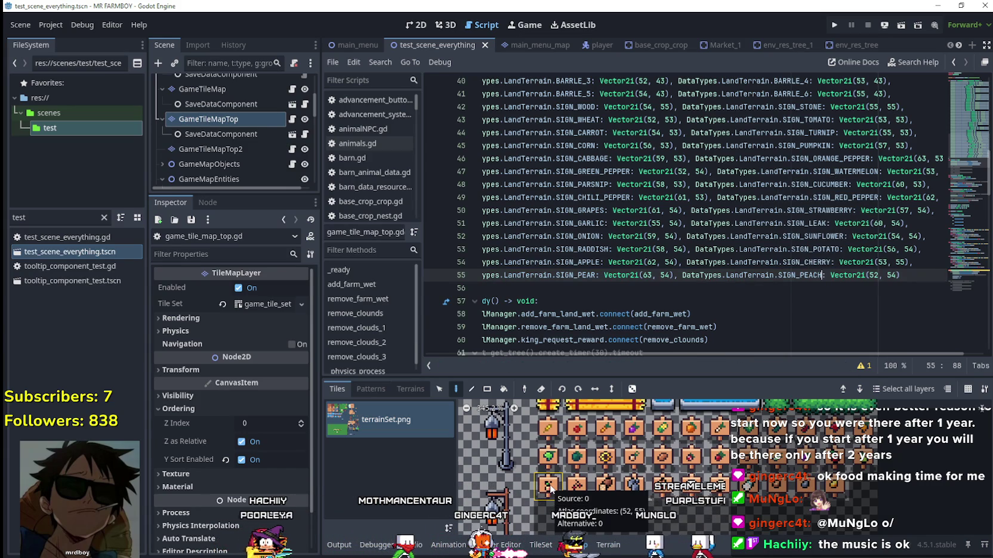
left_click(880, 274)
double_click(892, 274)
type("55)")
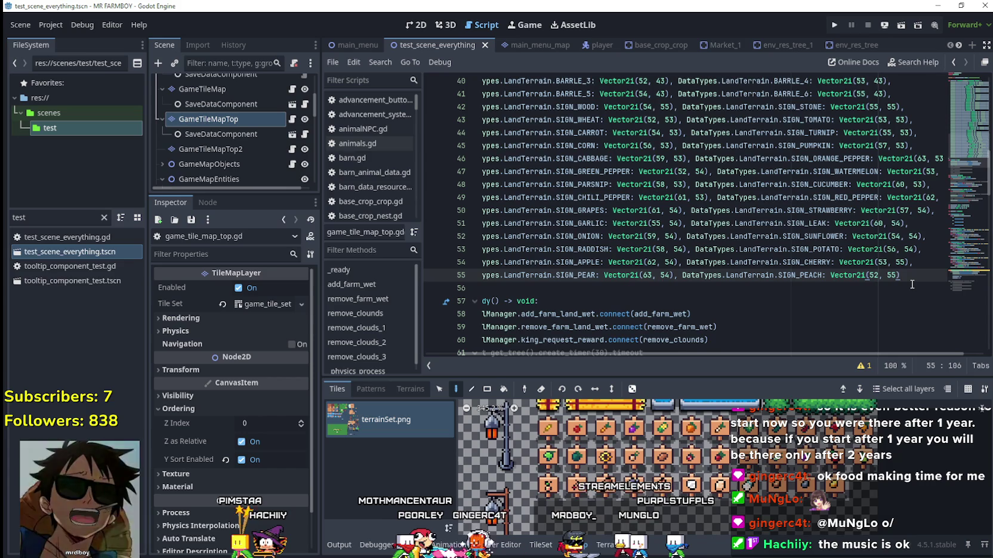
type(",")
key("Return")
type("DataTypes.LandTerrain.SIGN_GREEN_PEPPER: Vector2i(52, 54)")
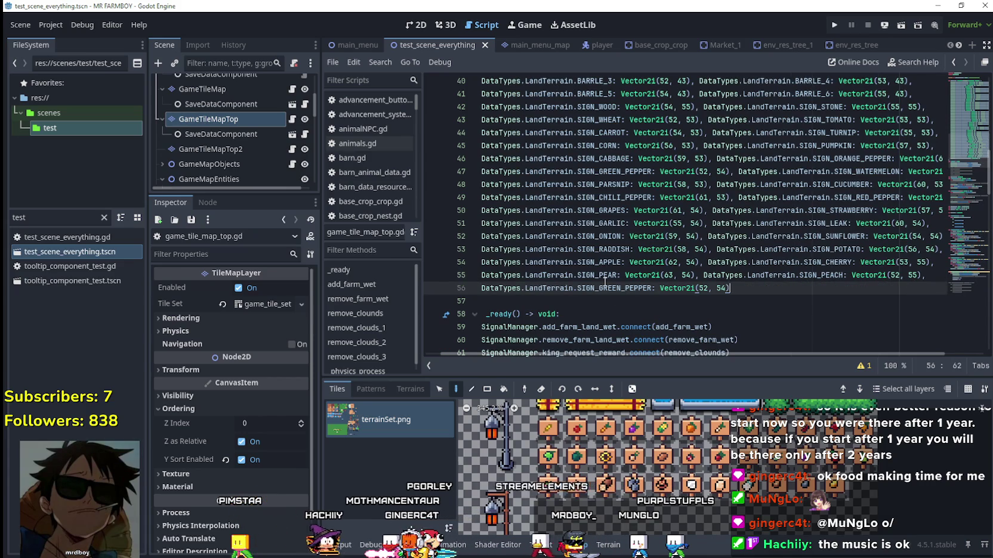
Step: Turn the line 56 entry into SIGN_EGG with x coordinate 58
double_click(609, 288)
type("IGN_EGG")
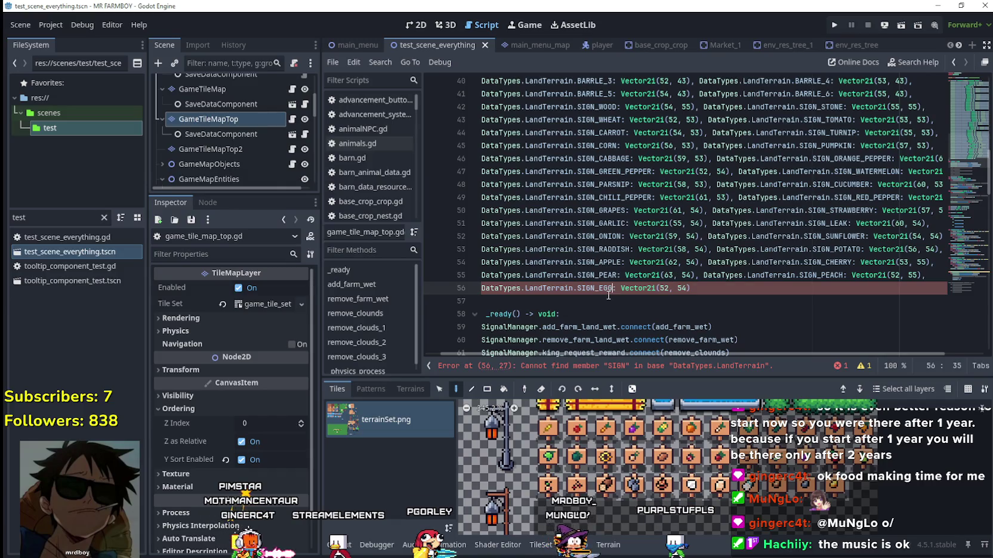
double_click(664, 288)
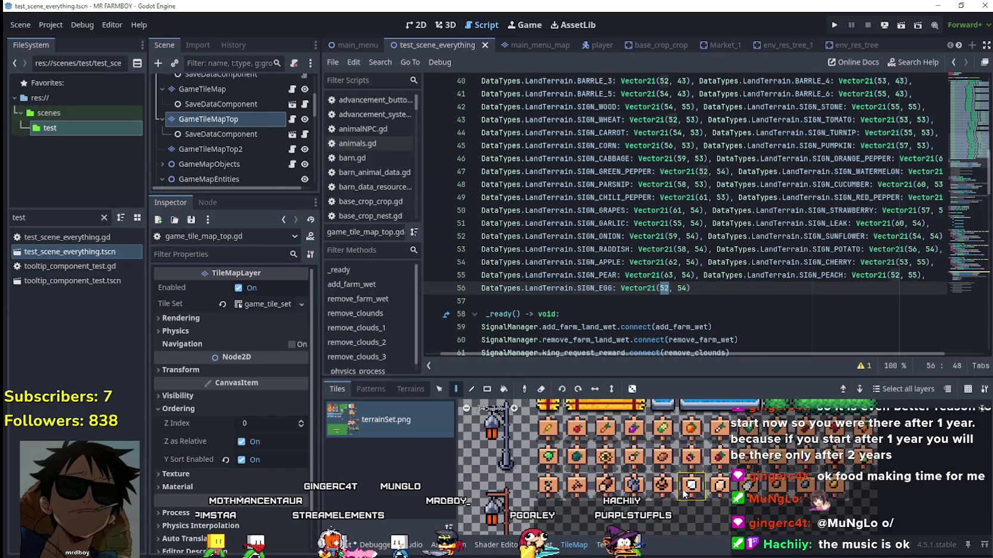
mouse_move(722, 495)
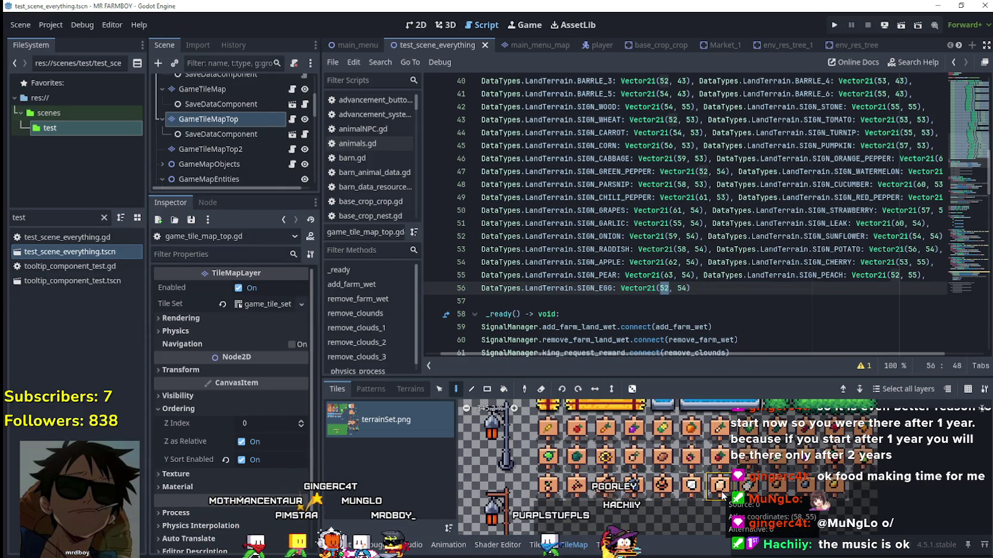
key("BackSpace")
type("8")
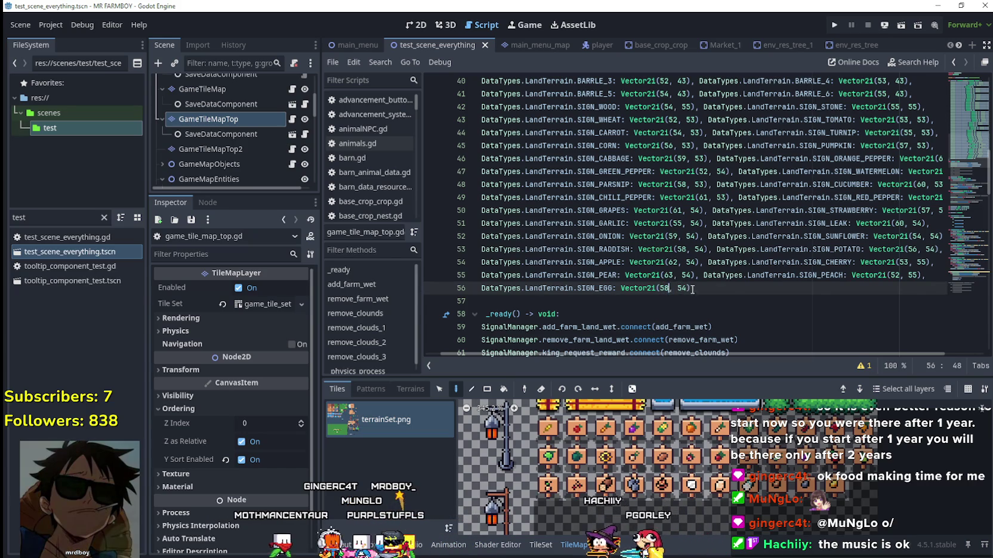
double_click(681, 288)
type("5")
Step: Copy the SIGN_EGG entry and paste a duplicate after it on line 56
left_click_drag(702, 284, 474, 288)
left_click(723, 285)
left_click_drag(723, 286, 526, 288)
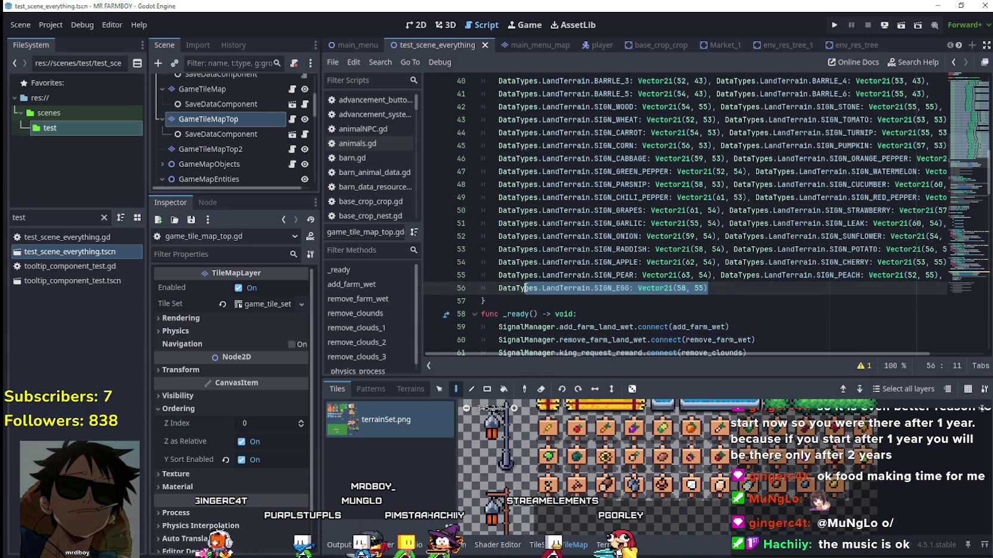
key("ctrl+c")
key("End")
type(",")
key("ctrl+v")
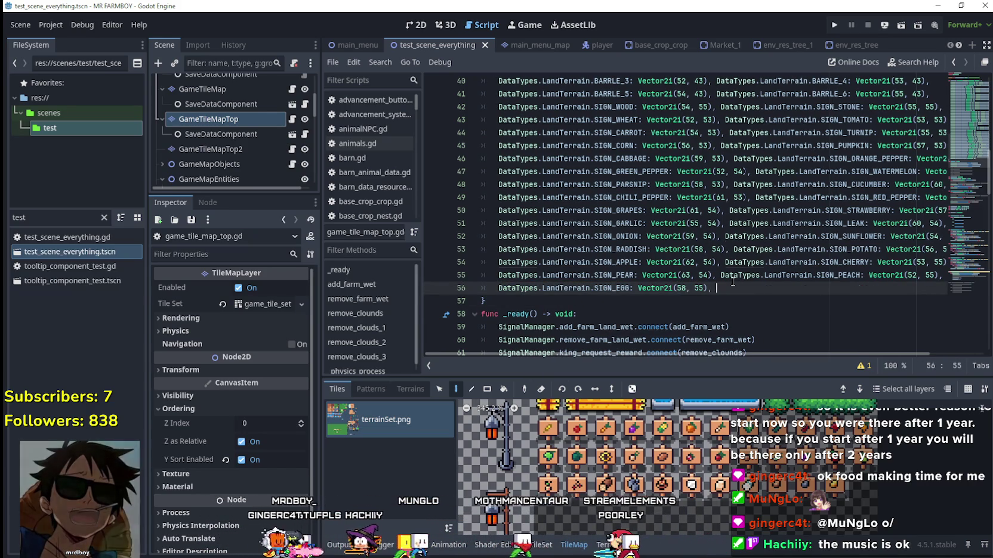
Step: Rename the duplicate to SIGN_MANURE at (56, 55) and add a SIGN_WOOL entry on line 57
type("SIGN")
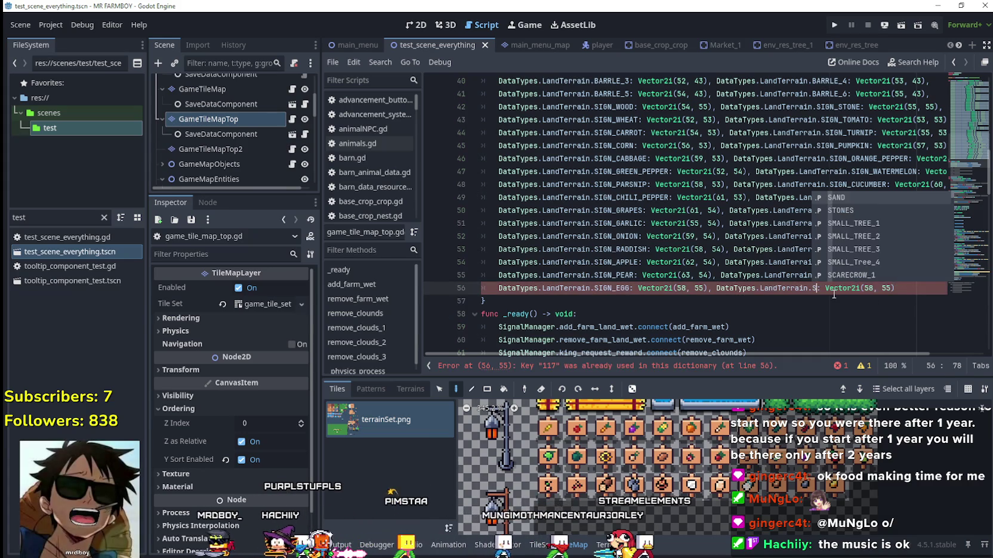
key("Down")
key("Down")
key("Down")
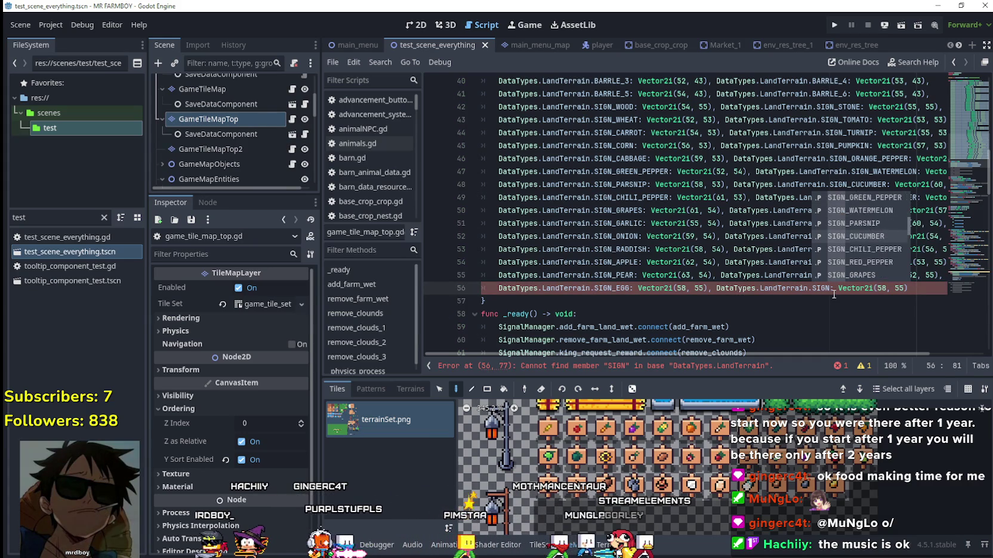
key("Down")
key("Down")
key("Down")
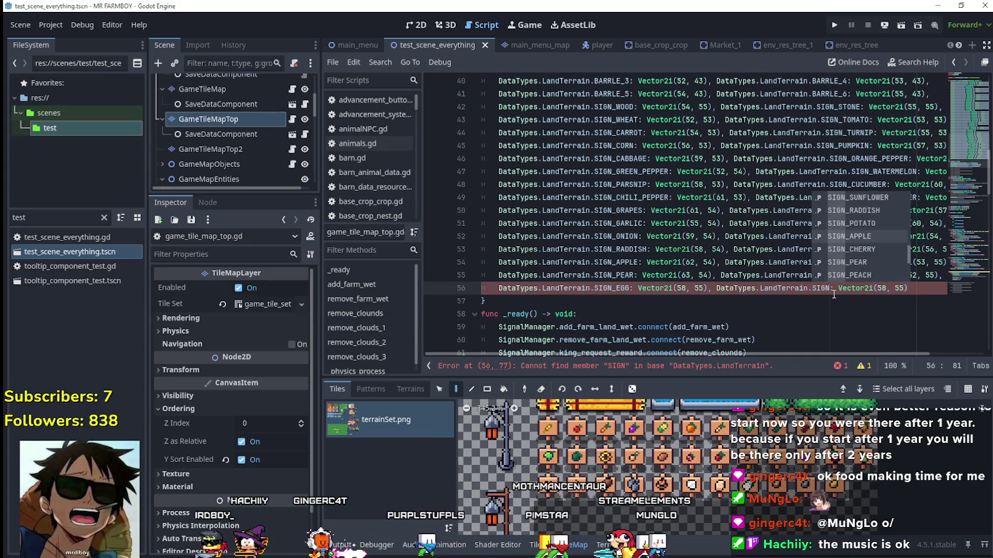
key("Down")
key("Down")
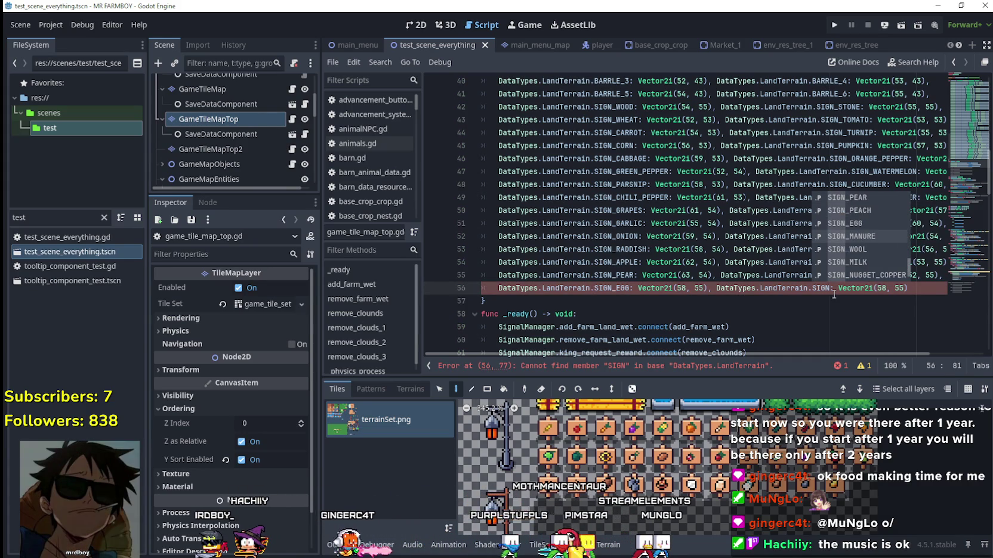
key("Return")
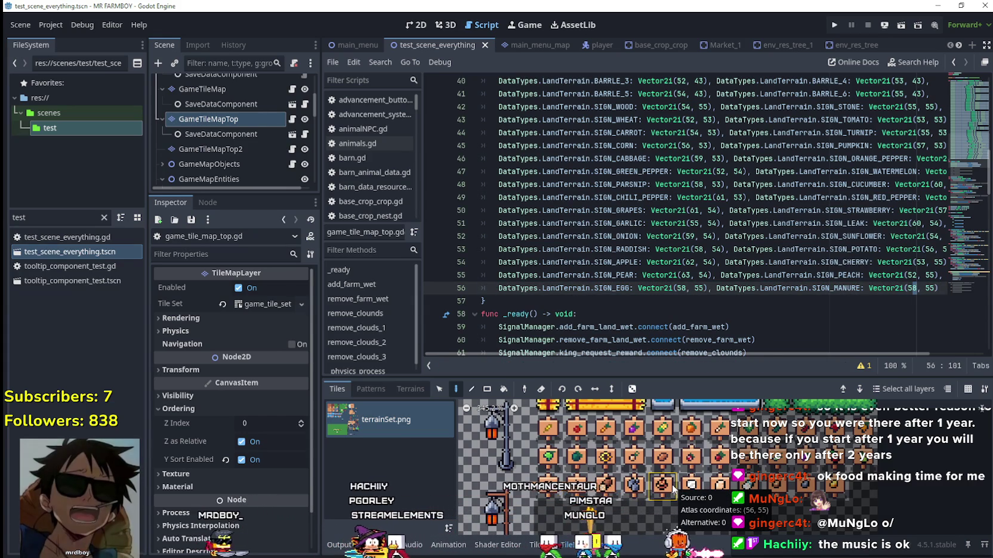
key("BackSpace")
type("6, 55")
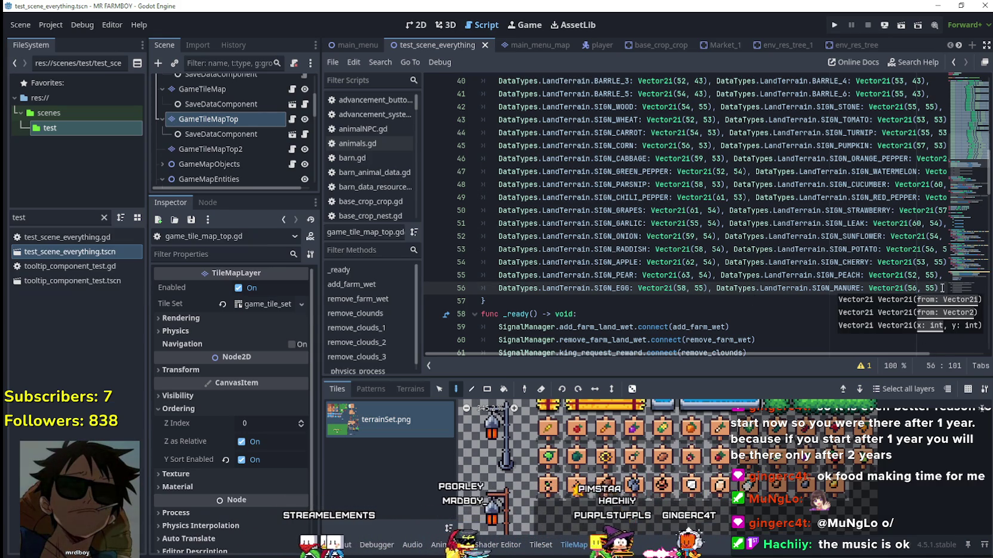
type("),")
key("Return")
key("ctrl+v")
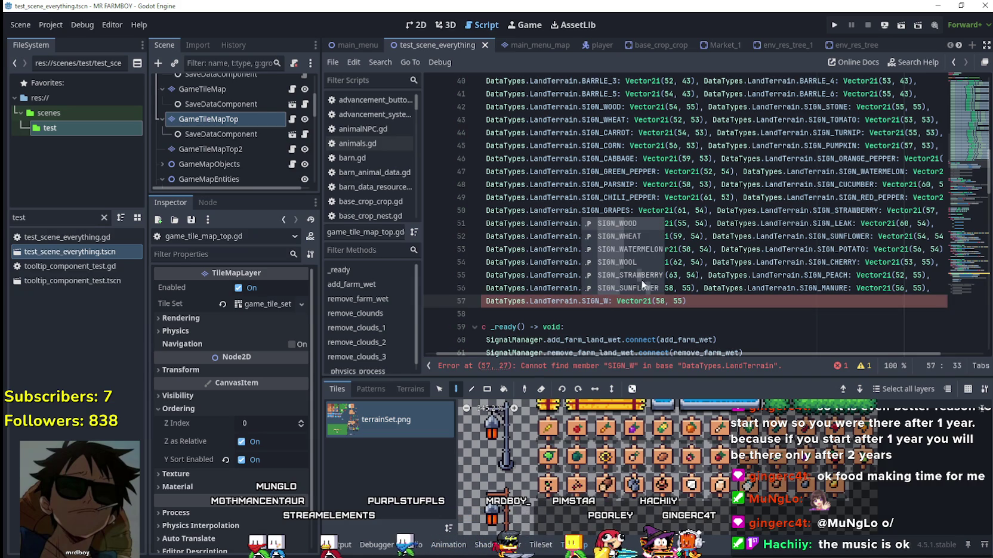
double_click(636, 260)
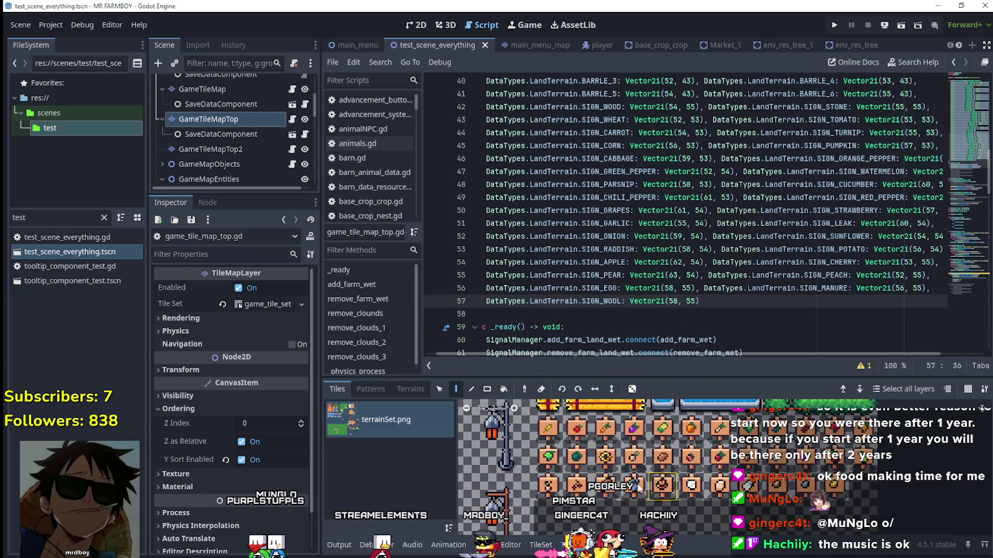
Step: Edit SIGN_WOOL's x coordinate and append SIGN_MILK at (59, 55) on line 57
mouse_move(700, 490)
left_click(673, 301)
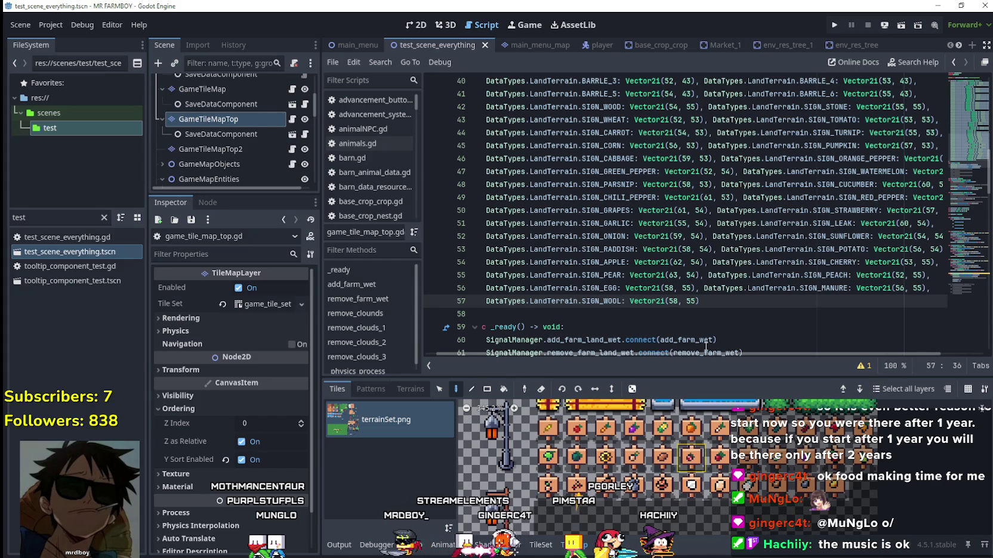
key("Delete")
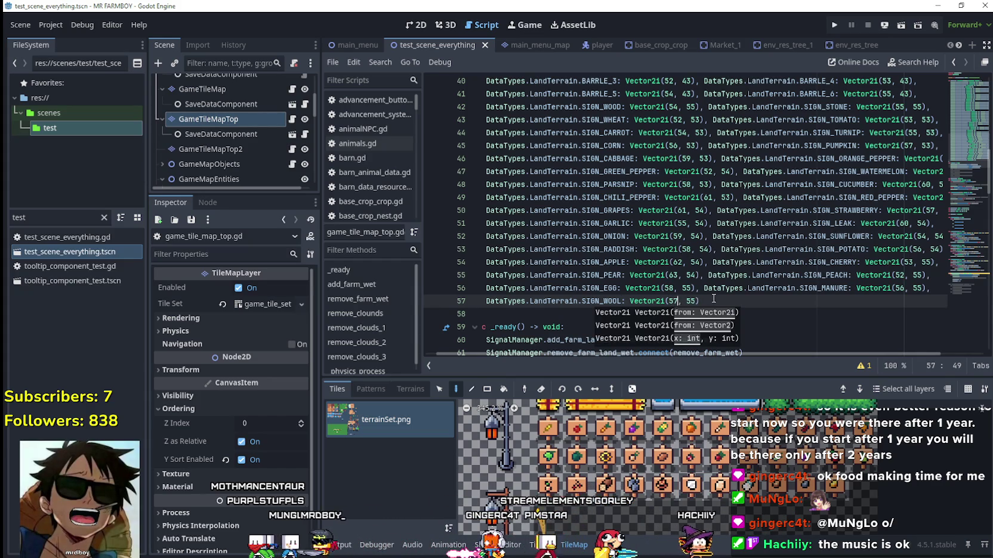
left_click(713, 300)
key("ctrl+v")
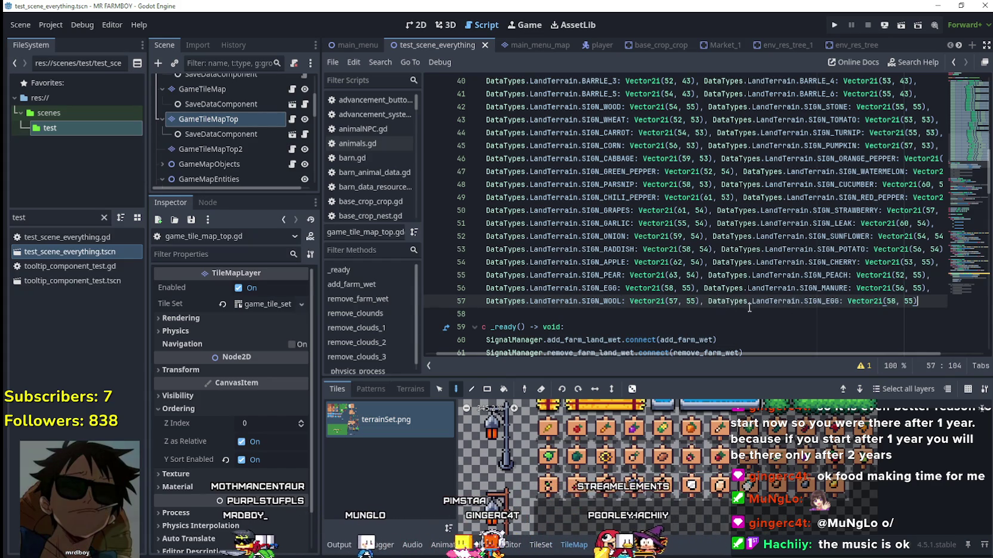
key("Right")
key("Delete")
key("Delete")
key("Delete")
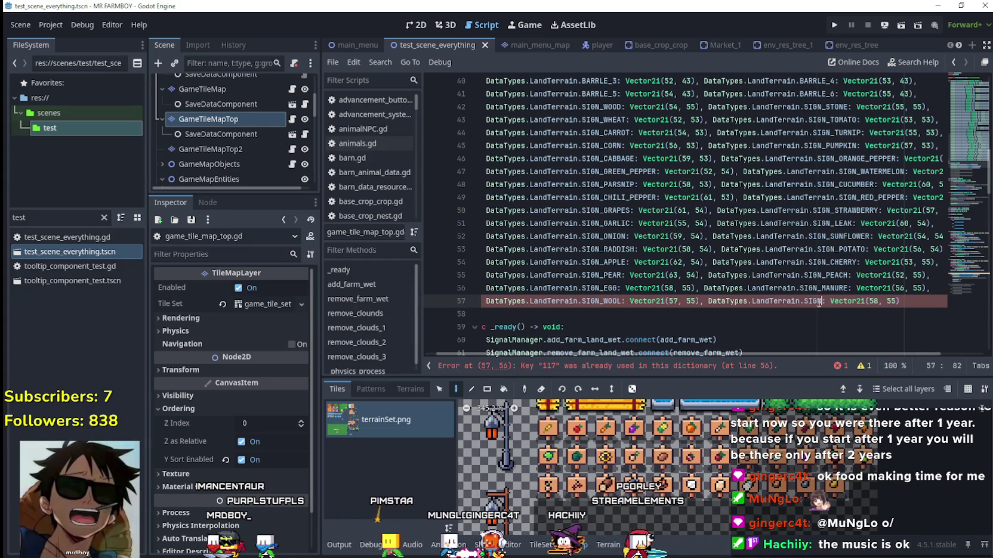
type("M")
key("Down")
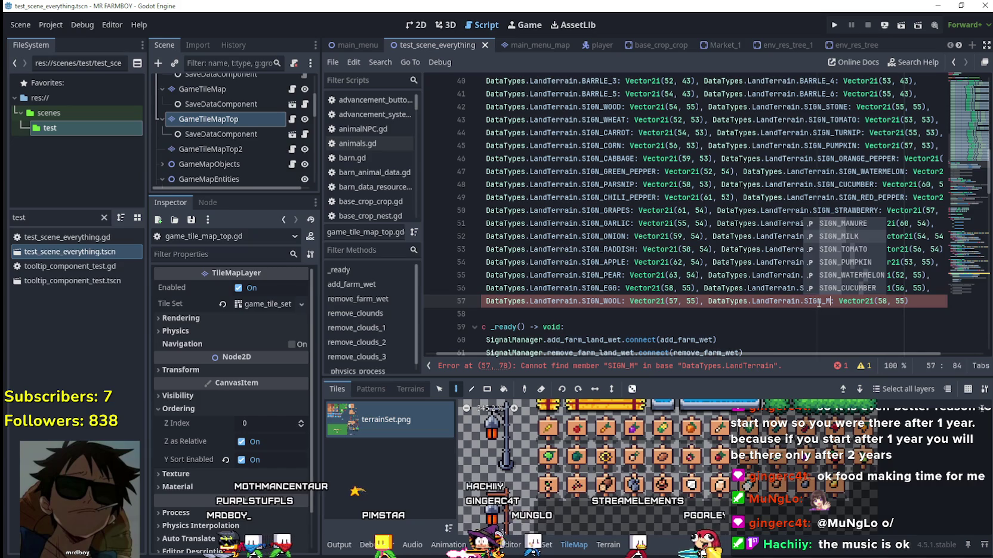
key("Return")
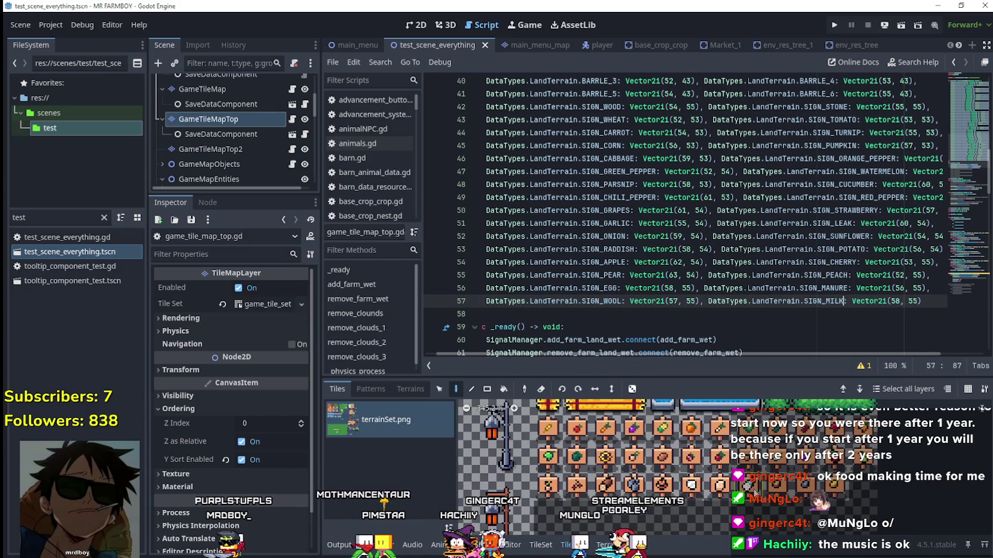
mouse_move(748, 485)
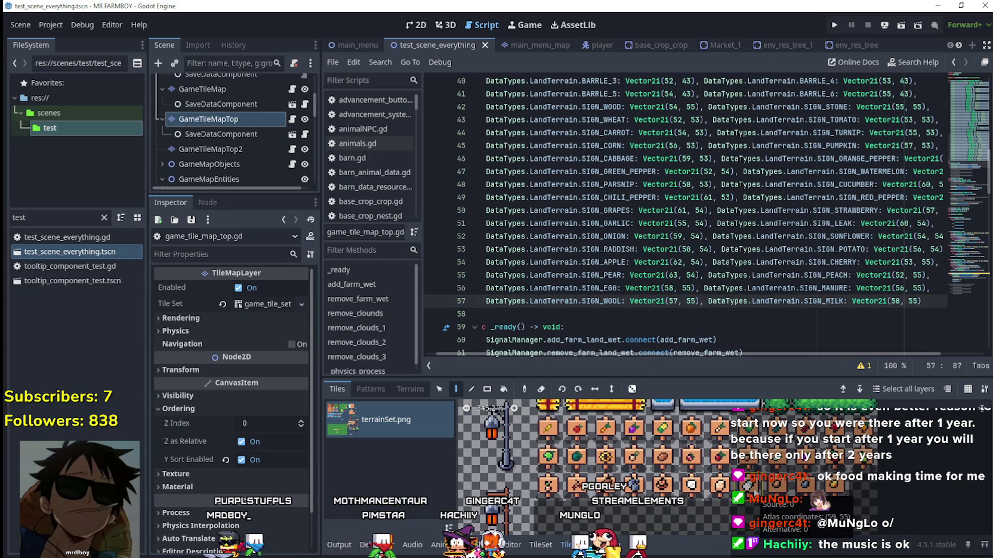
double_click(899, 301)
type("59")
Step: Add a SIGN_NUGGET_COPPER entry at (60, 55) on new line 58
left_click(929, 289)
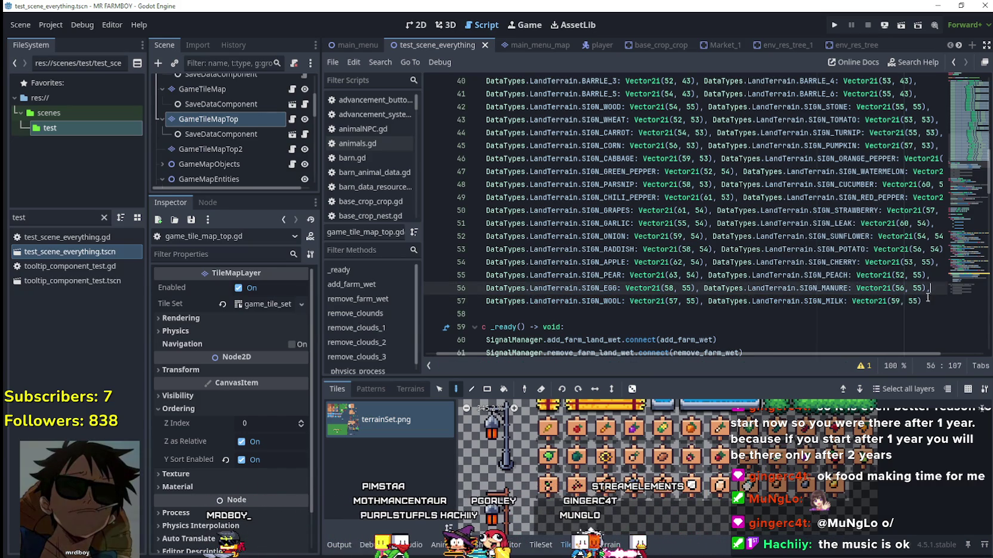
left_click(940, 313)
left_click(927, 303)
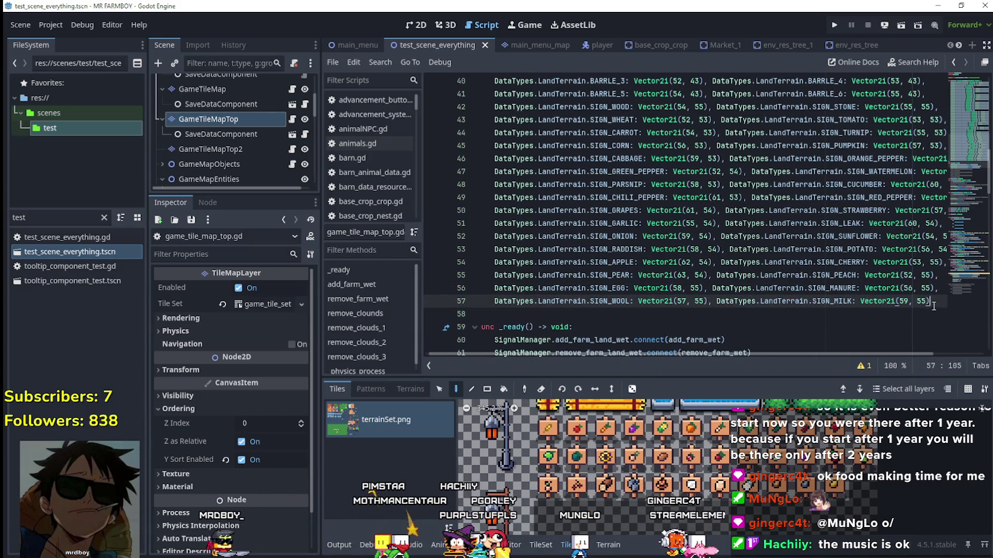
type(",")
key("Return")
key("ctrl+v")
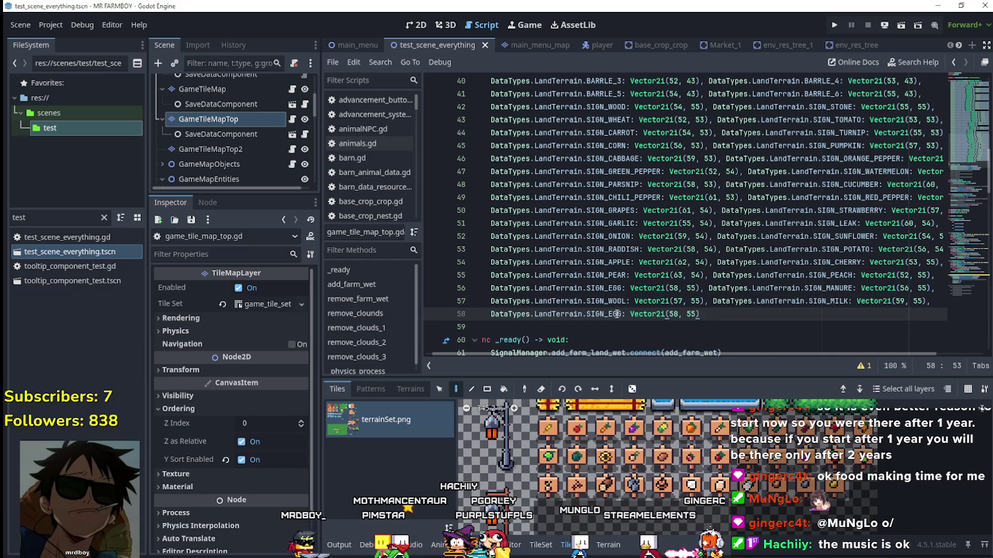
type("SIGN")
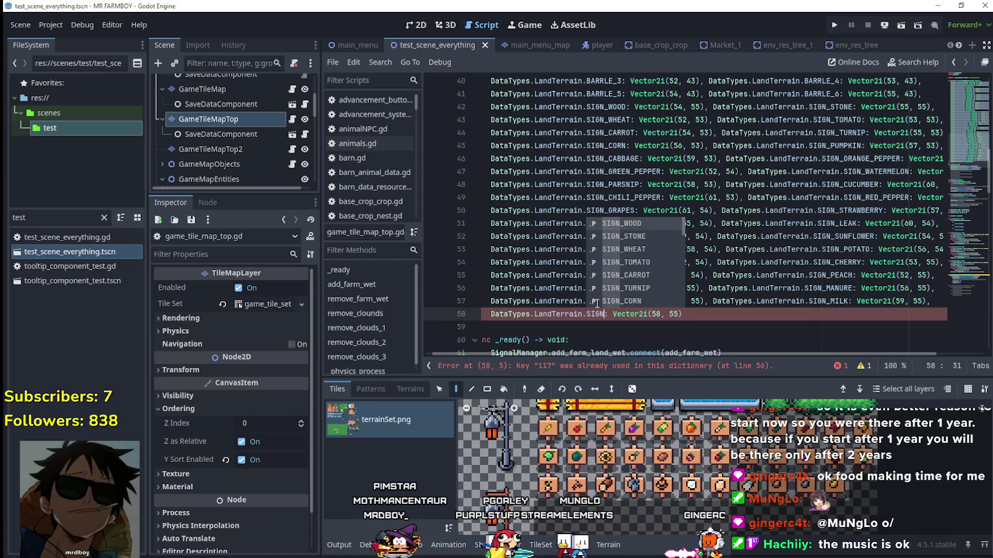
type("_NUGGET_COPPER:")
key("Return")
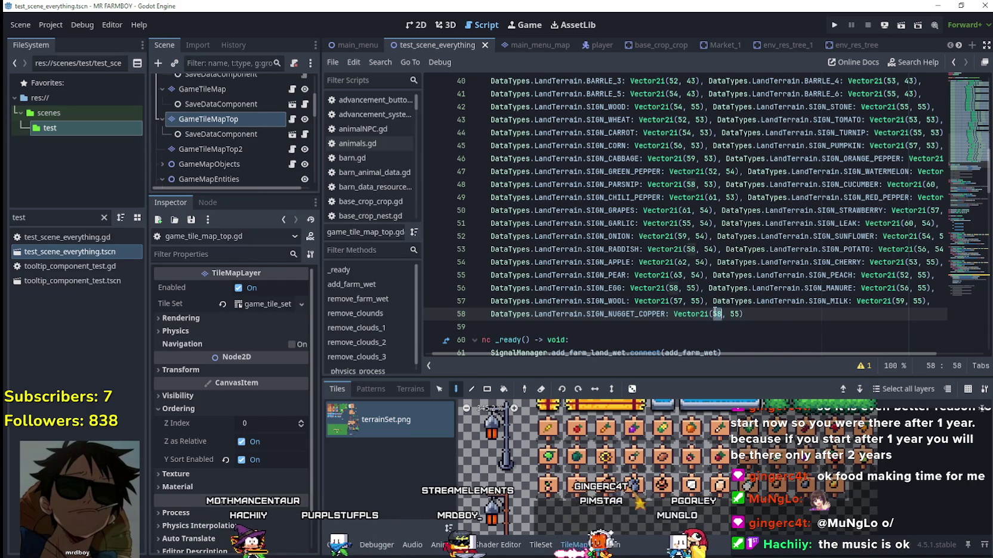
type("5")
Step: Duplicate the copper entry as SIGN_NUGGET_SILVER with x coordinate 61
mouse_move(750, 313)
left_mouse_down()
mouse_move(484, 314)
mouse_move(494, 314)
left_mouse_up()
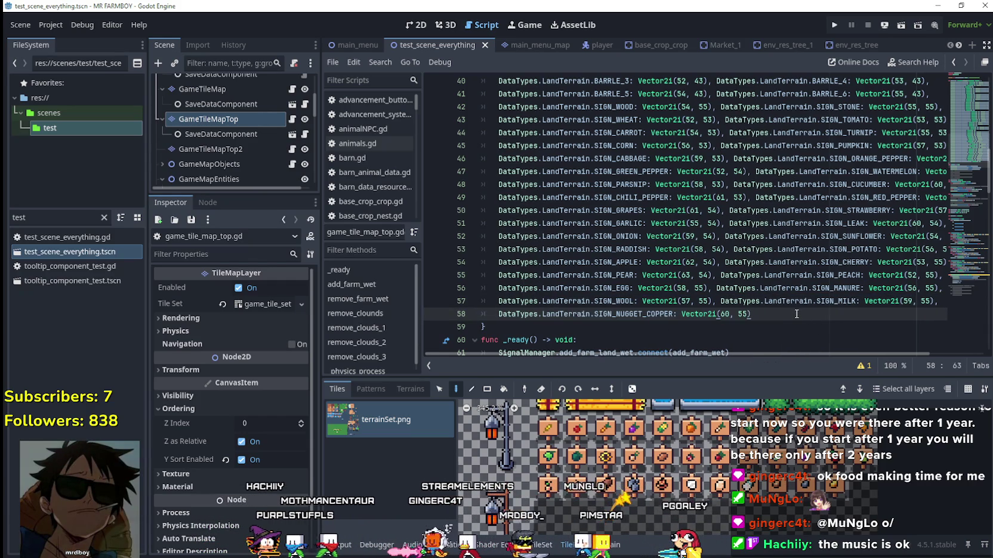
type("DataTypes.LandTerrain.SIGN_NUGGET_COPPER: Vector2i(60, 55)")
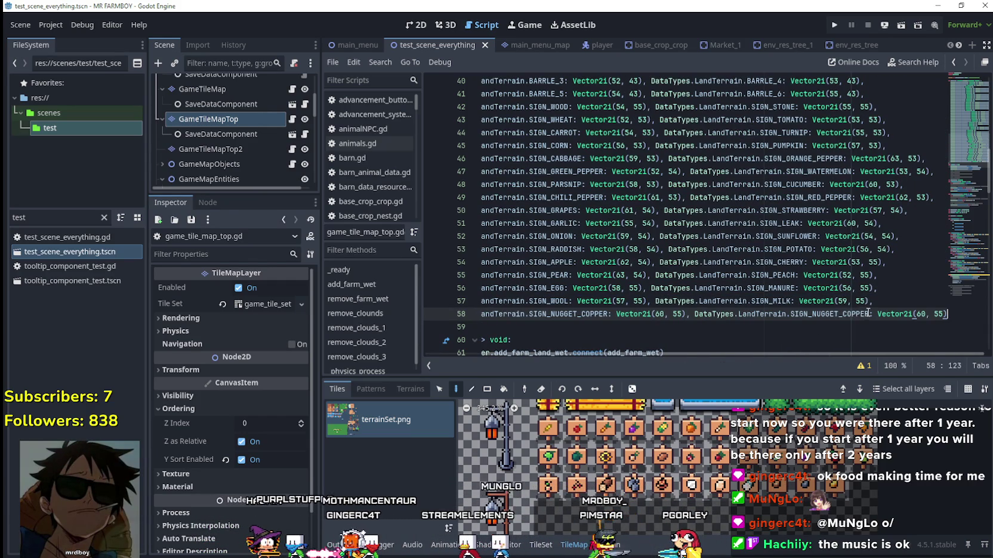
left_click_drag(868, 312, 843, 314)
type("SILV")
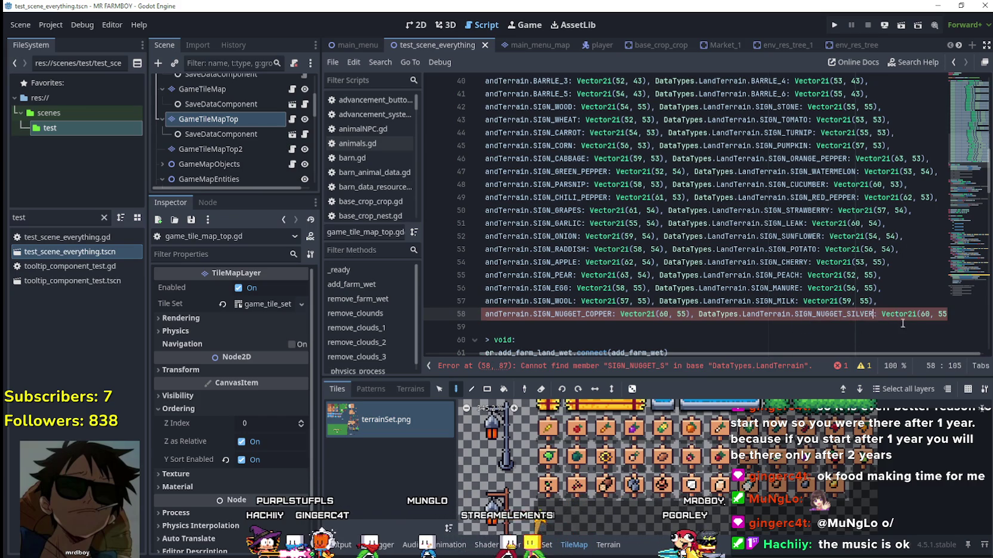
left_click(848, 327)
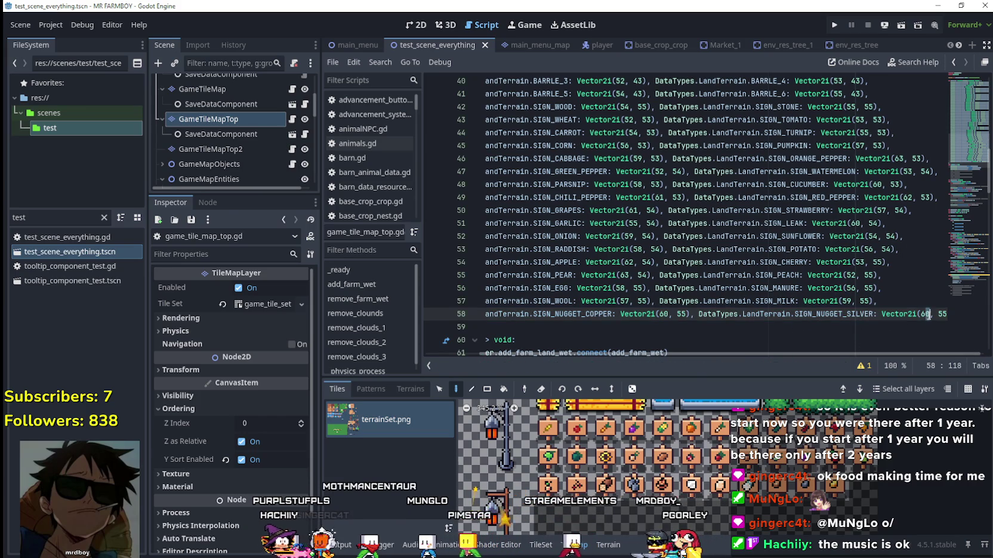
double_click(928, 314)
type("61")
left_click(938, 314)
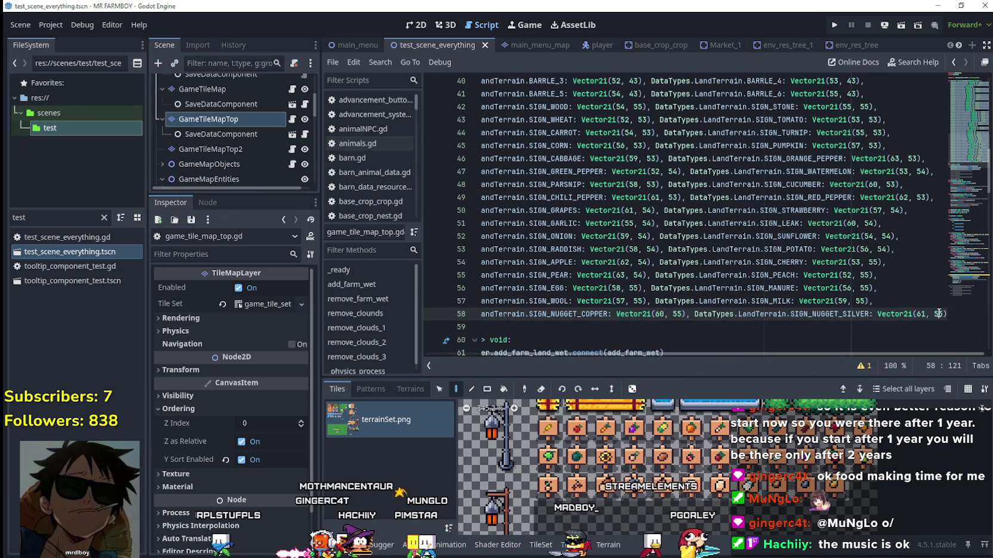
key("End")
Step: Add SIGN_NUGGET_GOLD at (62, 55) on a new line and save with Ctrl+S
key("Return")
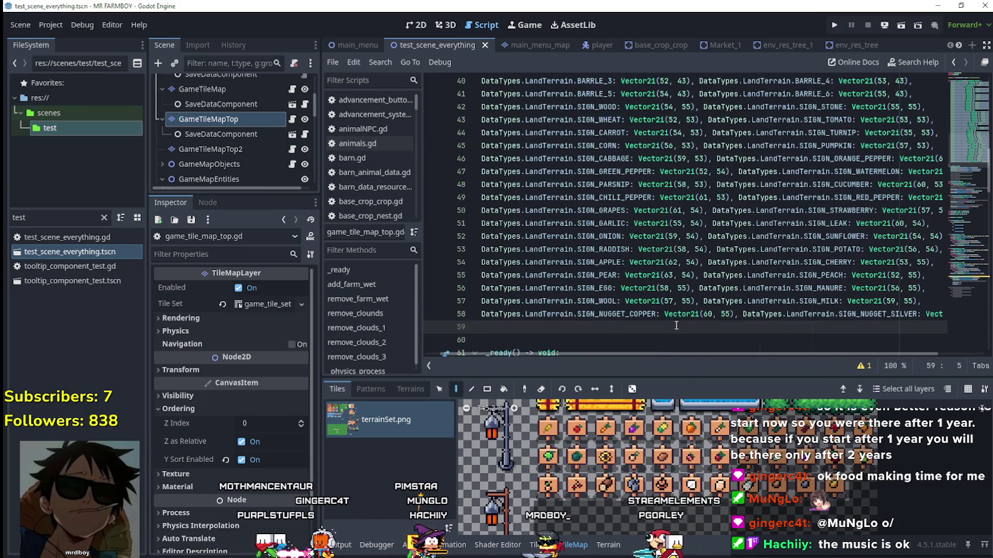
type("DataTypes.LandTerrain.SIGN_NUGGET_COPPER: Vector2i(60, 55)")
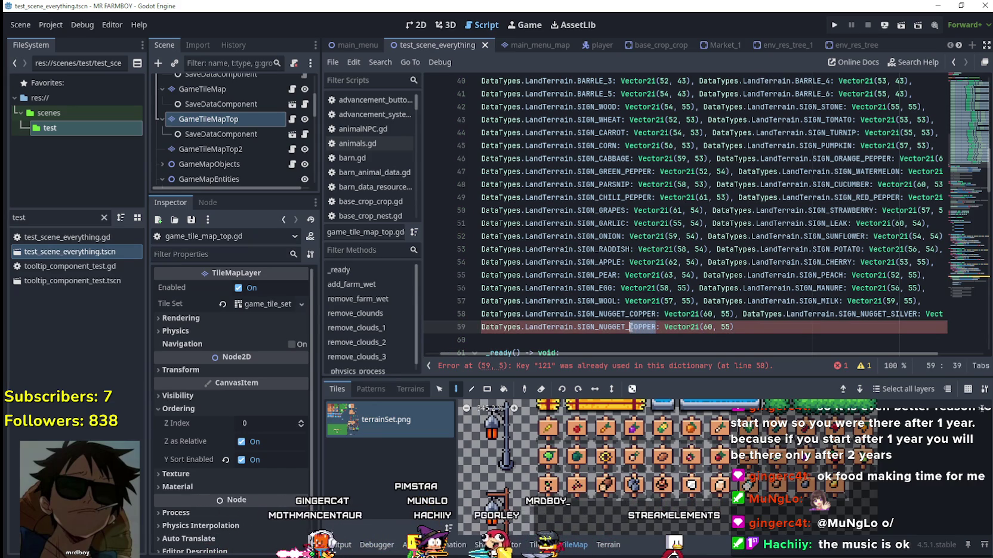
left_click(703, 327)
key("Delete")
type("2")
left_click(755, 330)
key("ctrl+s")
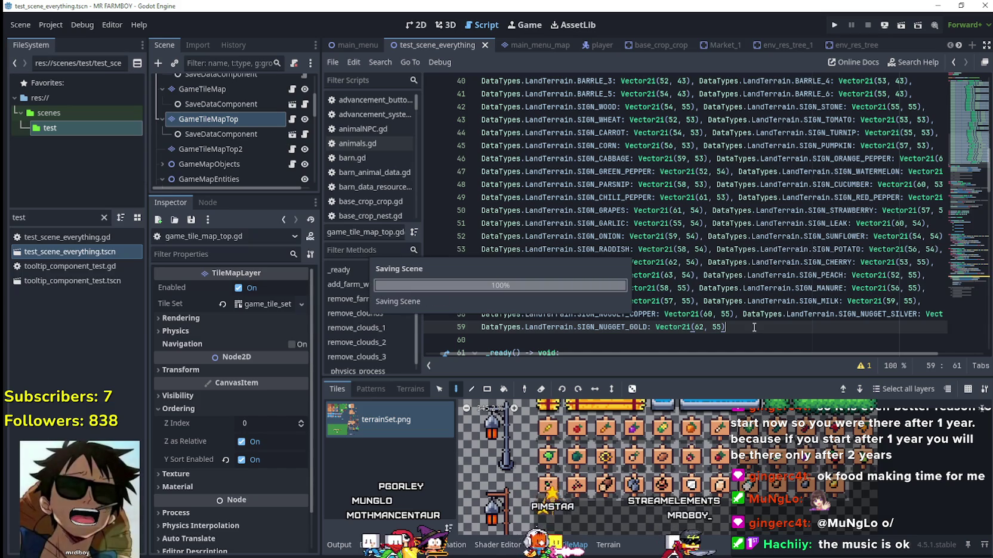
Step: Scroll past the sign entries and browse further along the open scene tabs
scroll(727, 353, "down", 2)
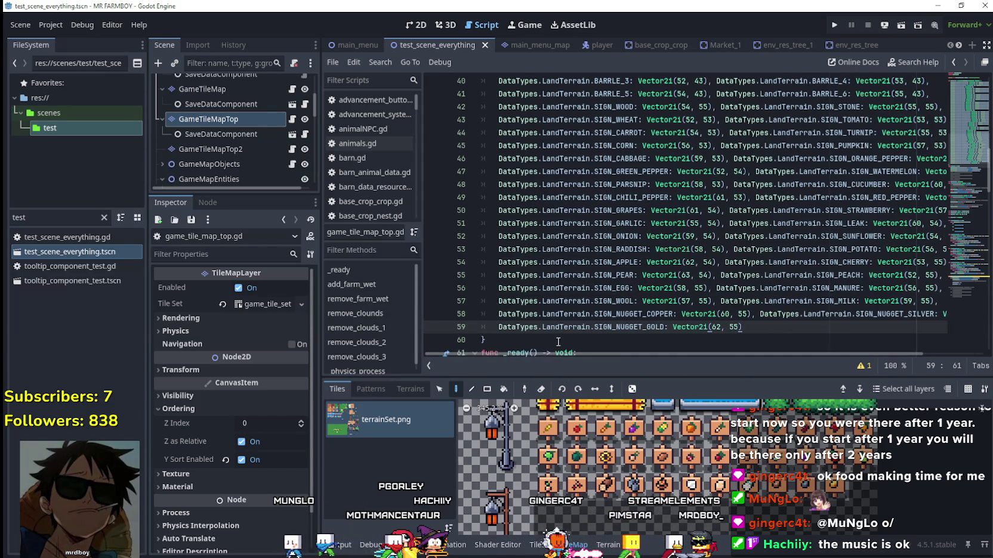
key("Down")
scroll(557, 341, "down", 2)
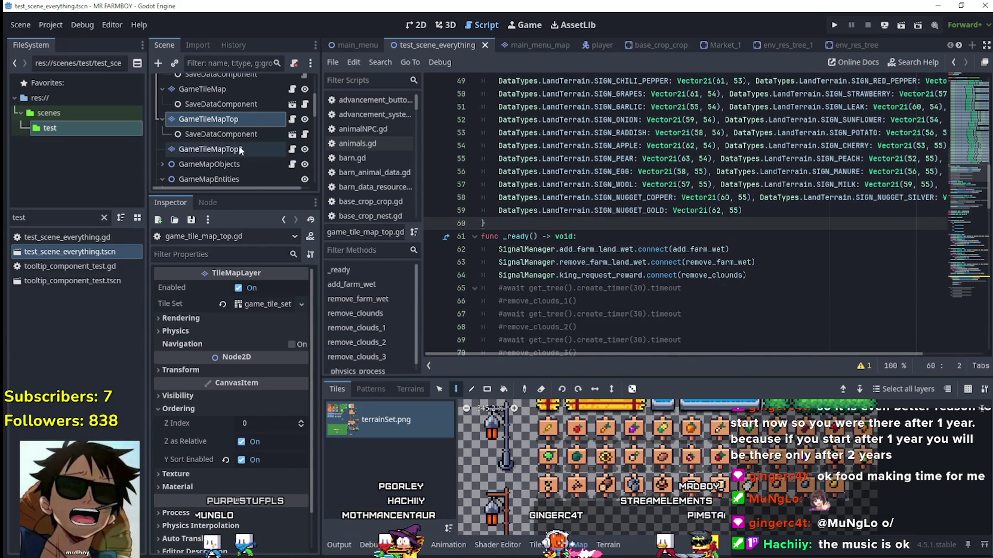
left_click(958, 46)
left_click(959, 46)
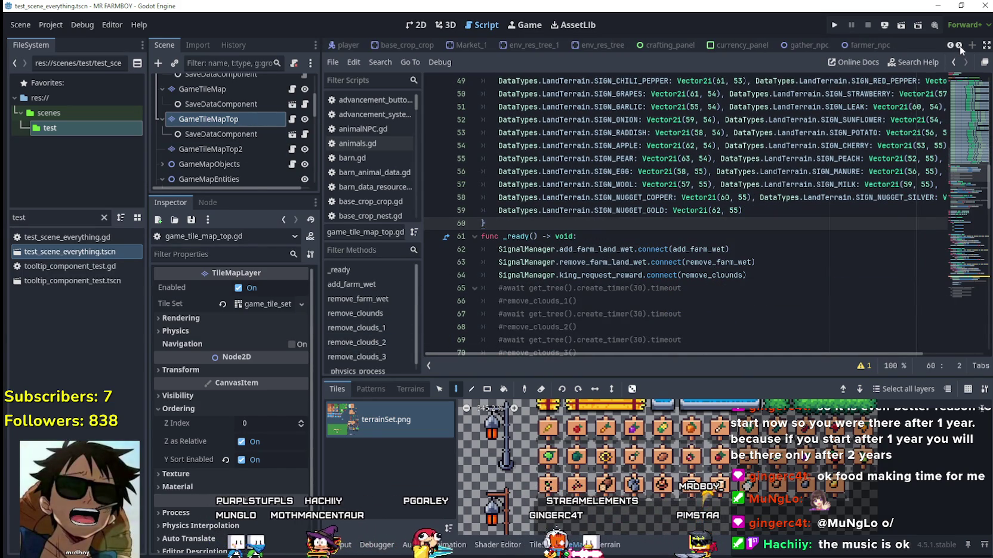
Step: Open the crafting_panel scene, widen the Inspector, and page to the end of its 69 Decoration Data entries
left_click(741, 46)
left_click(660, 43)
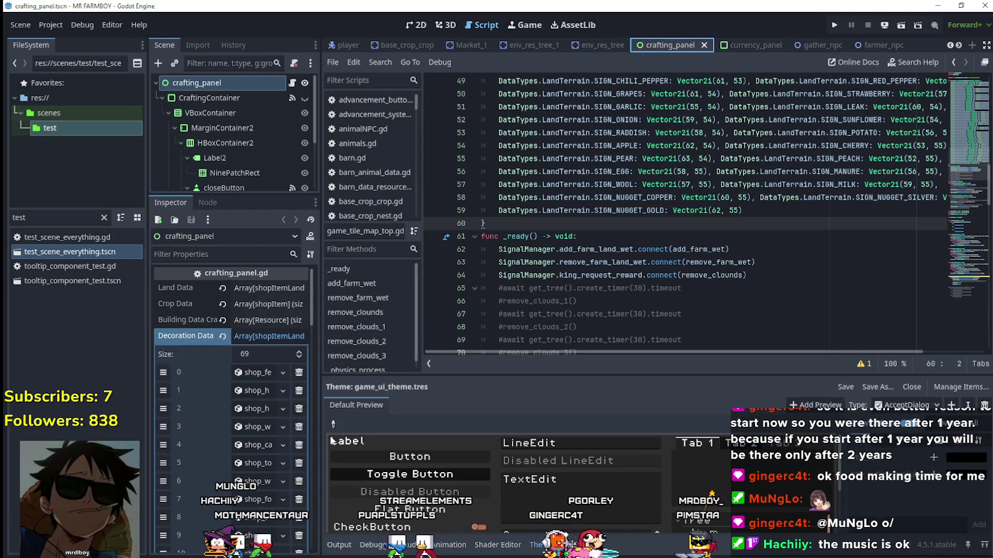
left_click_drag(320, 429, 418, 429)
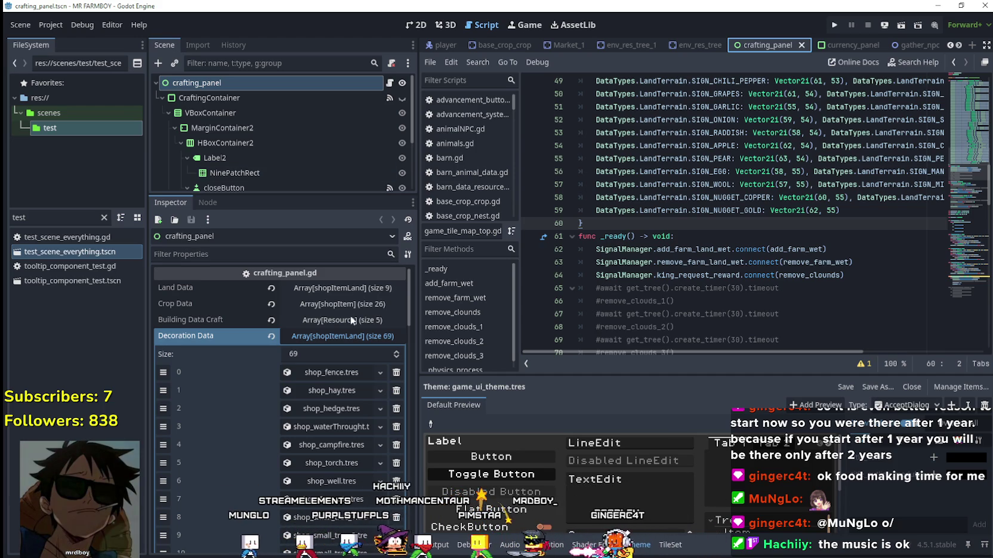
scroll(304, 452, "down", 5)
left_click(319, 451)
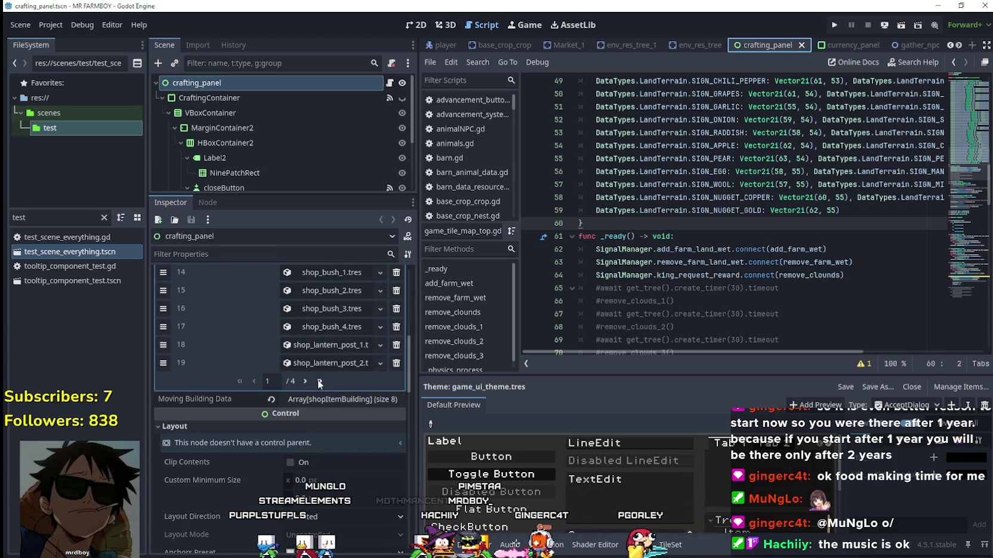
scroll(359, 461, "up", 3)
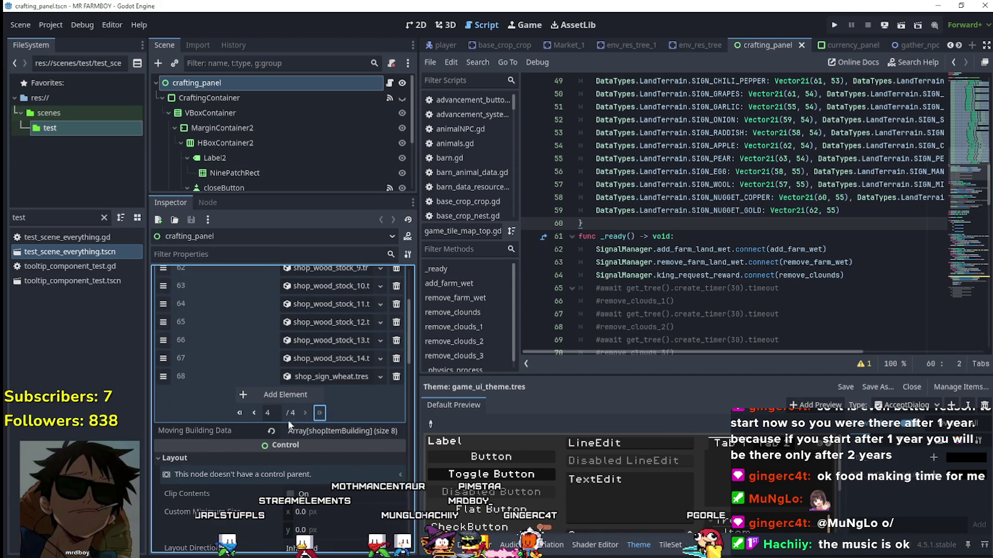
Step: Clear the file filter and browse data/shopItems/decorations to check the shop_sign resources
left_click(104, 218)
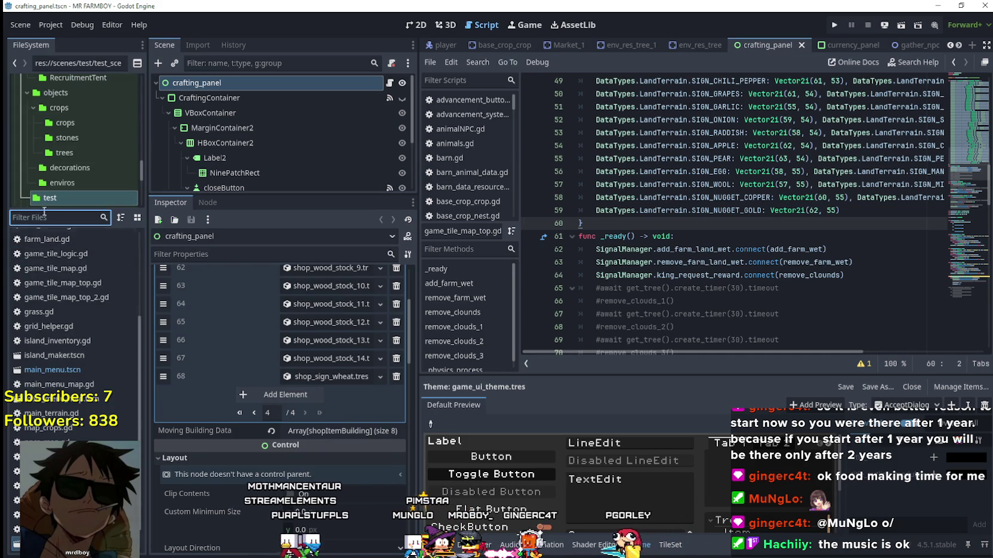
left_click(91, 170)
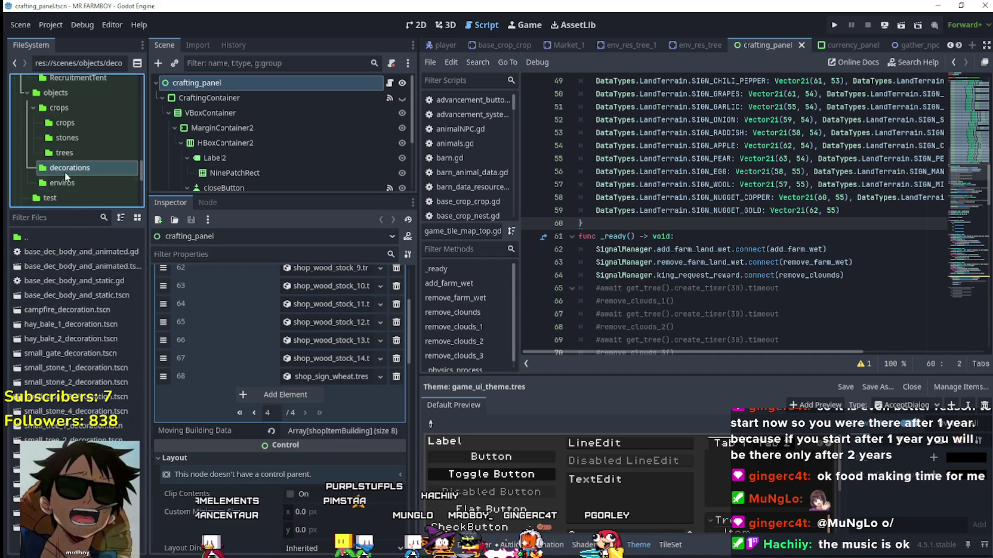
scroll(89, 165, "up", 5)
scroll(94, 168, "up", 1)
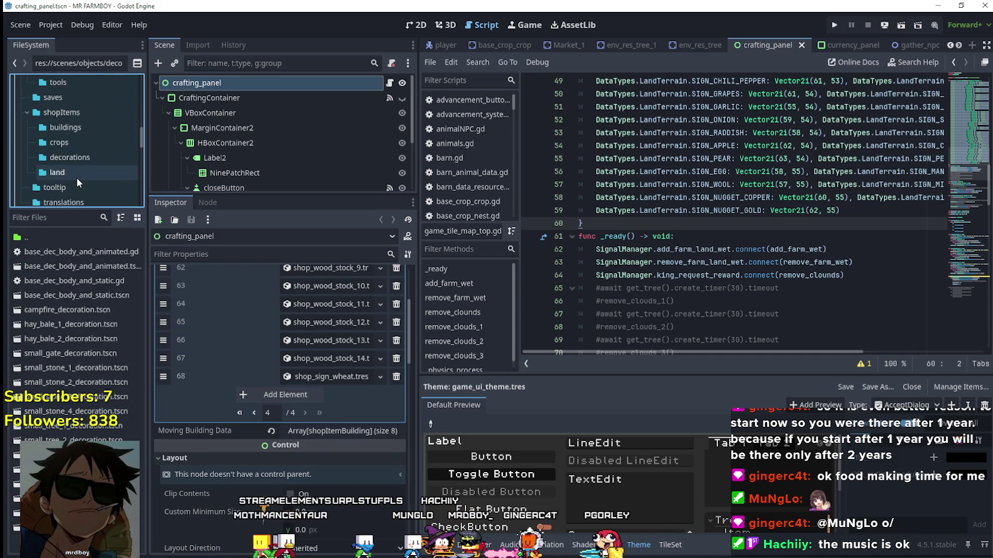
left_click(87, 161)
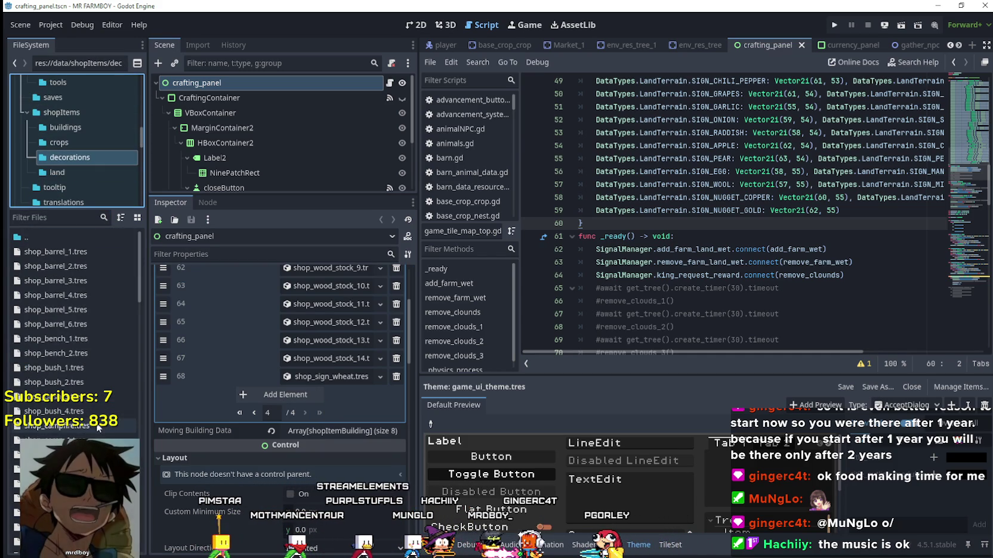
scroll(98, 432, "down", 10)
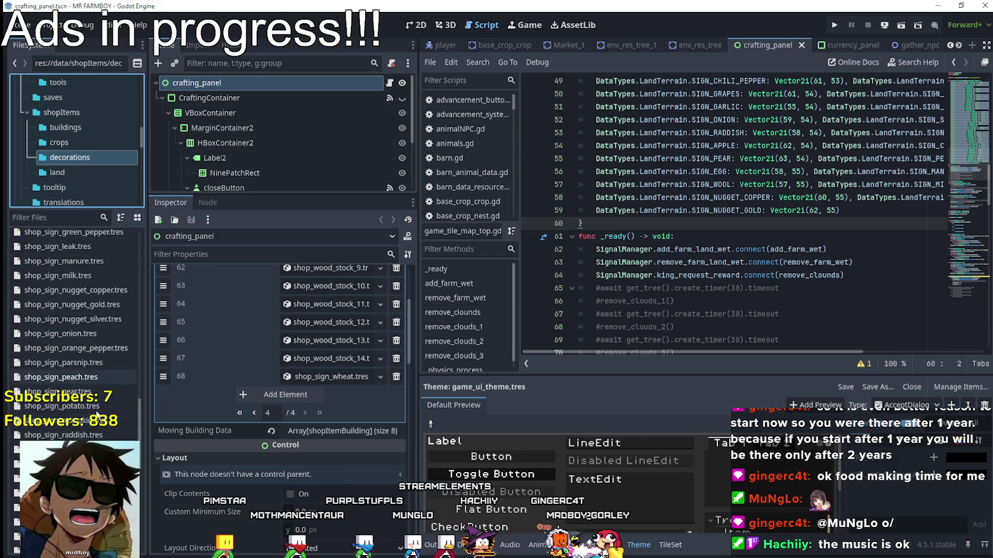
scroll(99, 416, "down", 5)
Step: Return to the running game and pick a new sign decoration in the Crafting panel
key("alt+Tab")
scroll(158, 392, "down", 3)
left_click(40, 290)
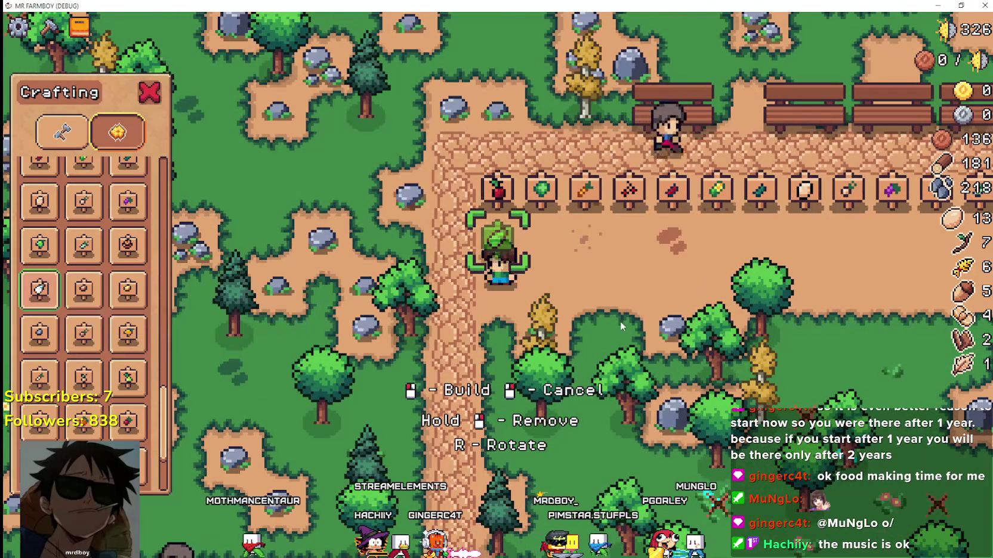
Step: Start a second sign row below the first with the copper, gold and silver nugget signs
left_click(317, 345)
left_click(84, 289)
key("d")
left_click(298, 334)
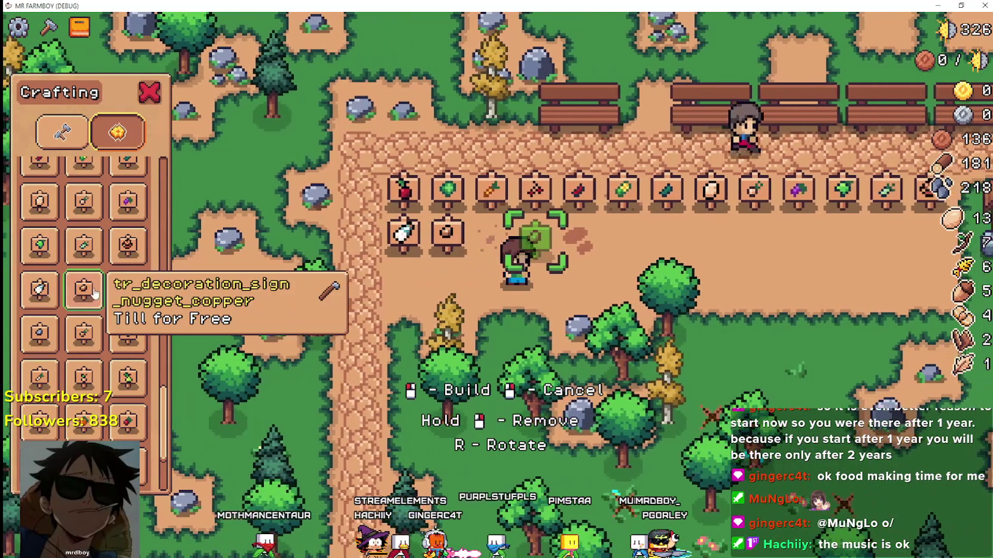
left_click(128, 290)
key("a")
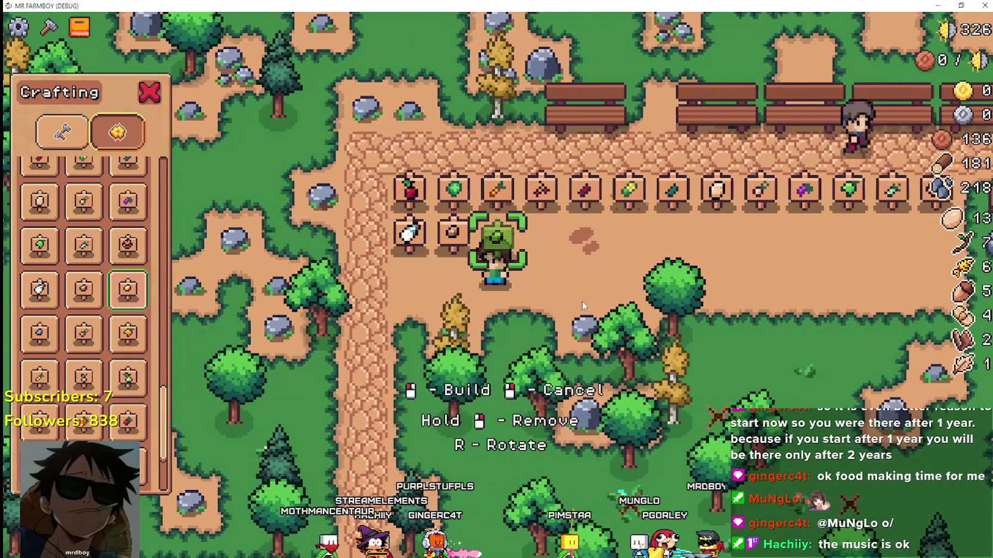
left_click(583, 306)
key("d")
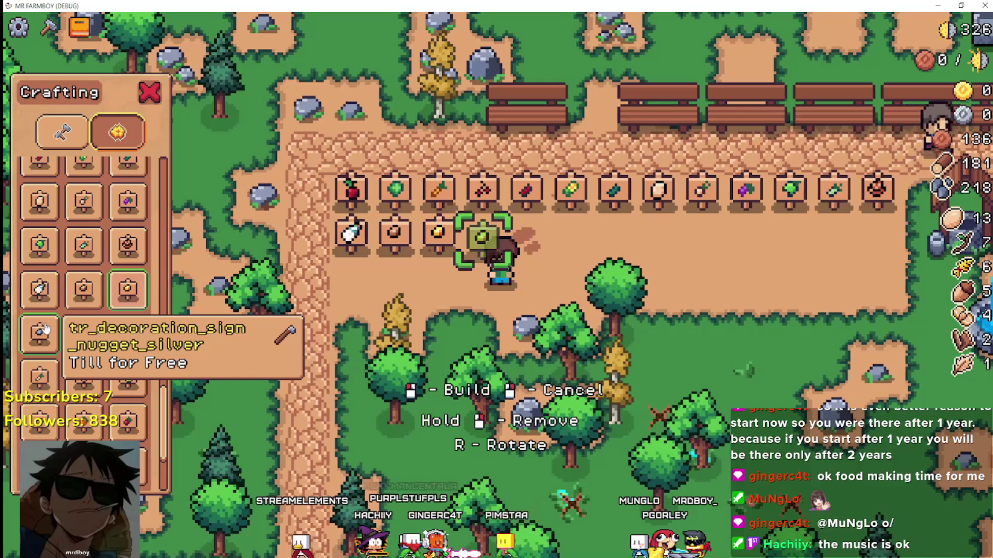
left_click(40, 334)
left_click(500, 333)
key("d")
Step: Extend the second row with four more new sign decorations, stepping right after each
left_click(83, 334)
left_click(431, 330)
key("d")
left_click(127, 334)
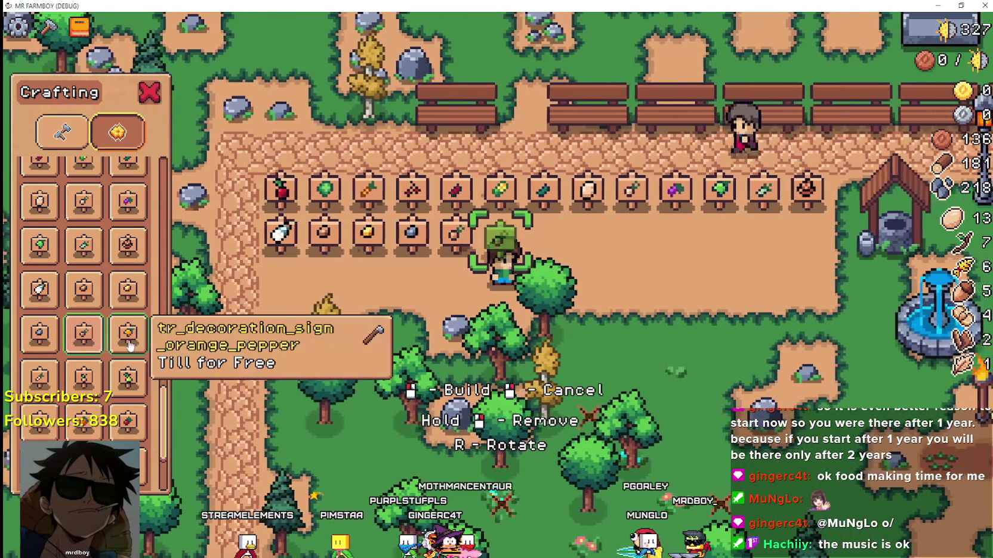
left_click(412, 358)
key("d")
left_click(39, 376)
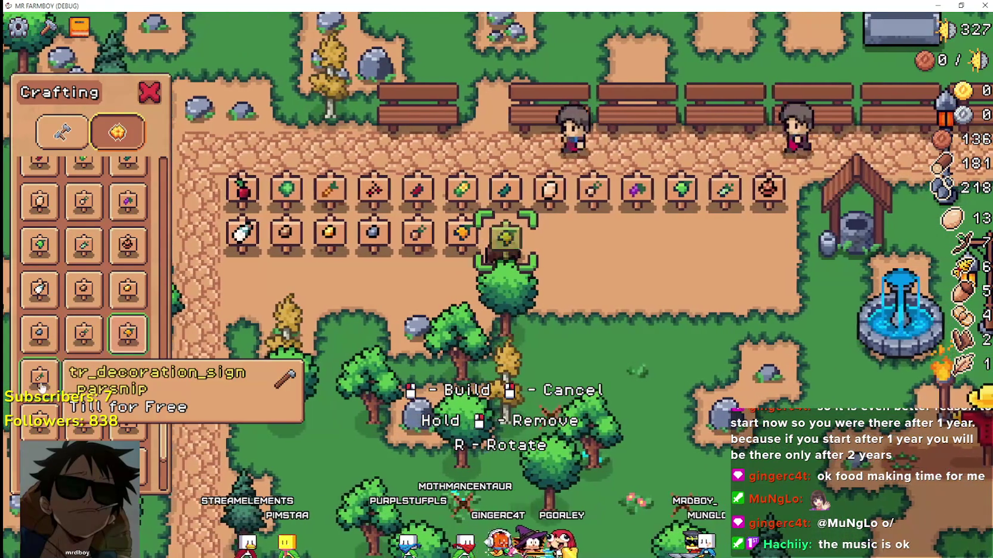
left_click(622, 363)
key("d")
left_click(83, 376)
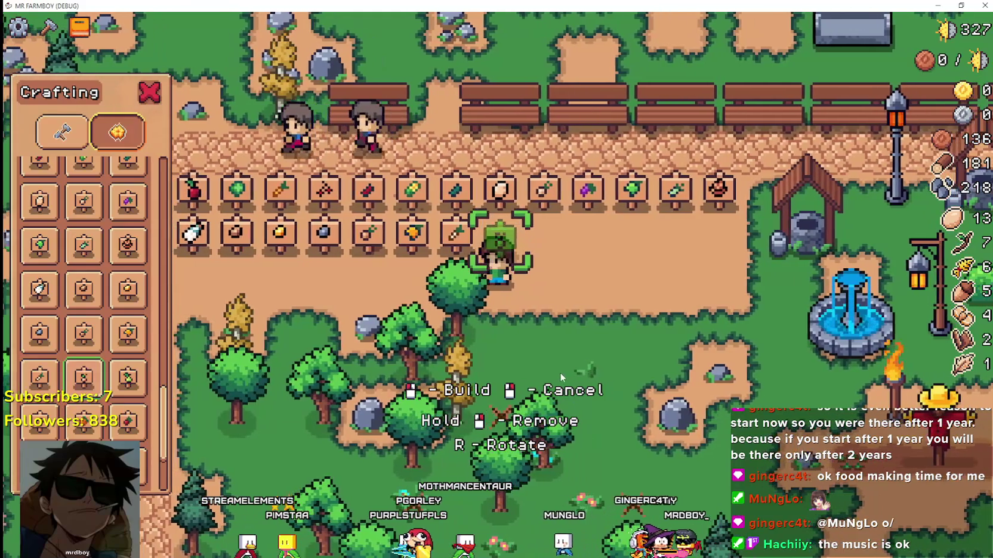
left_click(560, 376)
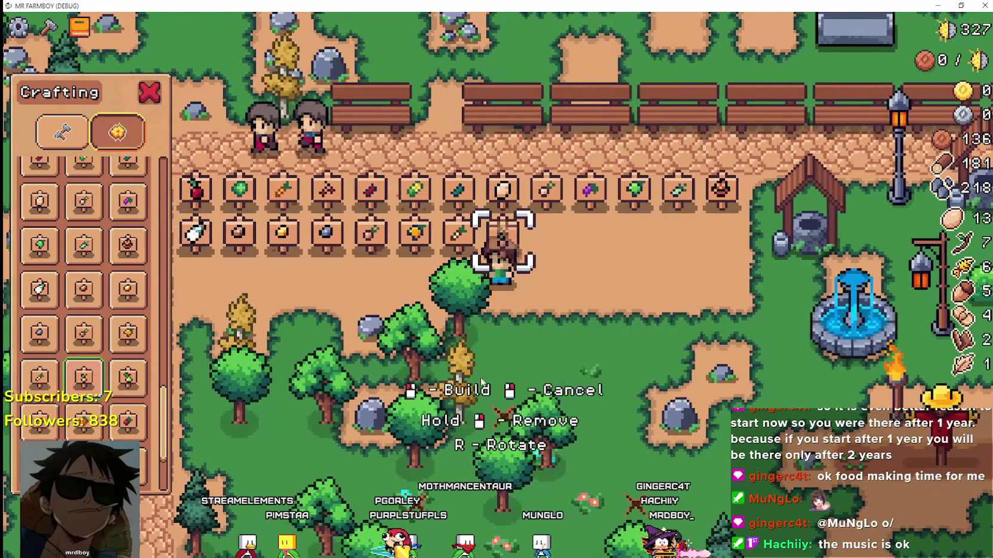
key("d")
Step: Finish the second row with the pear, potato, orange, red berry and red fruit signs
left_click(141, 385)
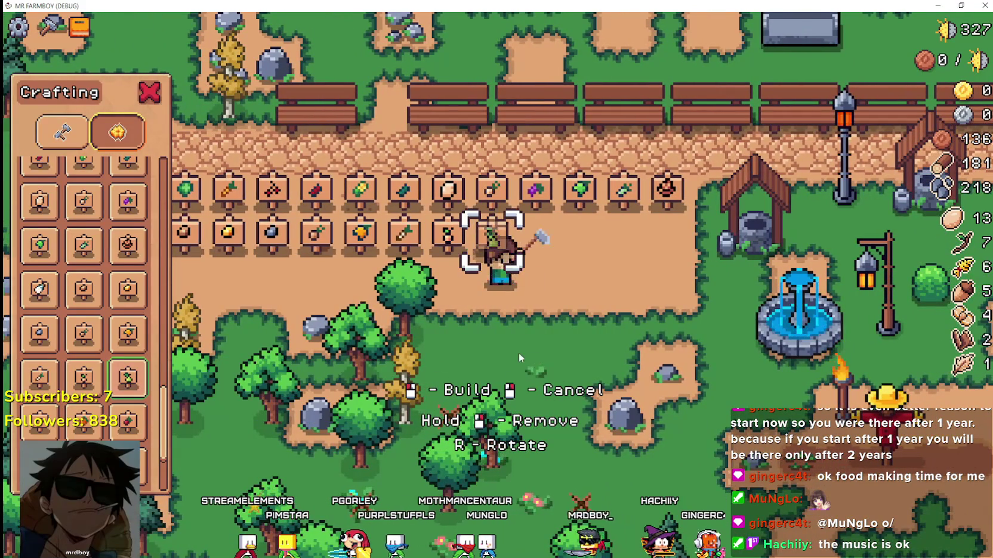
left_click(532, 358)
key("d")
scroll(104, 393, "down", 1)
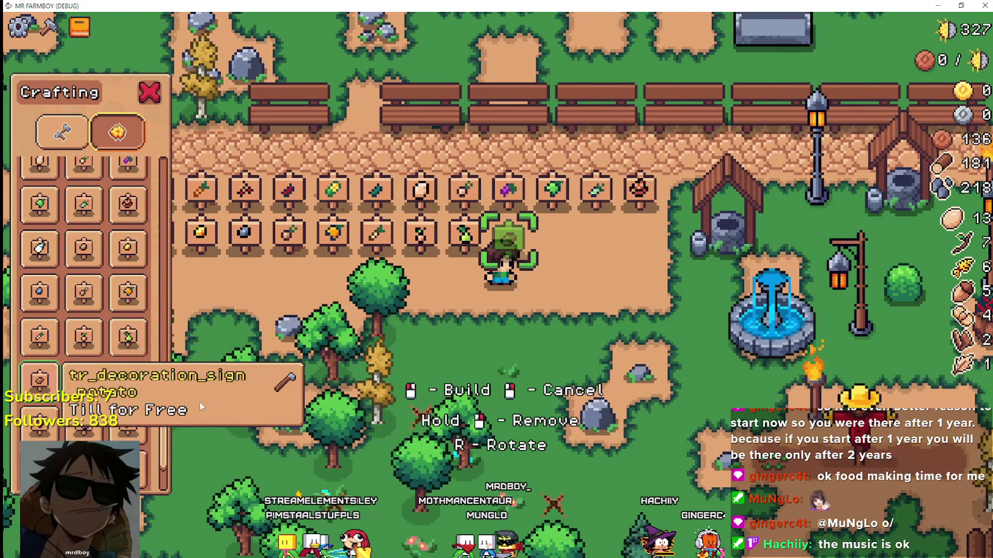
left_click(507, 238)
key("d")
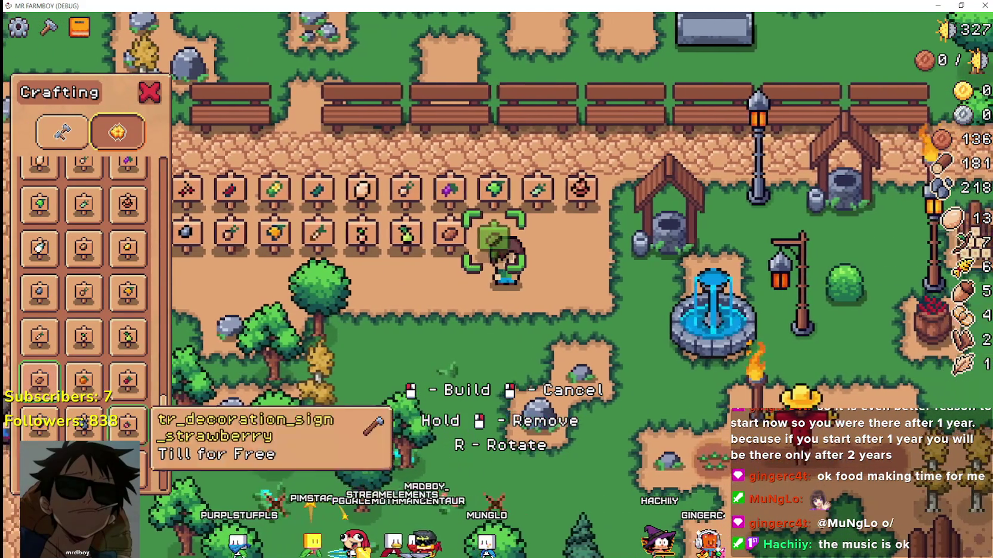
left_click(84, 377)
left_click(442, 384)
key("d")
left_click(128, 380)
left_click(366, 389)
key("d")
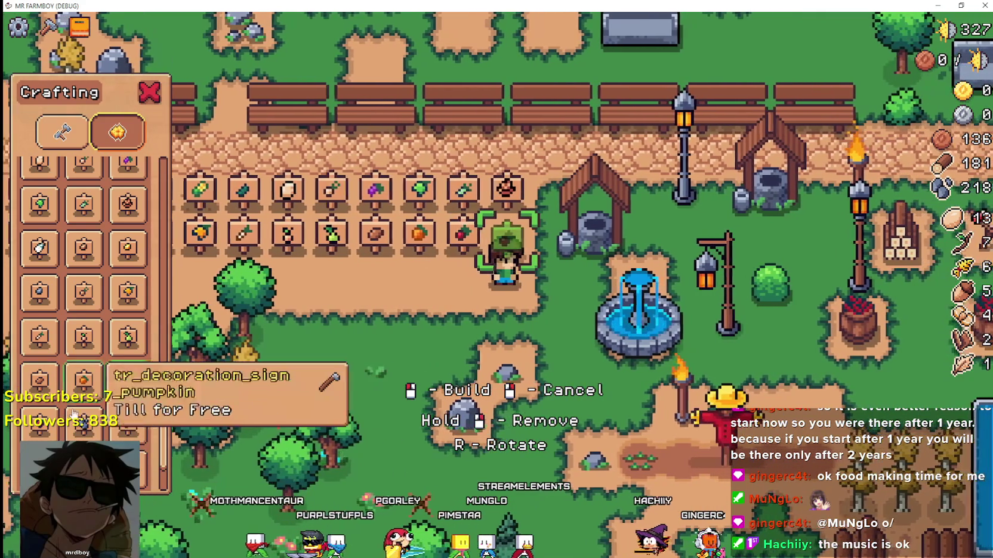
left_click(476, 316)
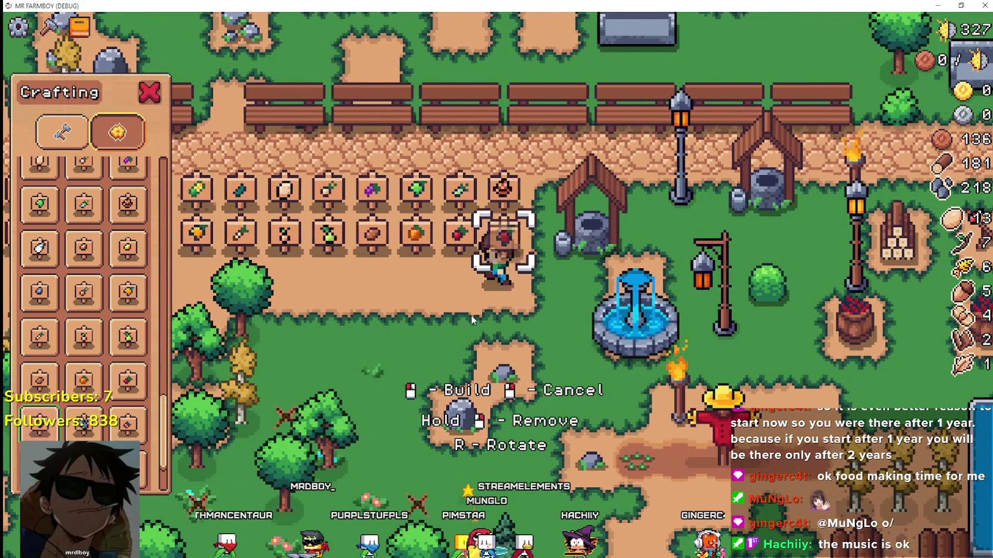
key("a")
key("a")
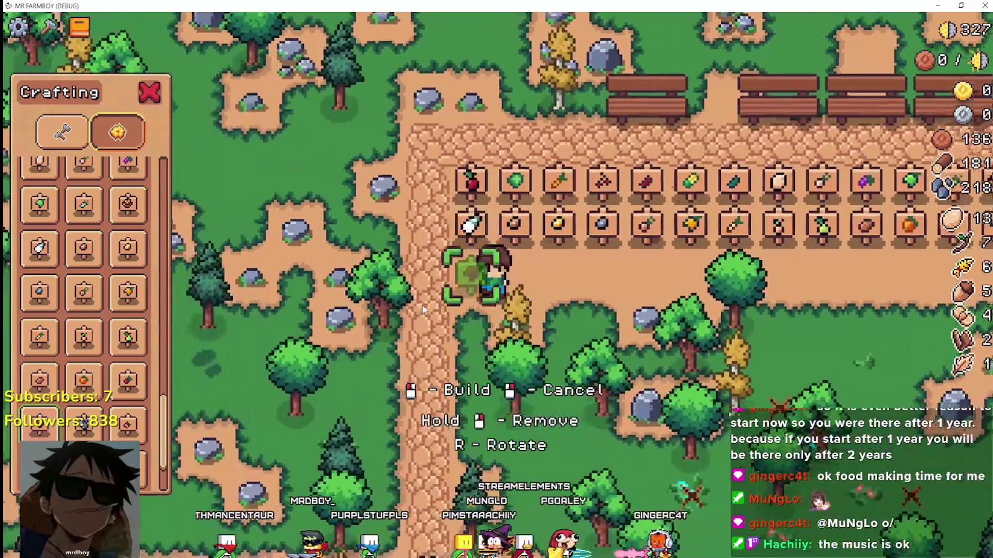
Step: Begin the third row with blue-item, red-item, sunflower and tomato signs
scroll(88, 357, "down", 2)
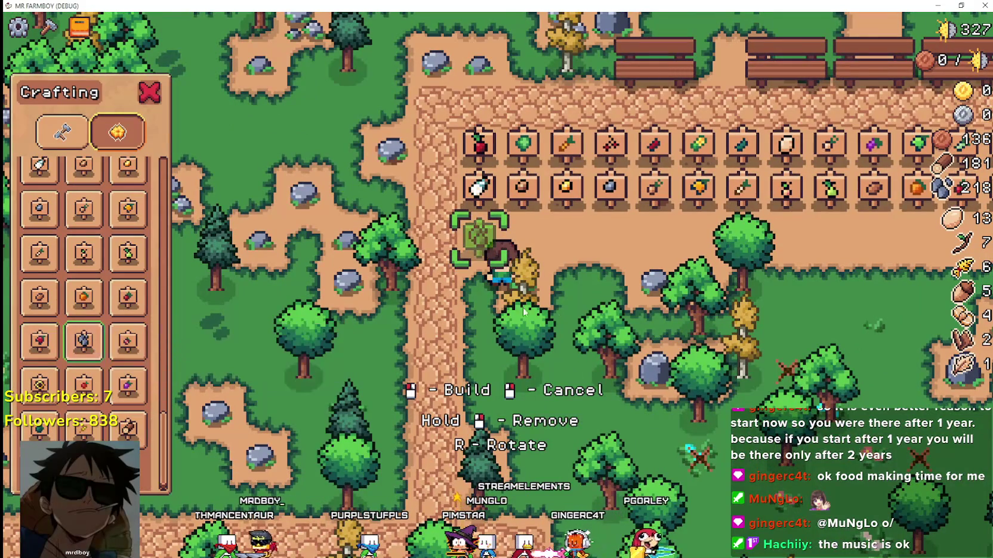
left_click(591, 310)
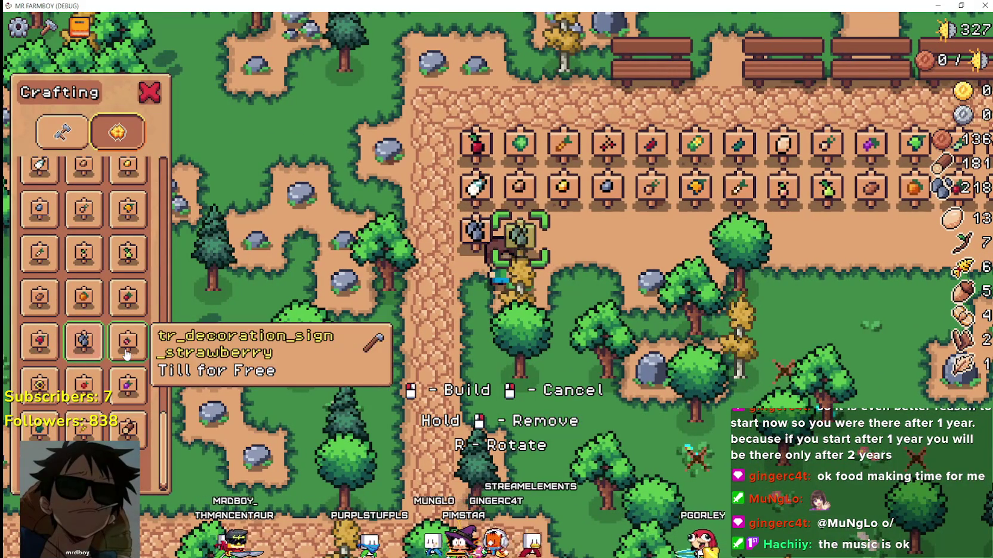
left_click(584, 310)
key("d")
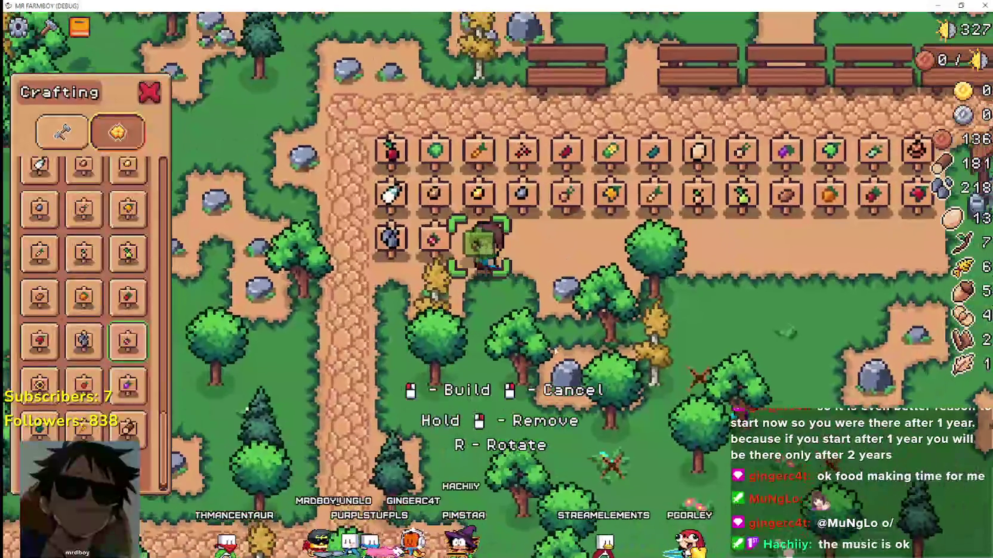
left_click(84, 387)
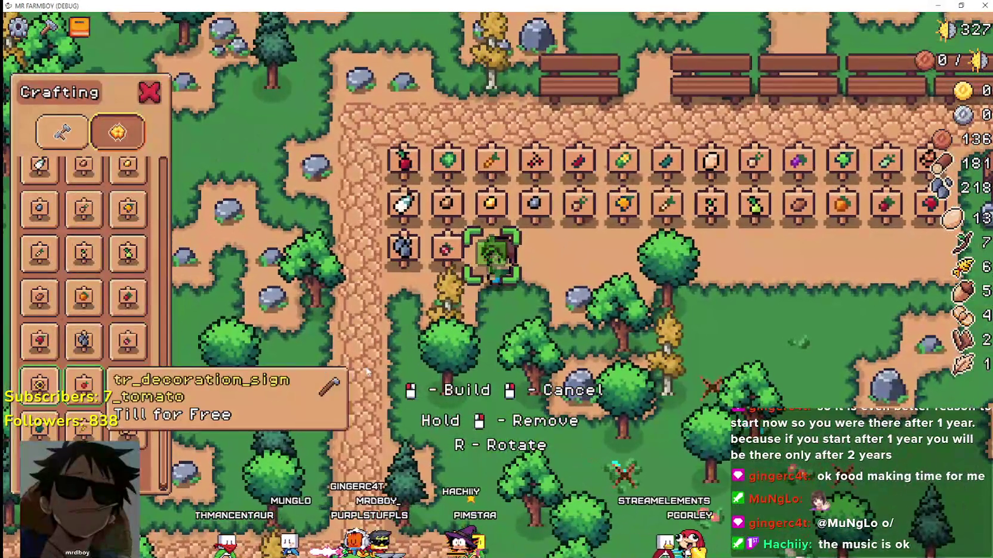
left_click(576, 341)
key("d")
left_click(83, 387)
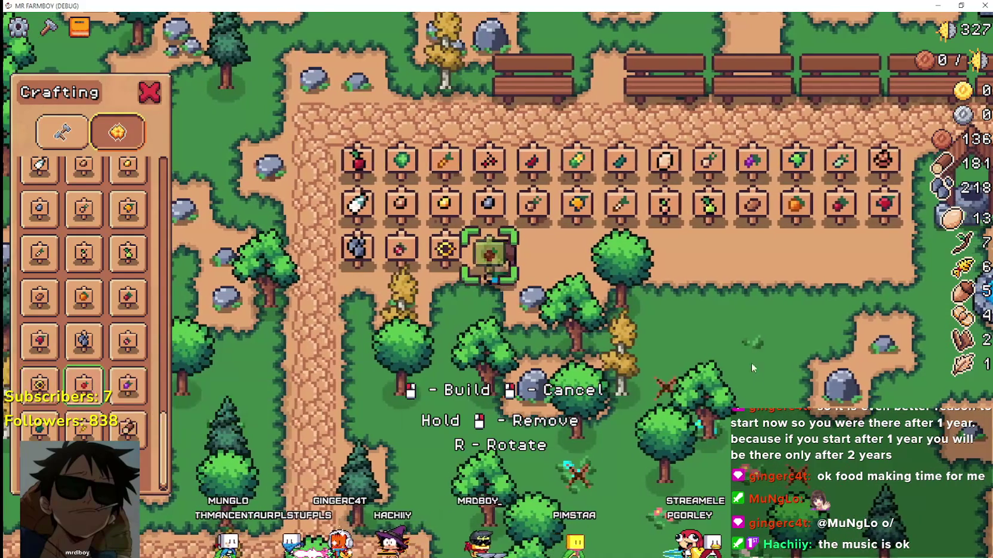
left_click(735, 358)
key("d")
Step: Continue the third row with the purple-item, turnip and drumstick signs
left_click(127, 387)
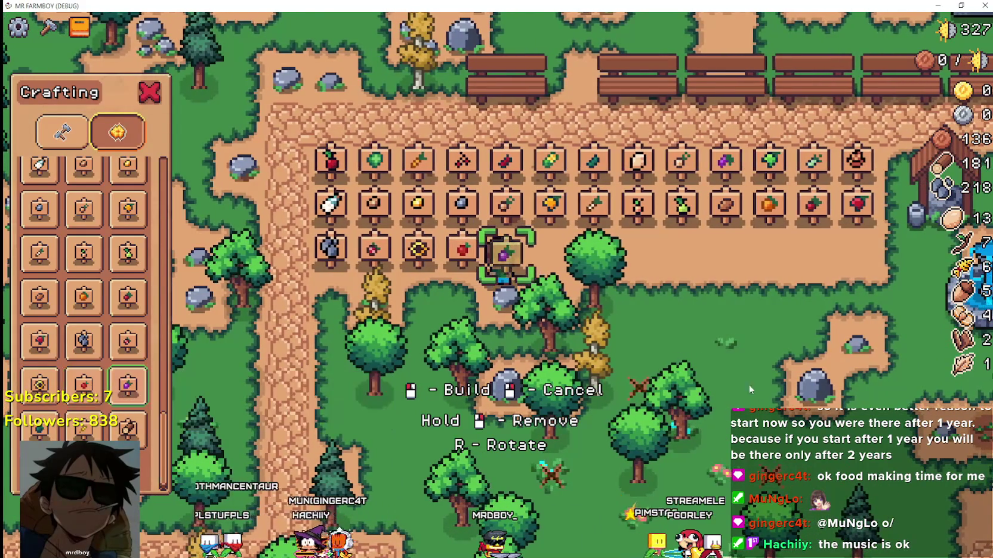
left_click(710, 377)
key("d")
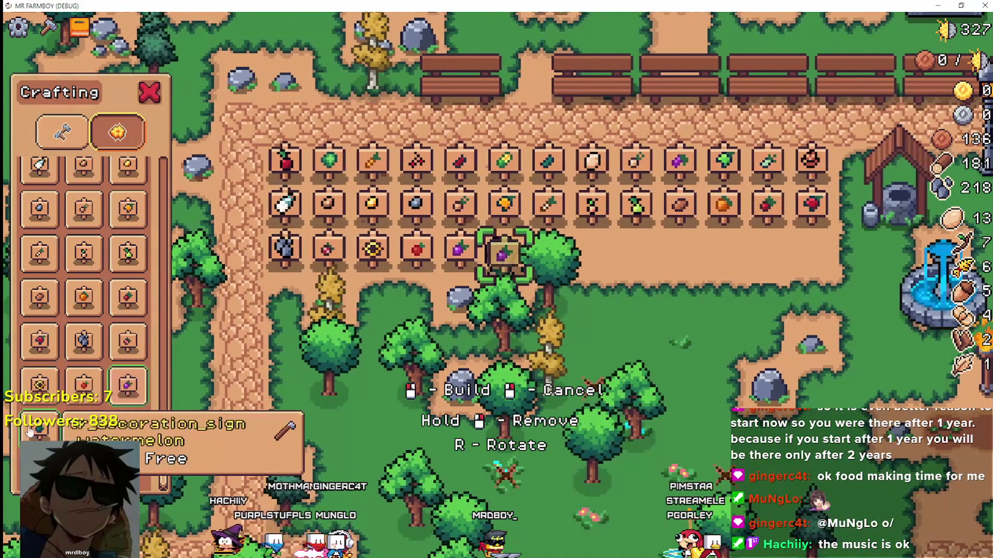
left_click(704, 354)
key("d")
left_click(128, 387)
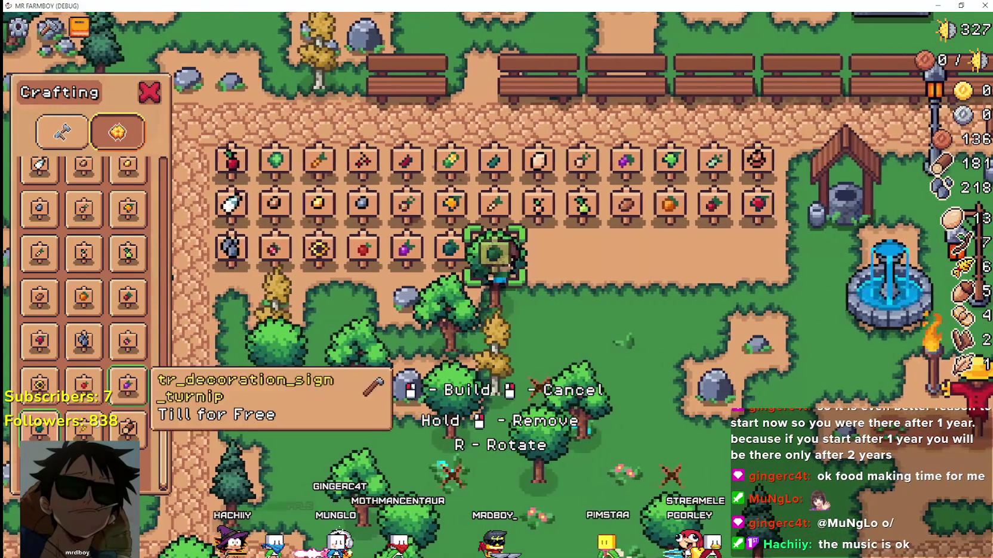
key("d")
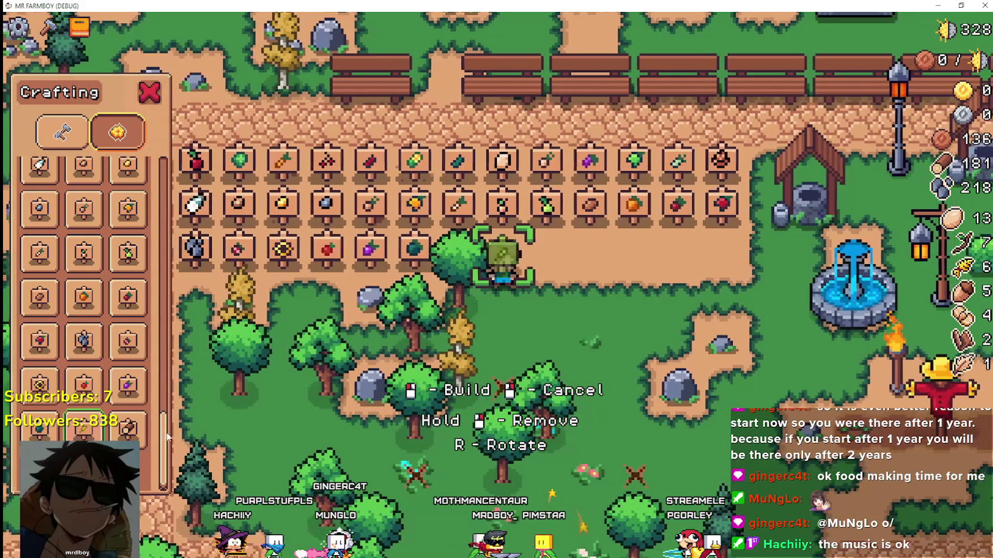
left_click(685, 361)
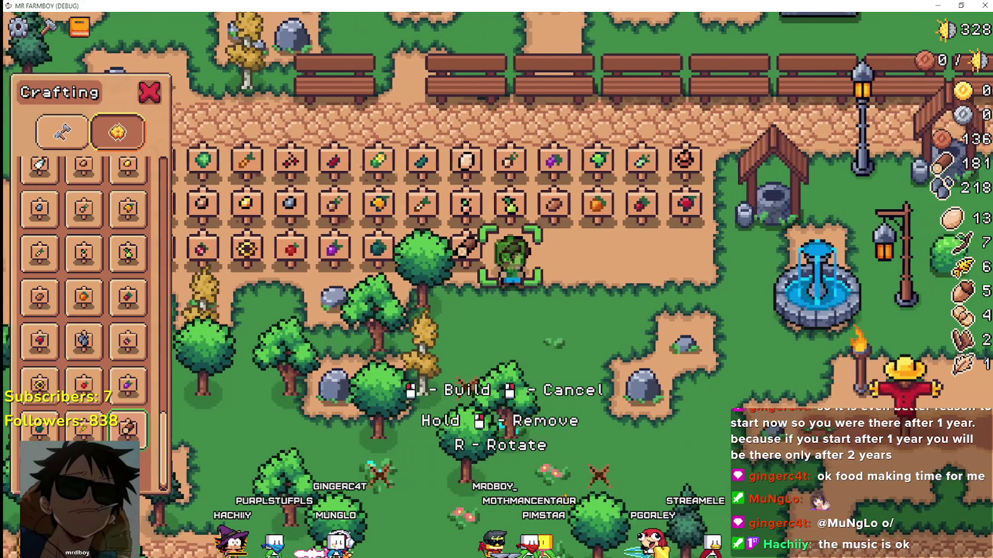
key("d")
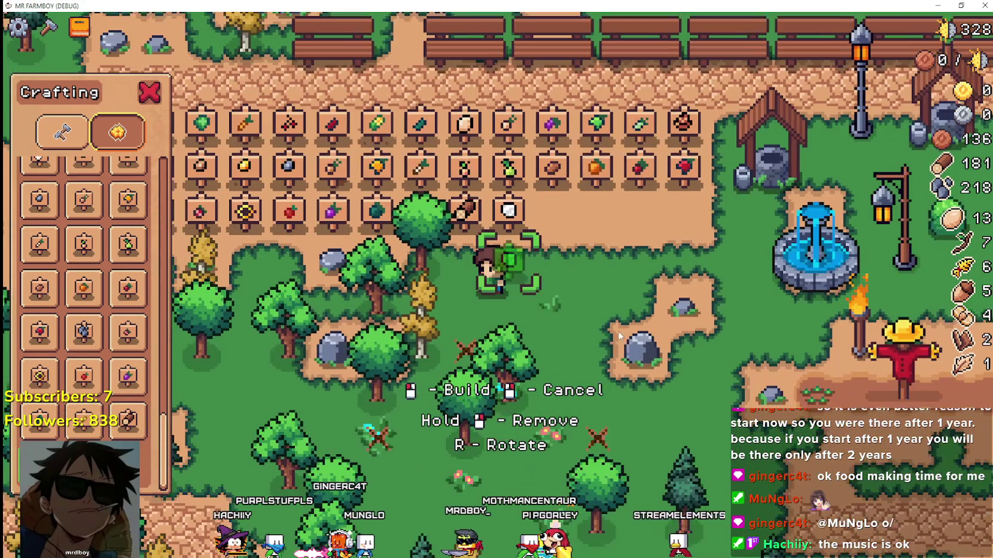
Step: Close the Crafting panel and head left to chop a nearby tree for wood
key("Escape")
key("a")
left_click(562, 331)
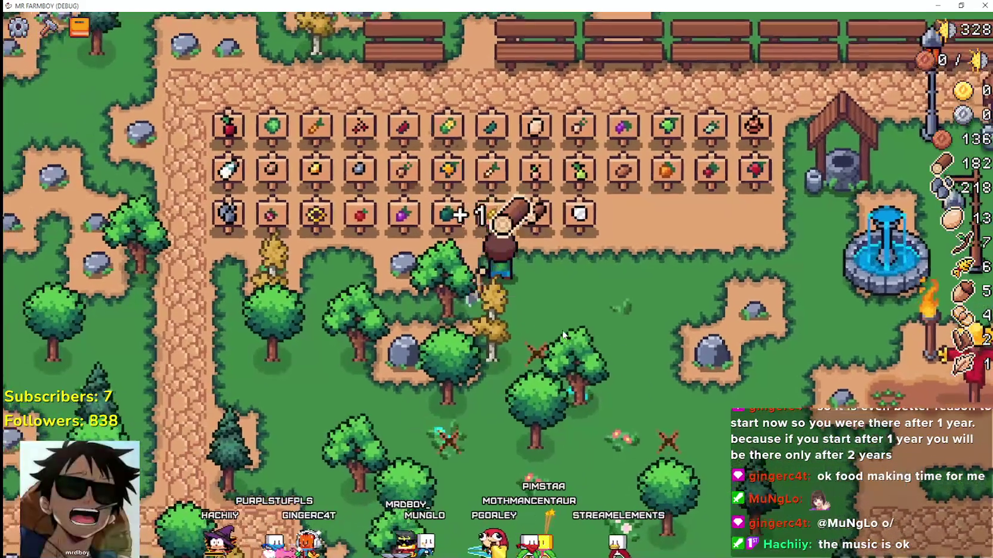
Step: Chop trees and mine rocks up to 190 wood and 226 stone, then return below the sign rows
key("a")
left_click(562, 330)
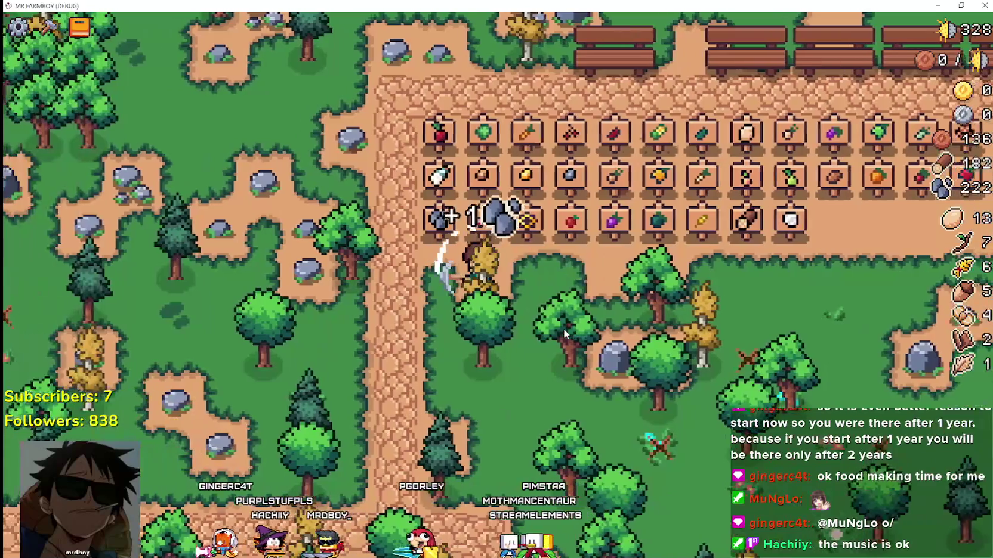
left_click(566, 334)
key("d")
key("s")
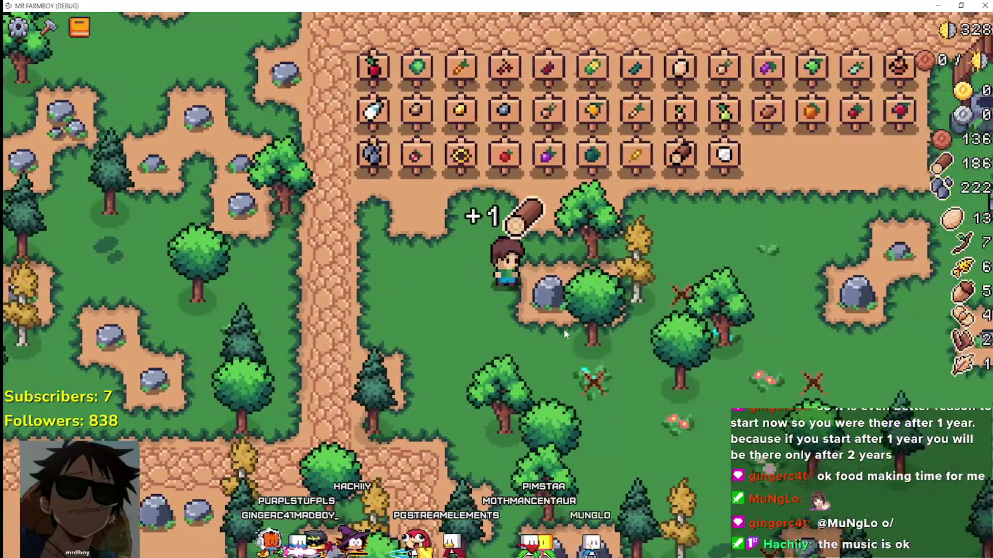
key("d")
left_click(564, 328)
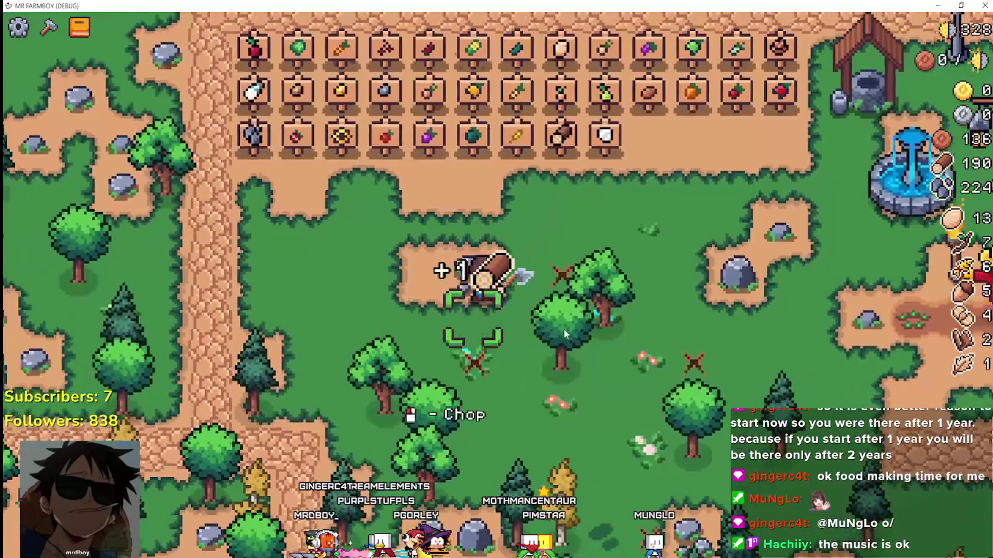
key("w")
left_click(563, 329)
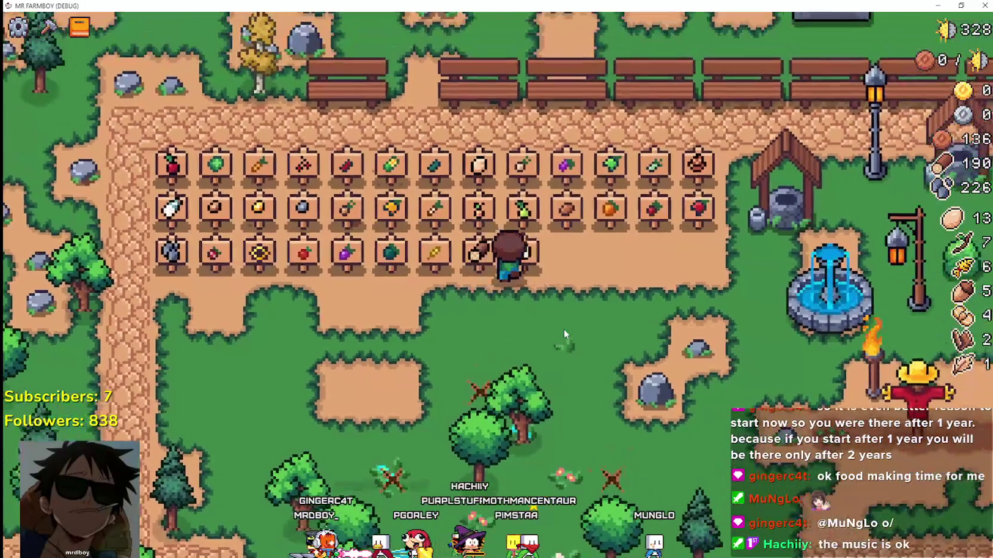
key("d")
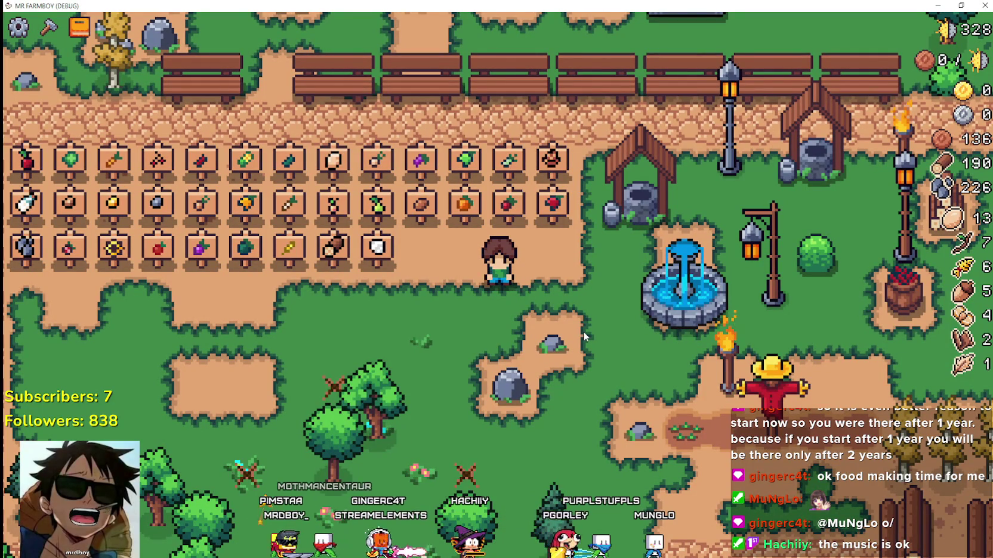
key("a")
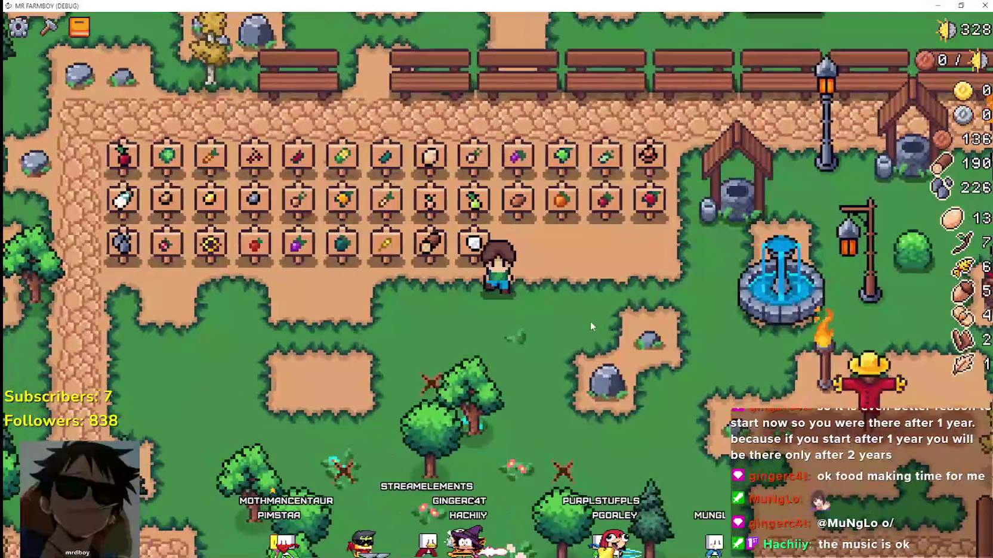
key("s")
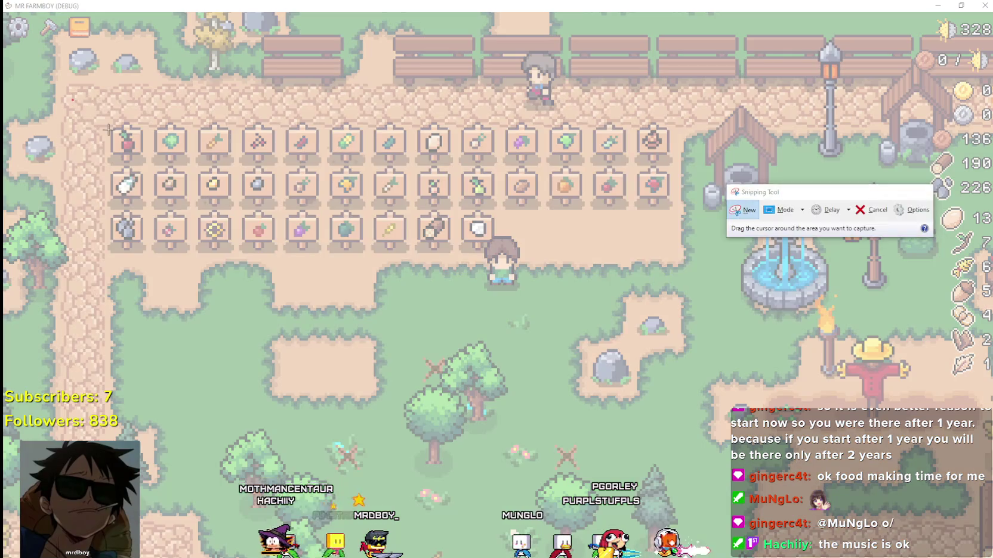
Step: Capture the three sign rows in Snipping Tool, then pause the game and quit to the editor
left_click_drag(72, 100, 755, 350)
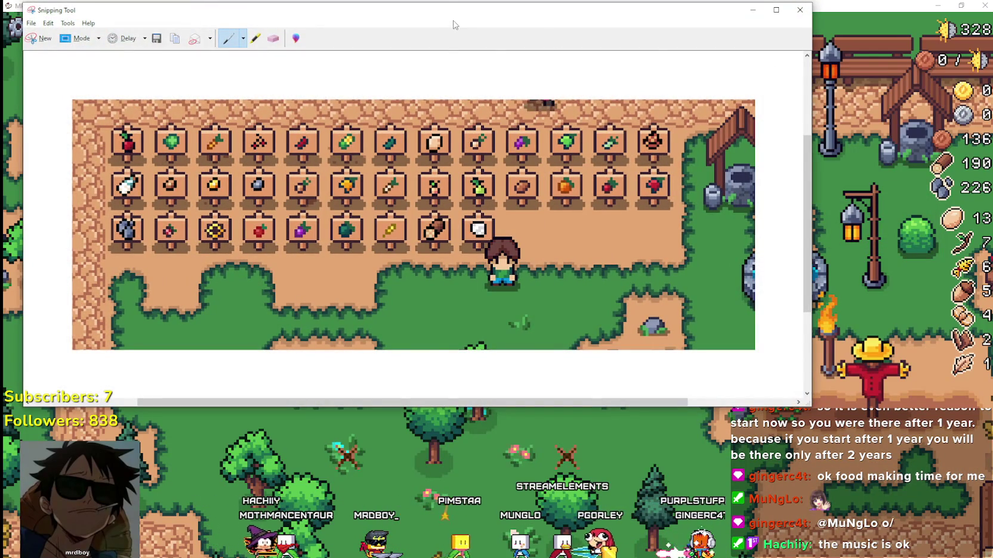
key("alt+Tab")
key("Escape")
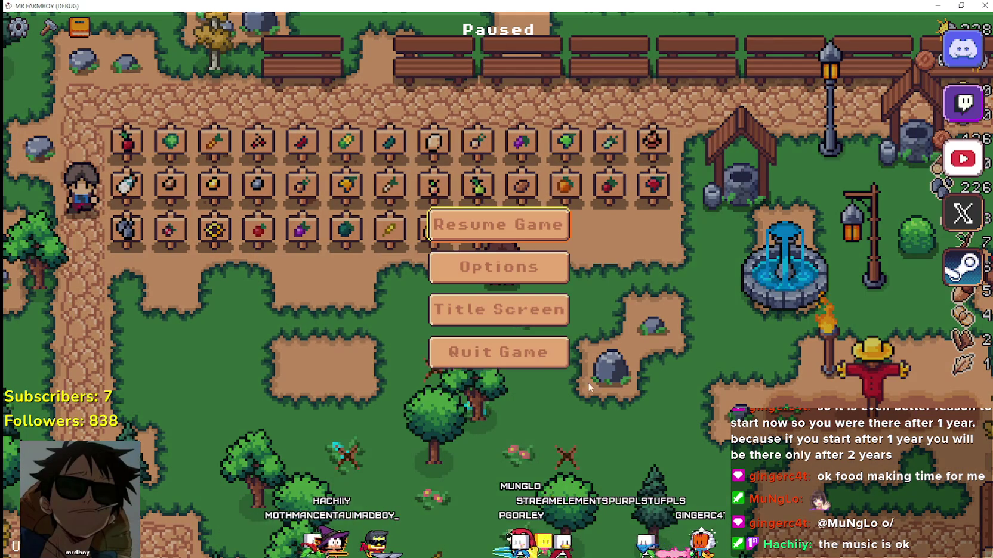
key("Return")
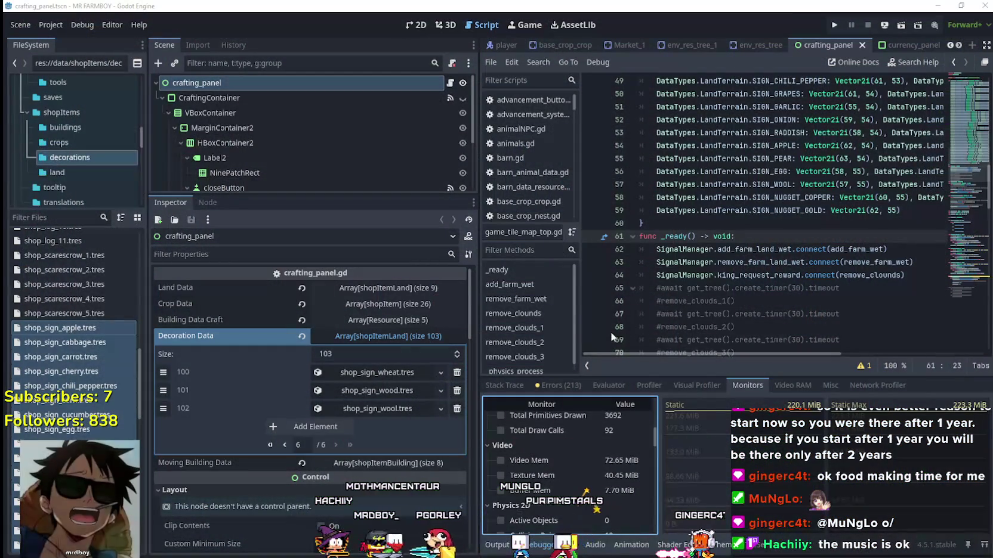
Step: Run the project from the editor and load the Save 5 save game
left_click(831, 27)
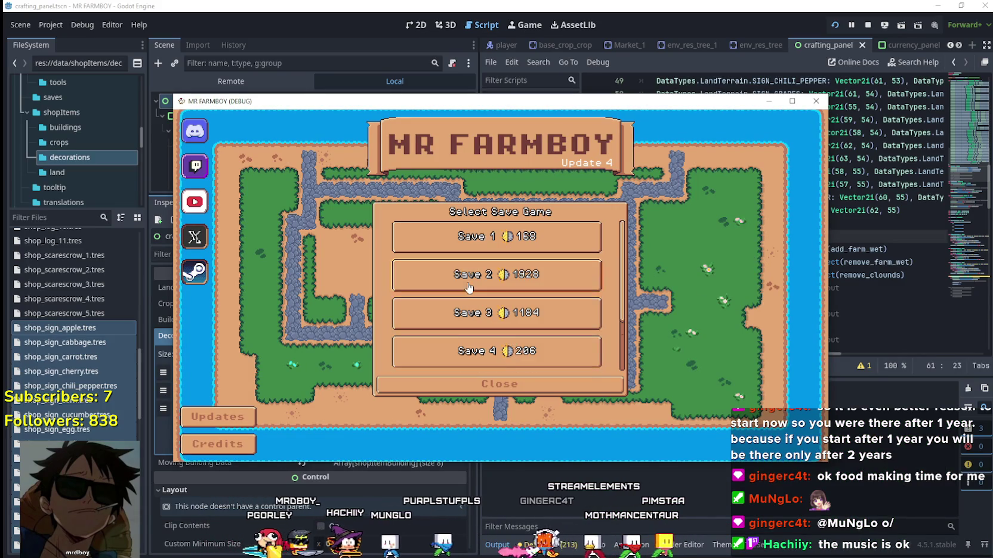
left_click(500, 316)
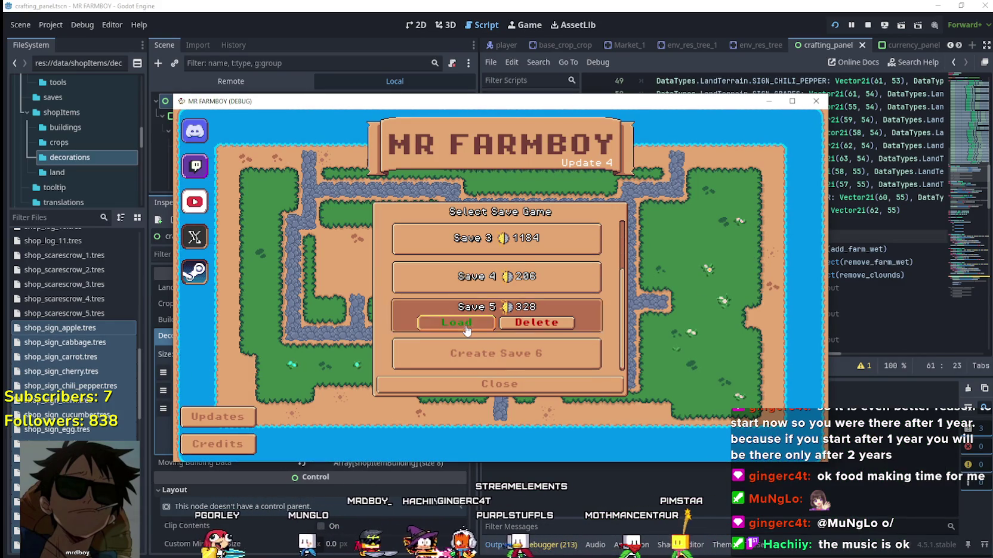
left_click(471, 317)
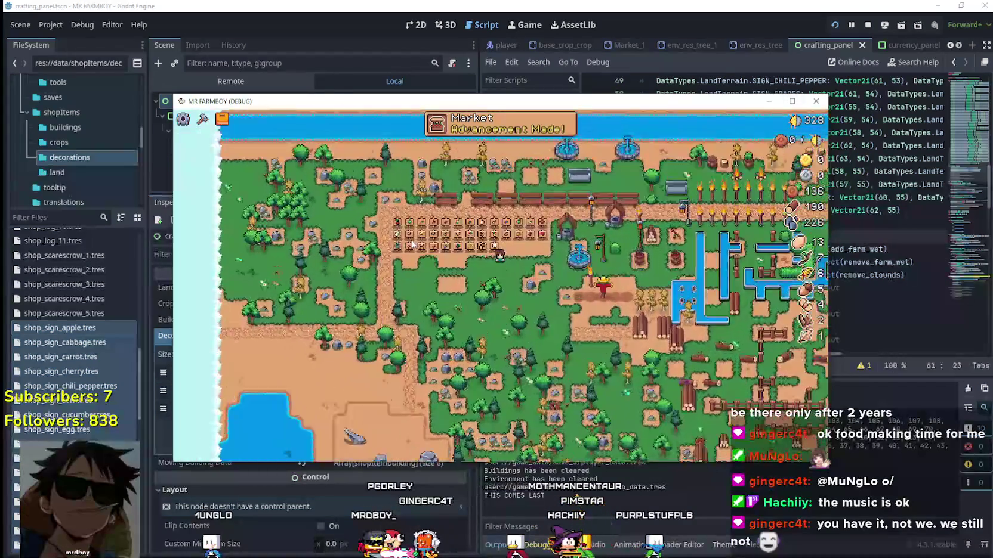
Step: Move the game window to the top-left and place the sign-row capture beside it
scroll(412, 244, "up", 3)
scroll(403, 266, "up", 2)
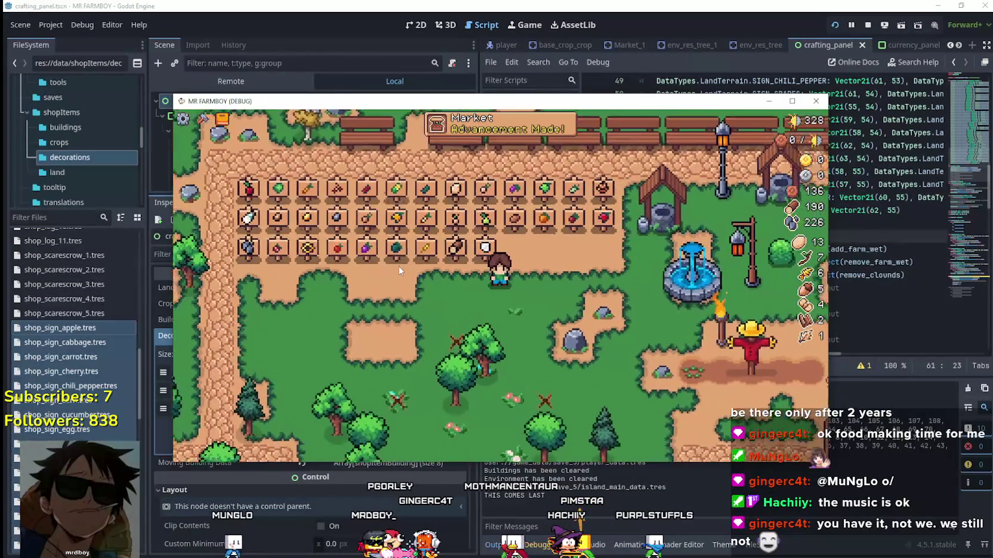
mouse_move(448, 109)
left_mouse_down()
mouse_move(293, 76)
mouse_move(271, 14)
left_mouse_up()
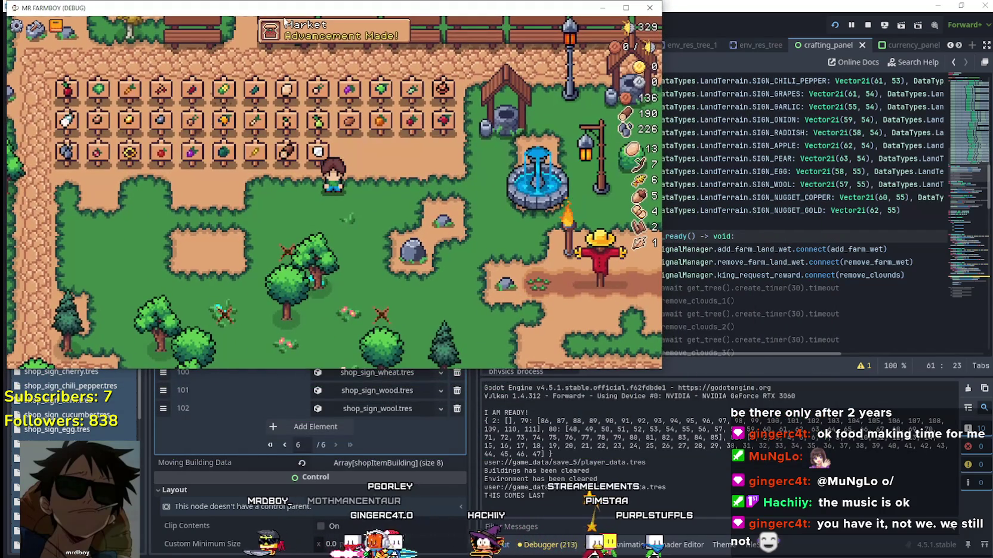
key("super+shift+s")
mouse_move(488, 181)
left_mouse_down()
mouse_move(527, 286)
mouse_move(526, 275)
left_mouse_up()
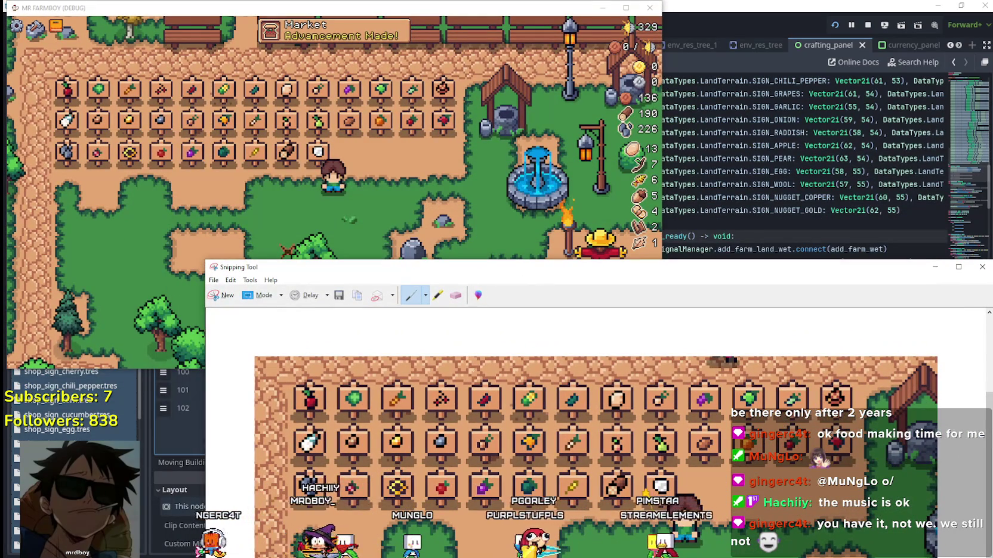
scroll(243, 159, "up", 1)
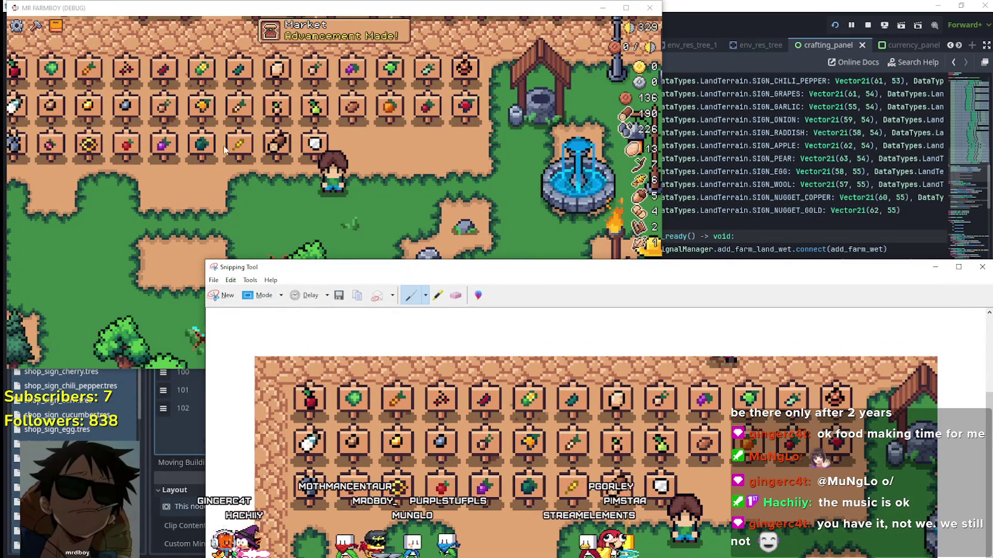
left_click(231, 11)
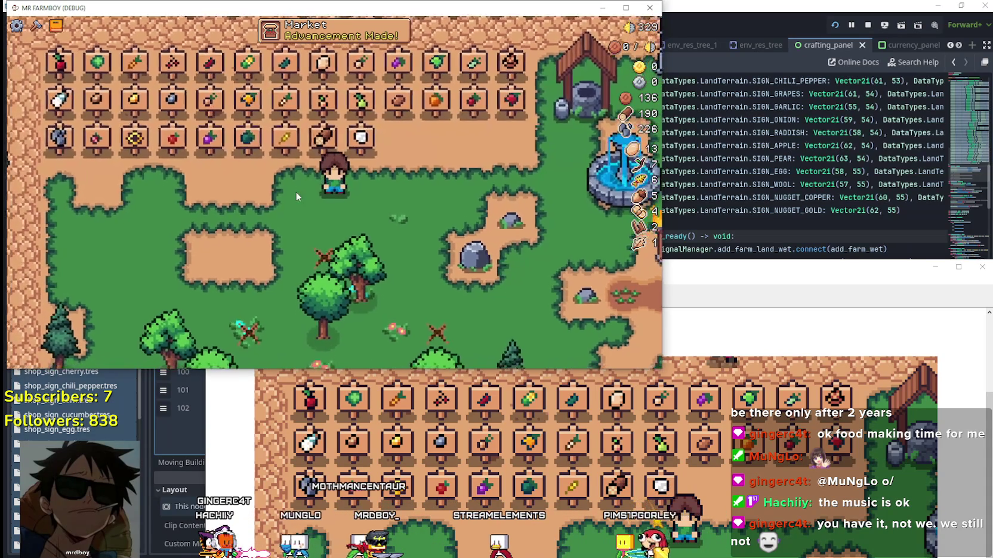
Step: Walk the farmer along the sign rows and hide the HUD with H for a clean view
key("a")
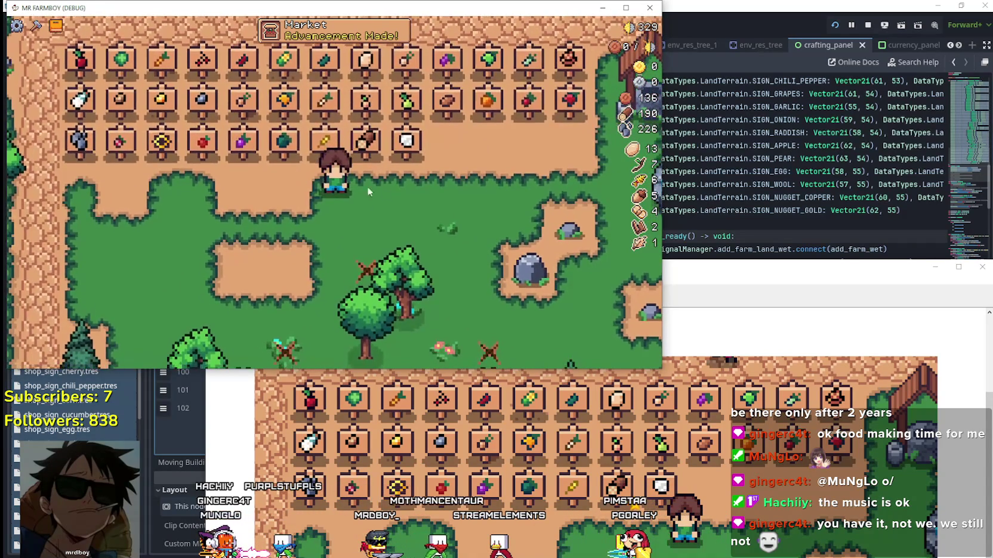
key("d")
key("h")
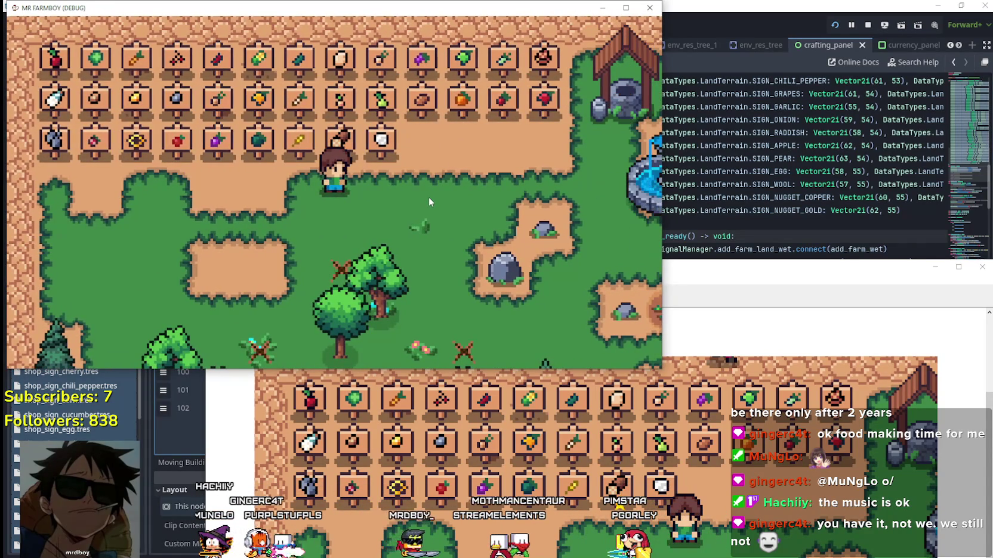
left_click(748, 292)
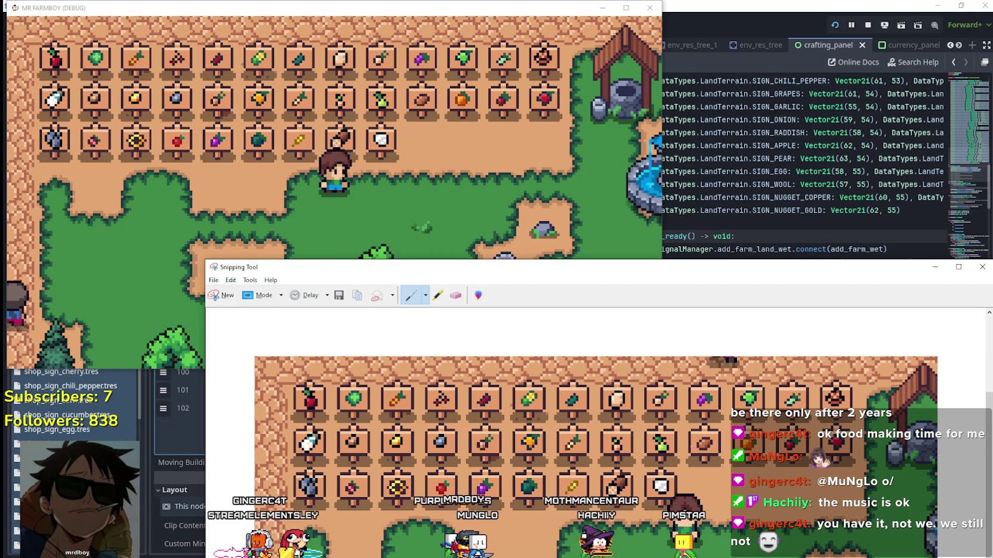
left_click(431, 209)
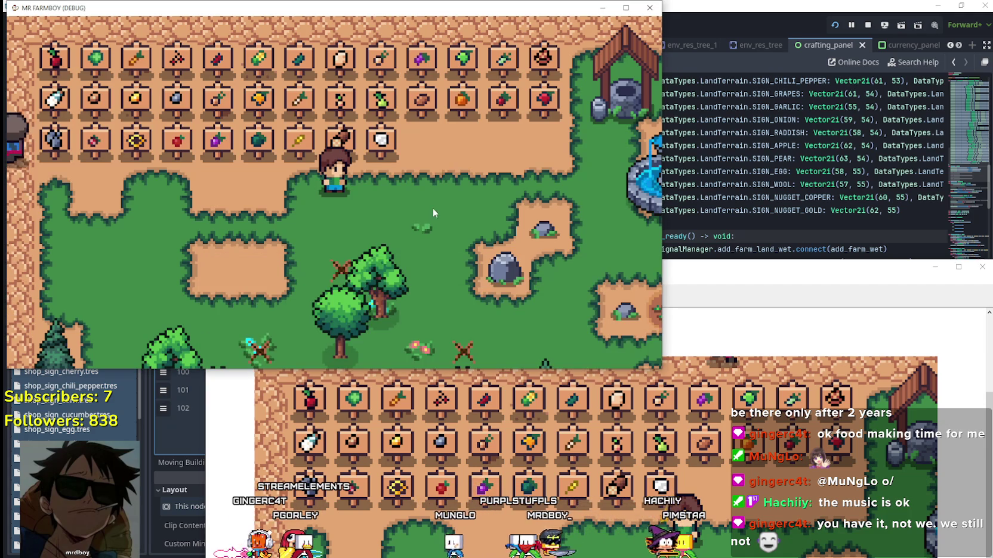
Step: Open the Crafting panel with C, maximize the game, and scroll the decorations tab's new signs
scroll(424, 248, "down", 3)
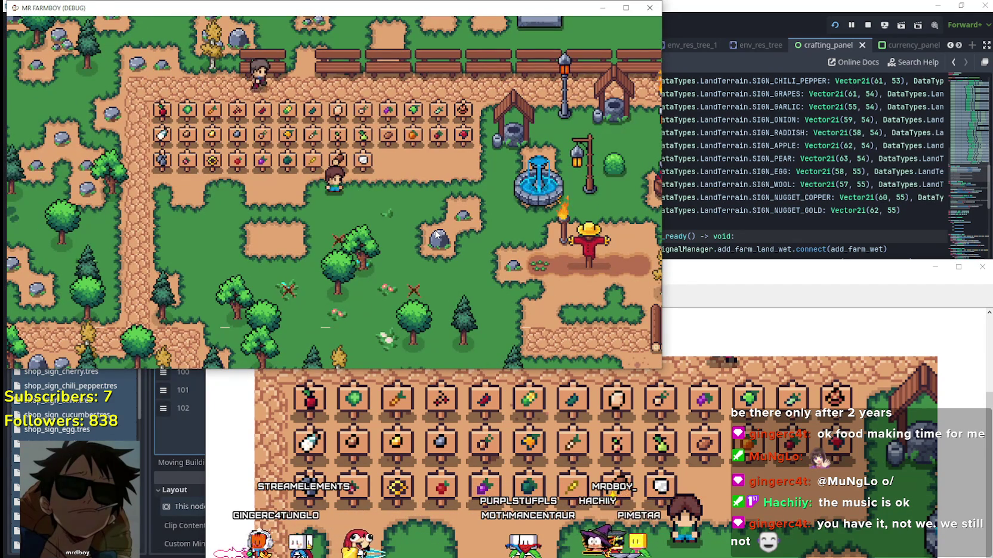
key("c")
scroll(435, 235, "up", 3)
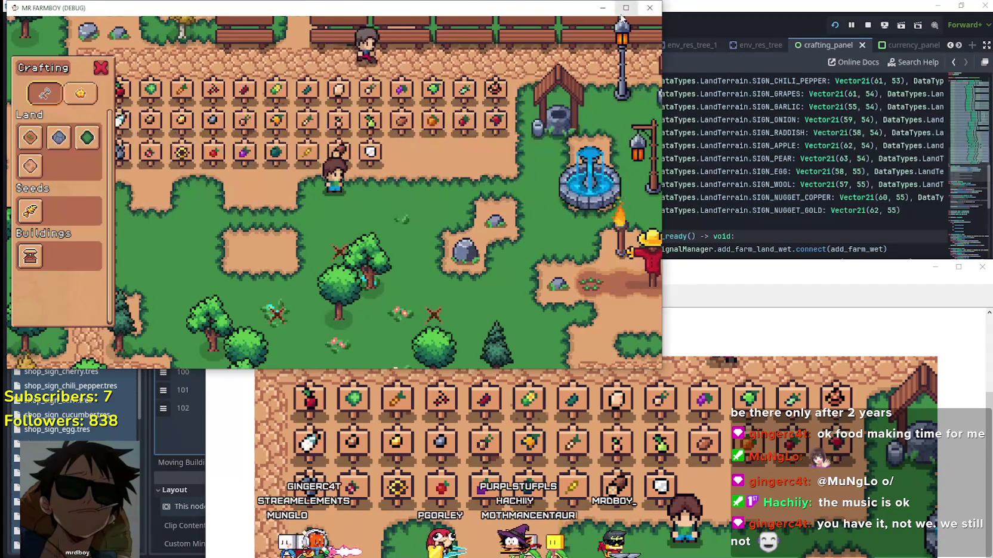
left_click(621, 15)
left_click(117, 131)
scroll(39, 364, "down", 3)
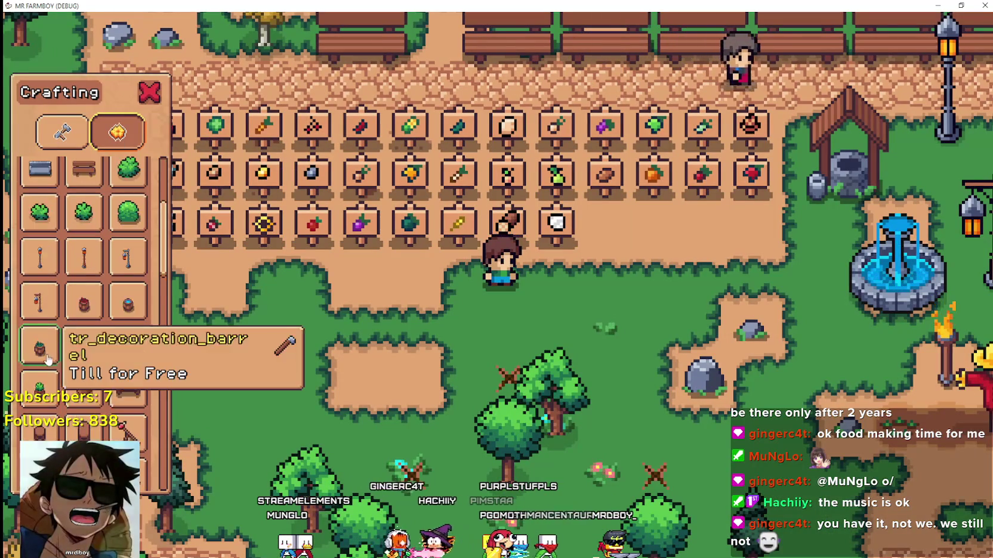
scroll(38, 364, "down", 5)
mouse_move(179, 460)
left_mouse_down()
mouse_move(175, 167)
mouse_move(189, 344)
mouse_move(224, 419)
mouse_move(223, 463)
mouse_move(196, 188)
mouse_move(211, 175)
left_mouse_up()
scroll(83, 334, "down", 10)
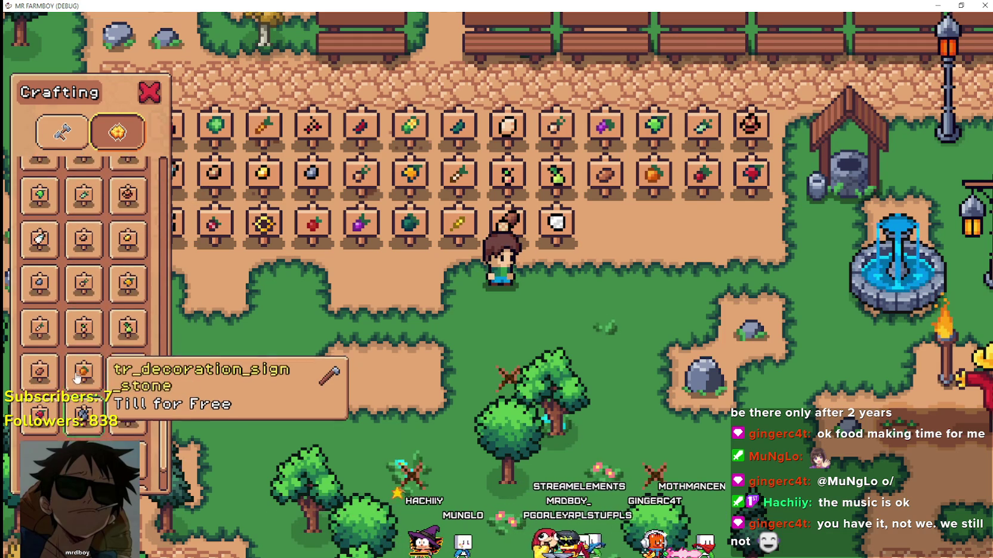
scroll(128, 274, "up", 3)
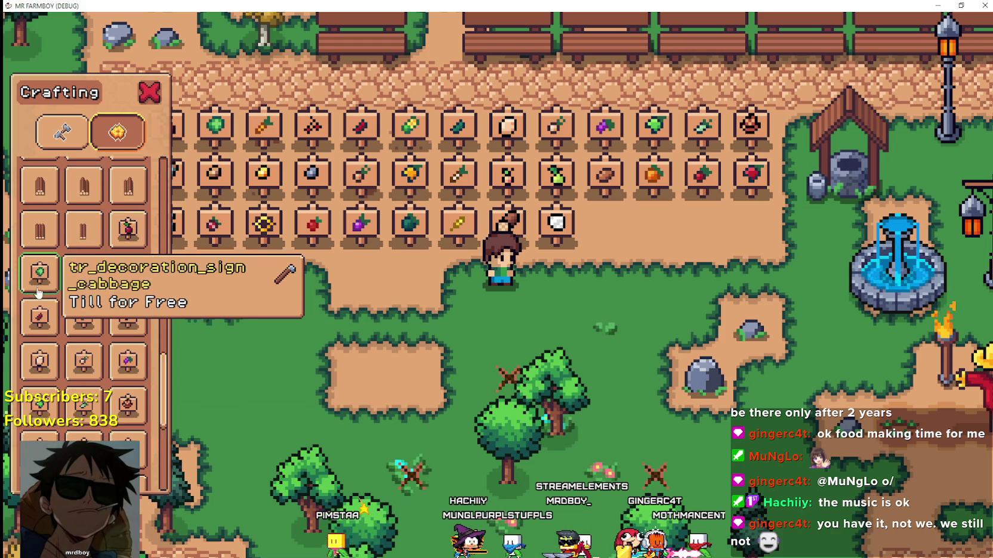
scroll(130, 319, "down", 5)
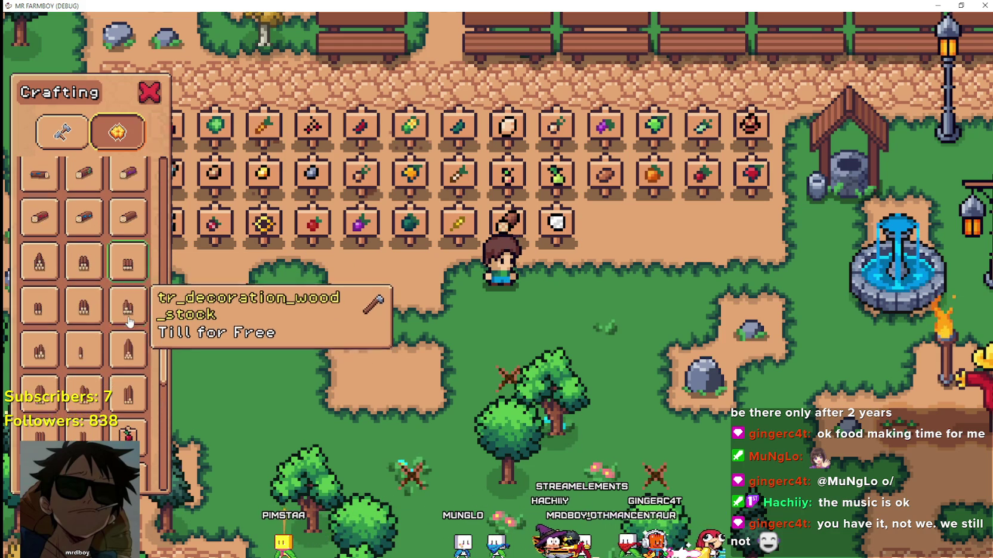
scroll(129, 322, "up", 5)
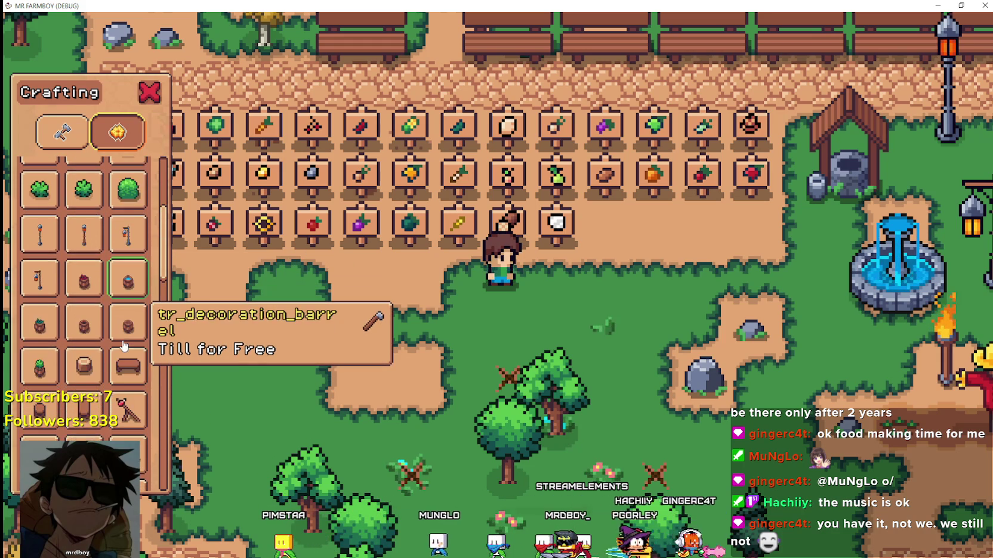
scroll(124, 346, "up", 2)
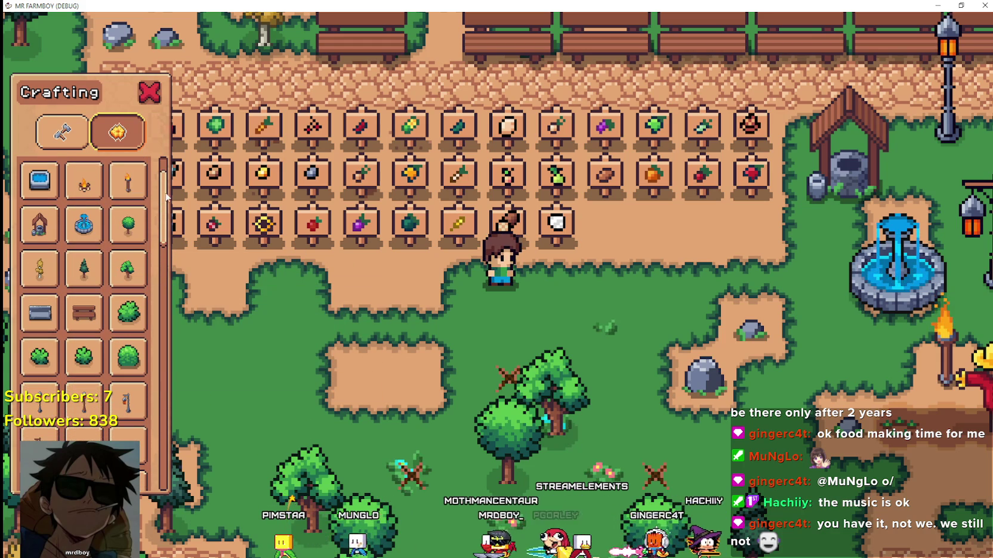
scroll(167, 168, "down", 10)
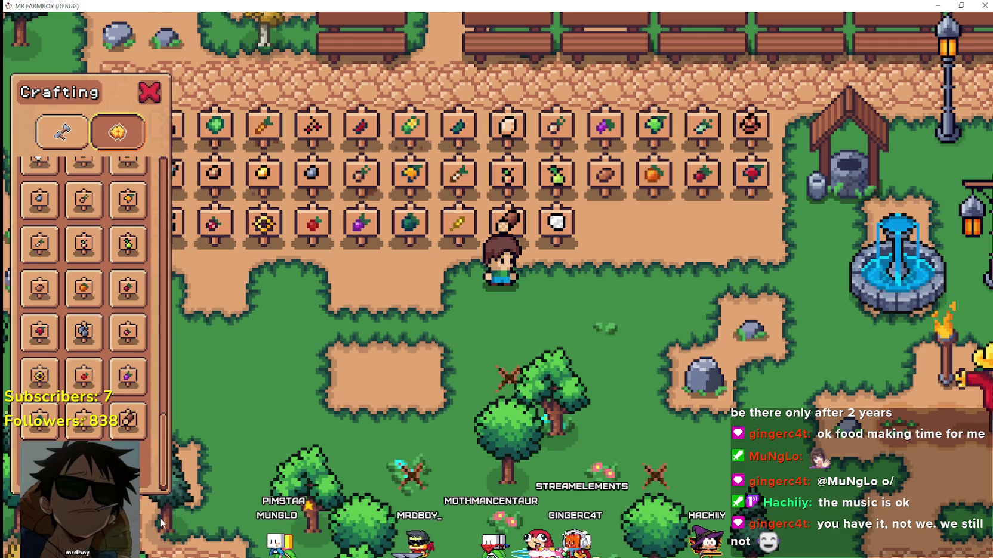
Step: Recheck the decorations list after switching categories, then return to the Godot editor
left_click(74, 145)
left_click(117, 131)
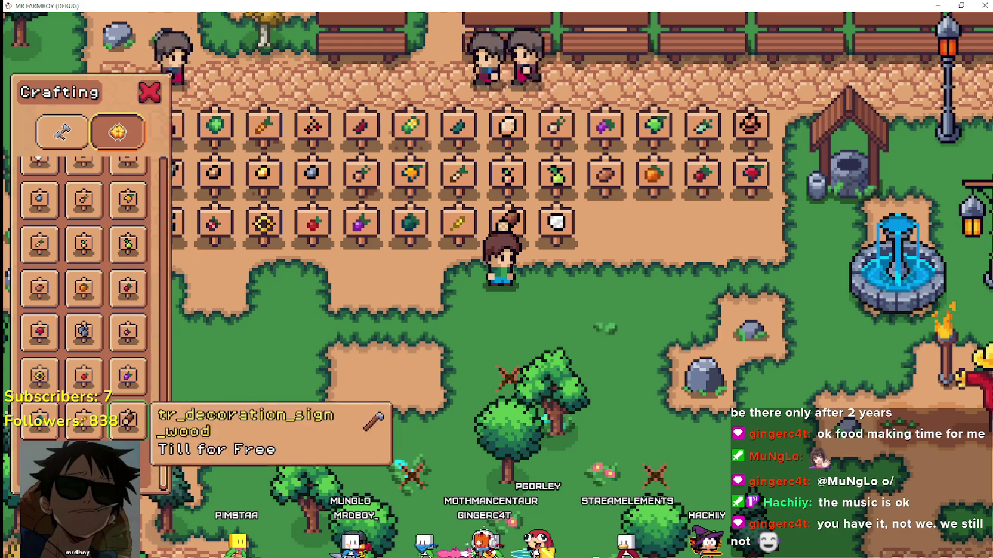
scroll(111, 241, "up", 3)
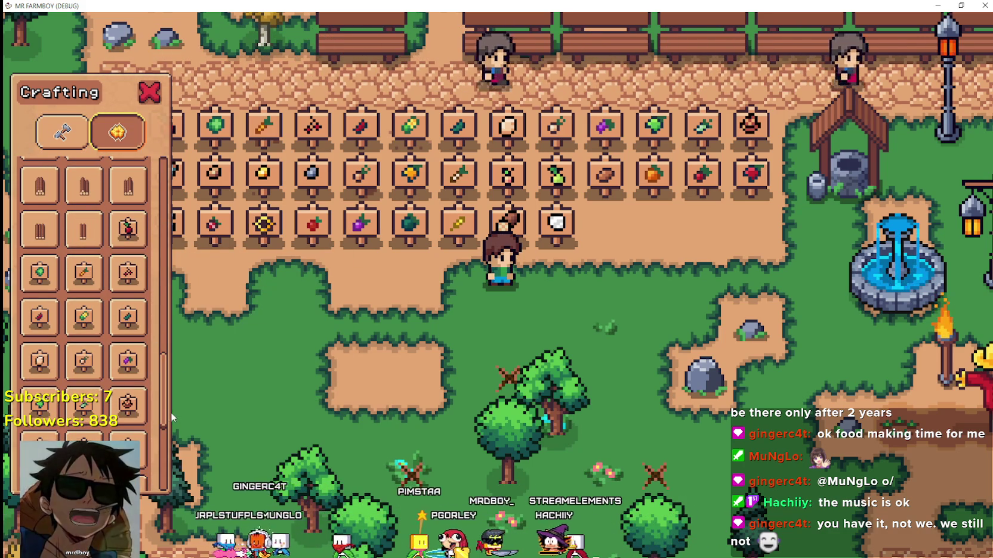
scroll(59, 402, "up", 2)
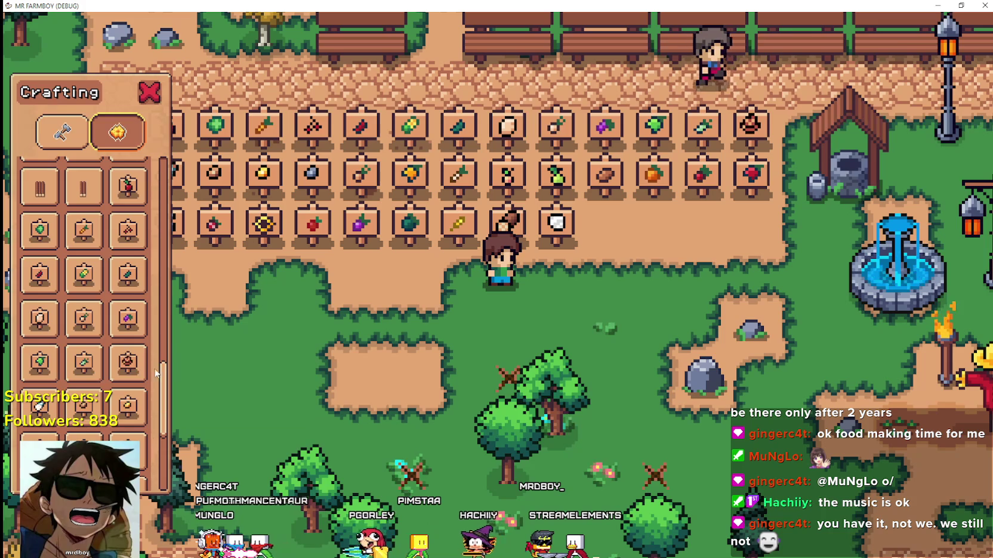
scroll(127, 418, "down", 8)
left_click_drag(165, 418, 170, 136)
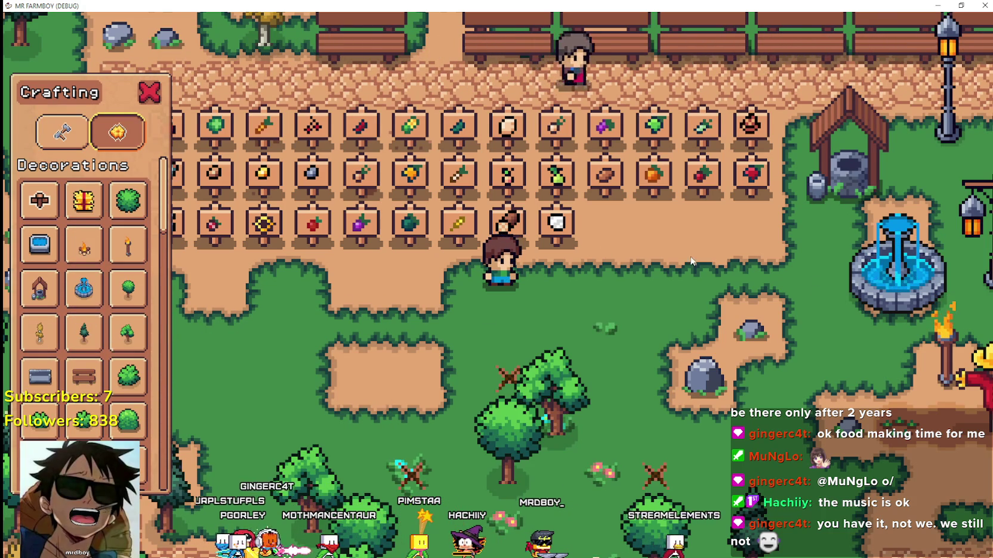
key("alt+Tab")
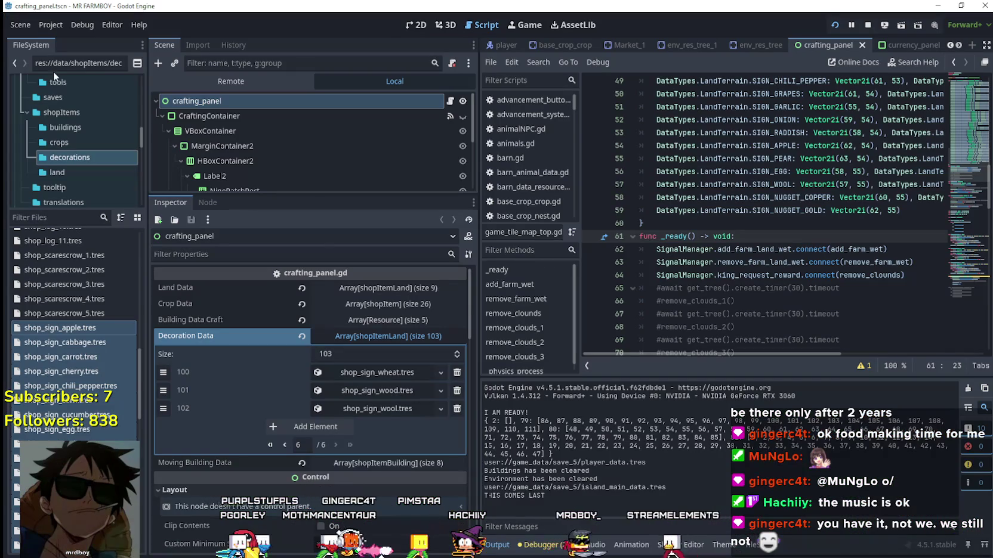
Step: Collapse Decoration Data, switch to the 2D view, and show CraftingContainer in the viewport
left_click(425, 337)
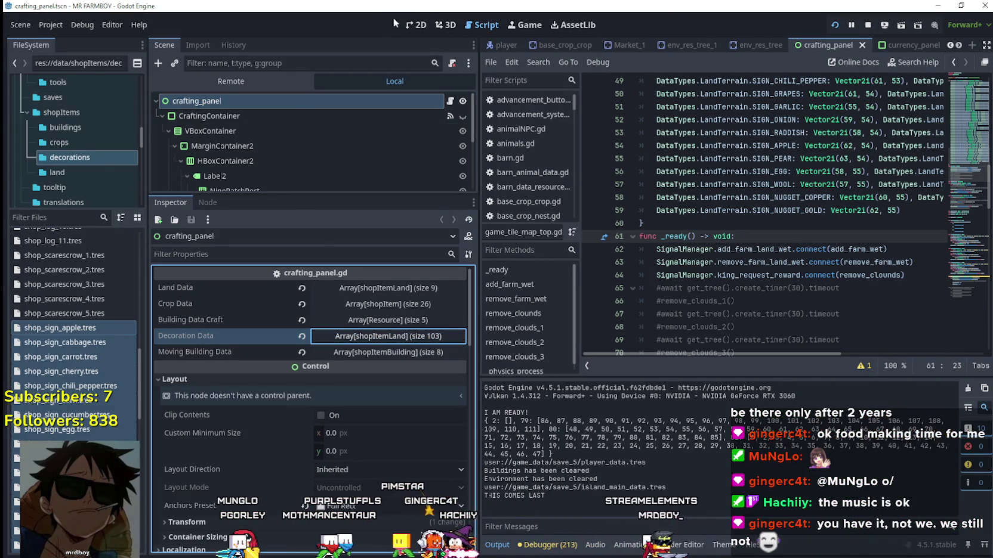
left_click(410, 26)
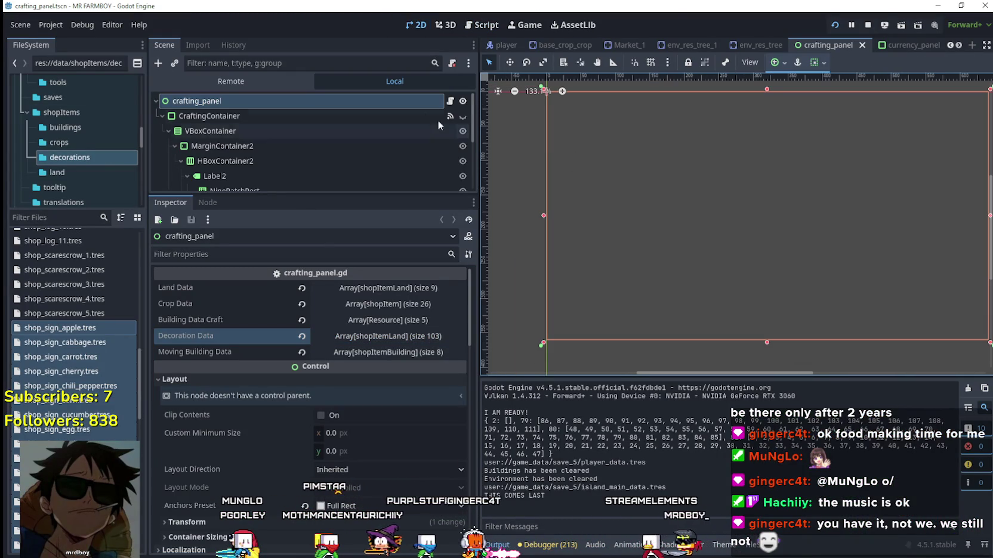
left_click(462, 117)
scroll(596, 137, "up", 8)
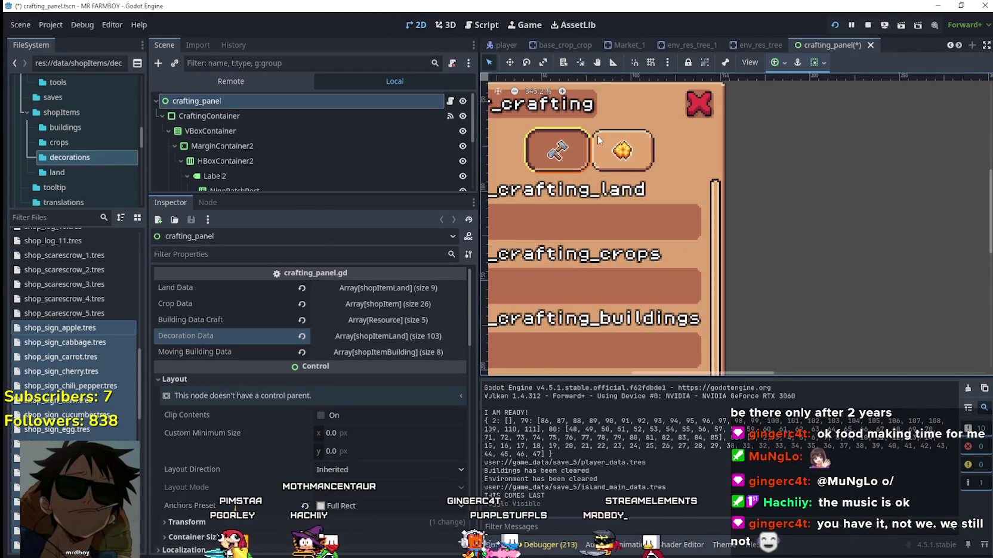
scroll(665, 168, "down", 4)
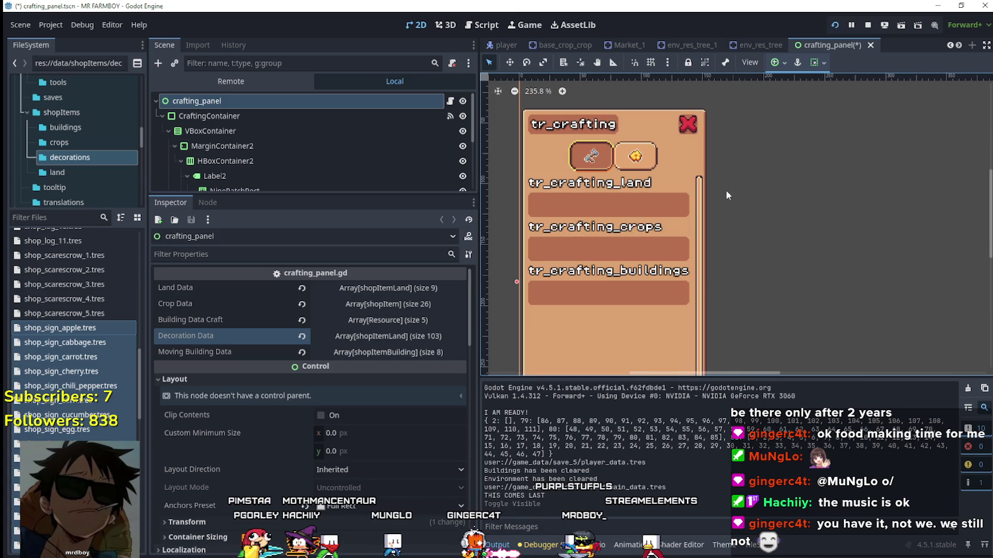
scroll(655, 162, "up", 4)
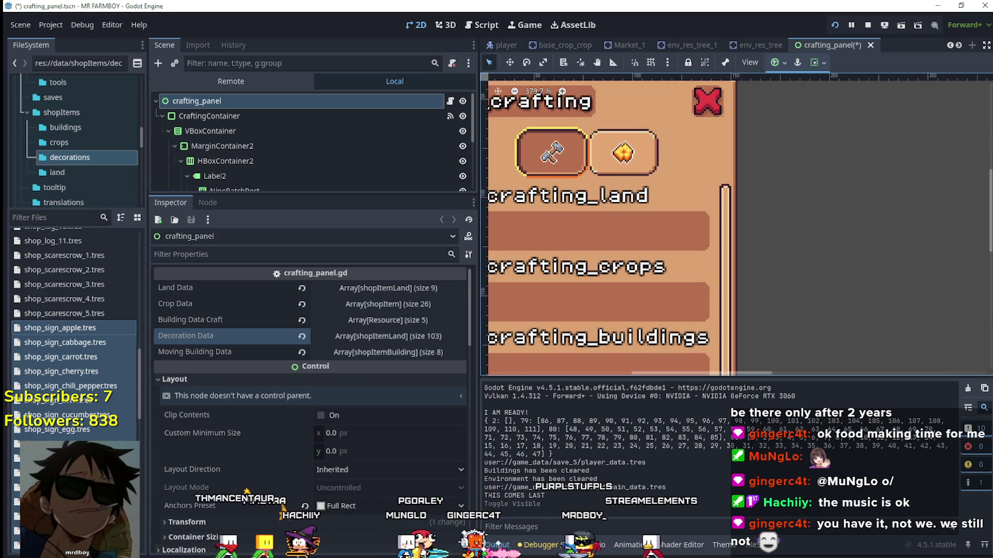
scroll(166, 210, "down", 1)
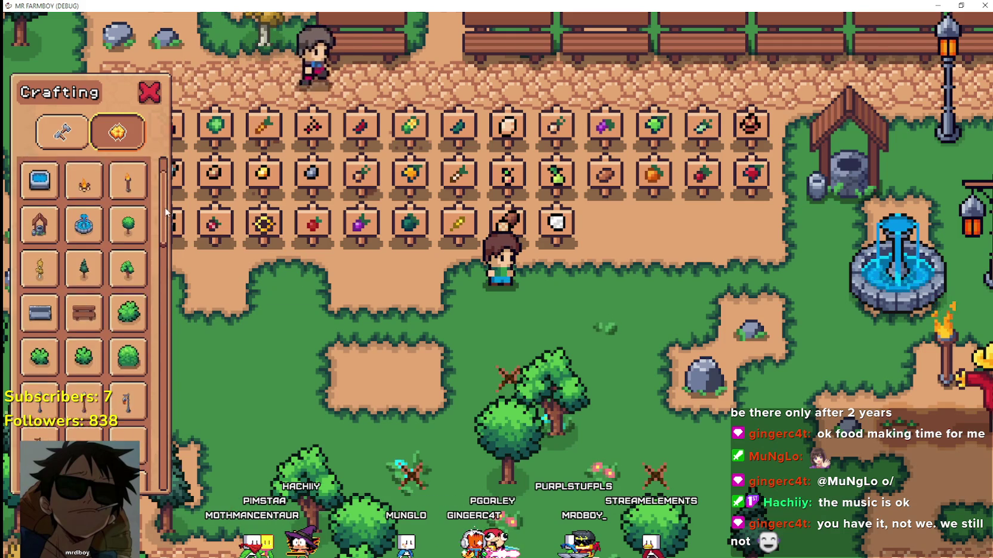
Step: Scroll the Crafting panel up to the Decorations header to review the new crop sign items
scroll(163, 198, "up", 2)
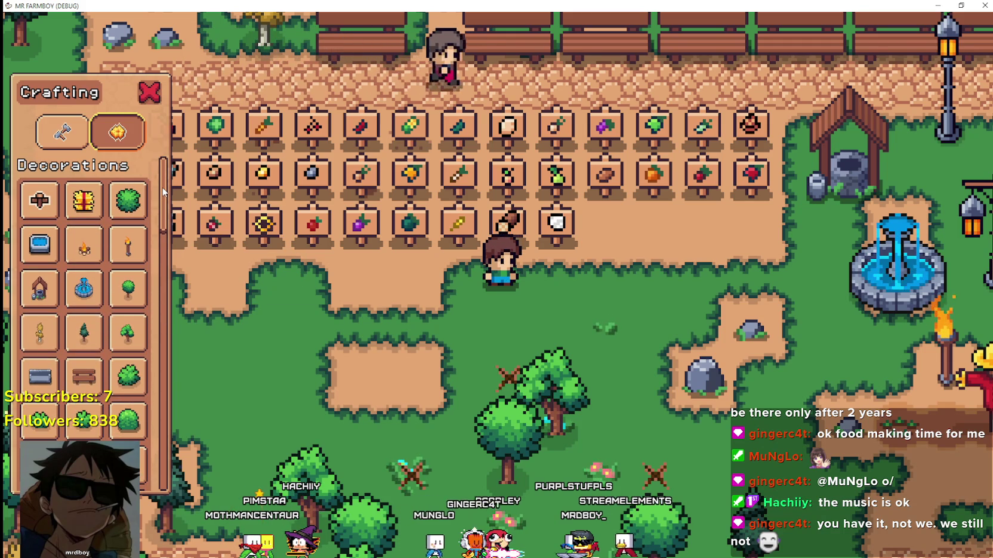
mouse_move(164, 192)
left_mouse_down()
mouse_move(166, 383)
mouse_move(197, 402)
mouse_move(201, 325)
mouse_move(220, 300)
mouse_move(215, 165)
left_mouse_up()
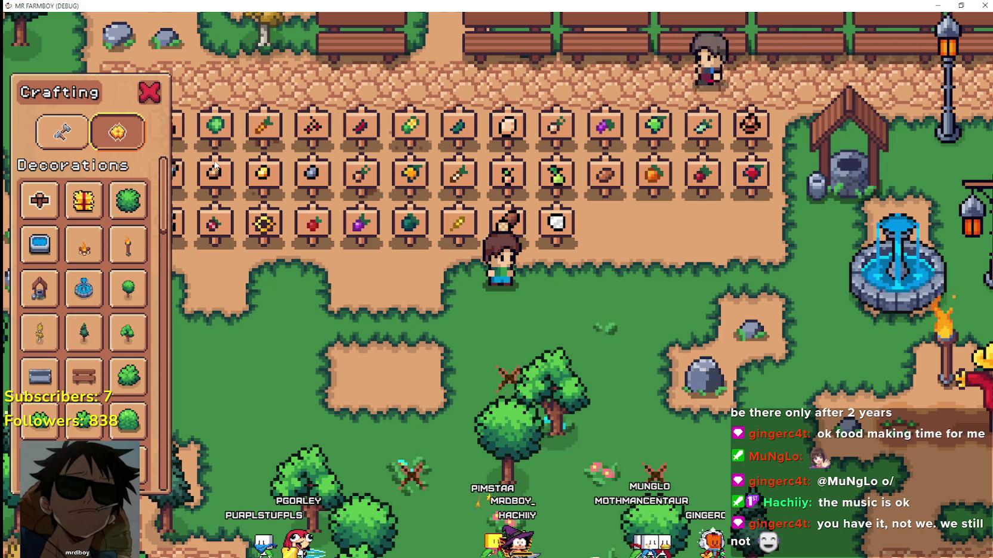
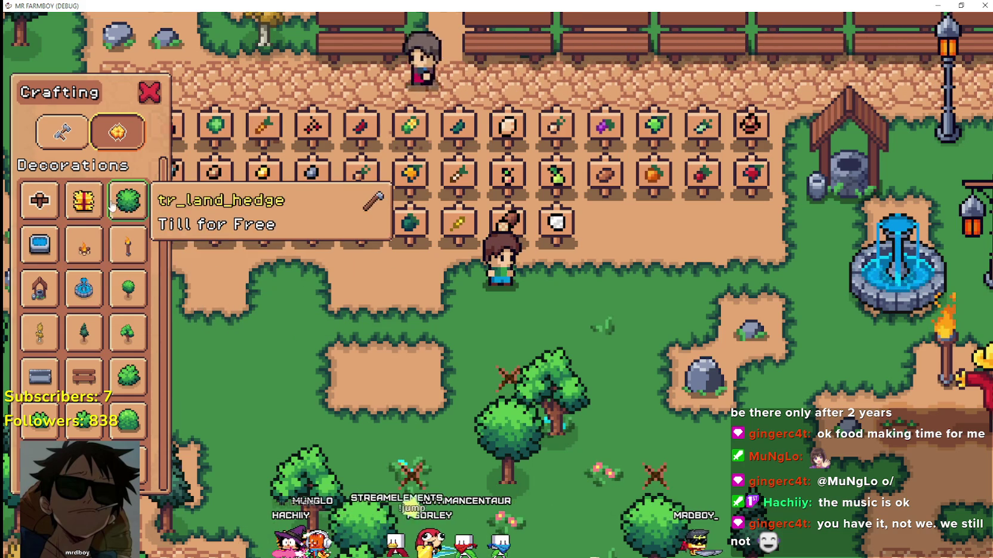
Step: Browse the hammer and star crafting tabs, scrolling the decorations down to the seed signs
scroll(82, 307, "down", 4)
scroll(82, 306, "up", 5)
scroll(82, 306, "down", 8)
left_click(107, 135)
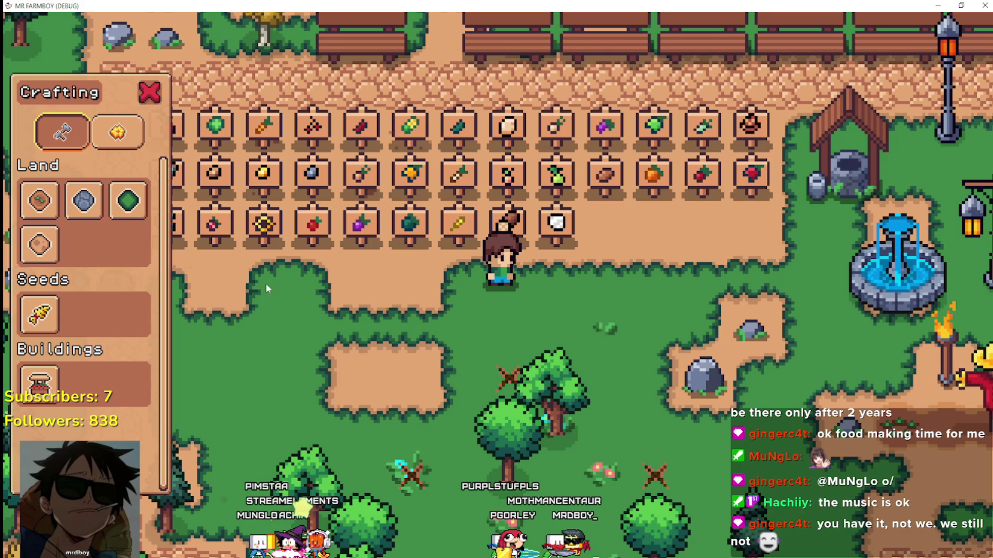
left_click(117, 131)
scroll(117, 324, "down", 3)
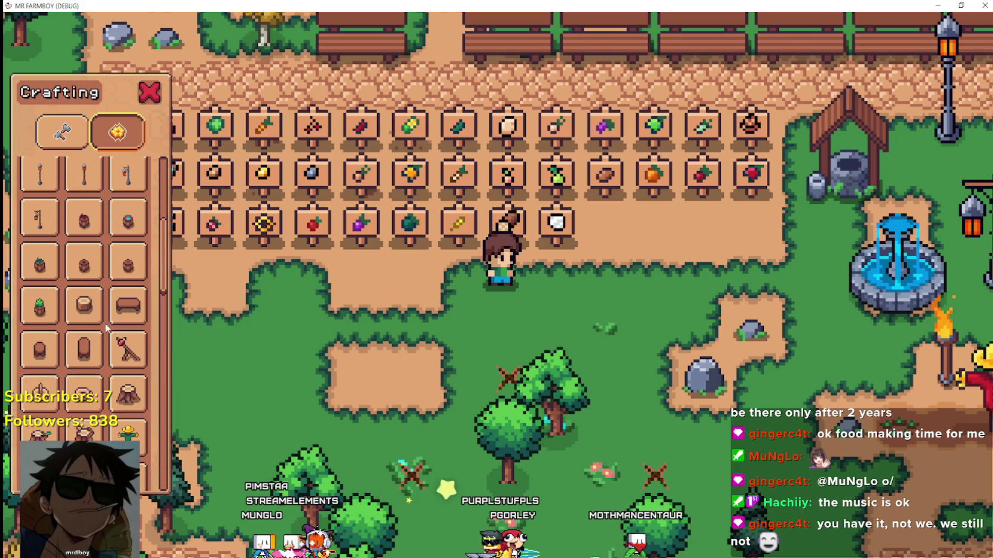
scroll(117, 324, "up", 4)
scroll(149, 447, "down", 12)
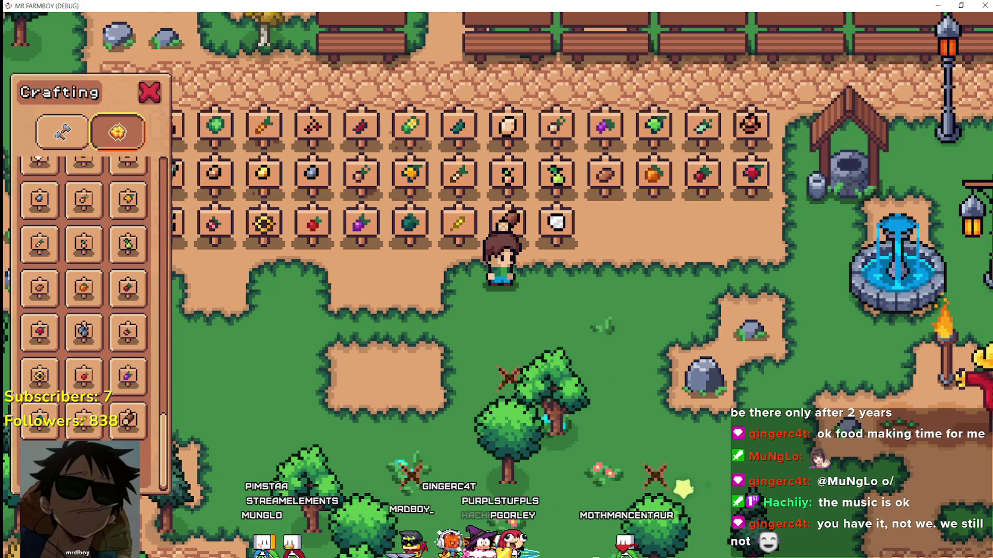
key("alt+Tab")
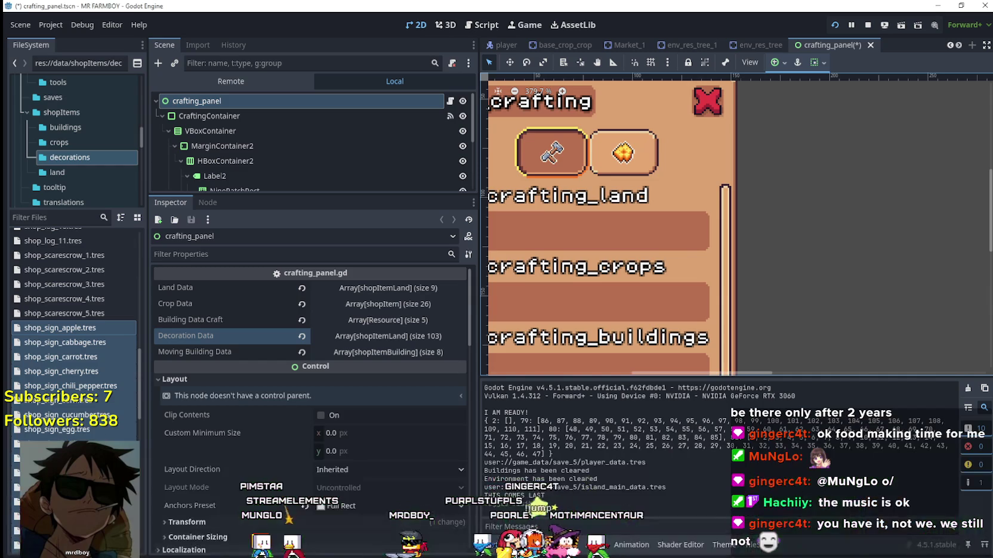
Step: Enlarge the scene tree and briefly preview the Decors page before returning to Craft
scroll(603, 144, "down", 1)
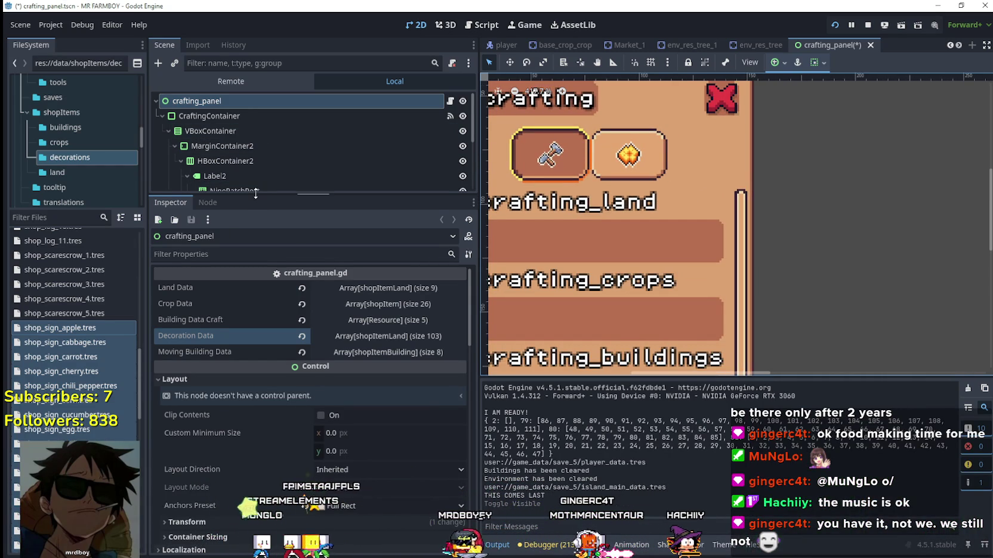
left_click_drag(256, 194, 255, 215)
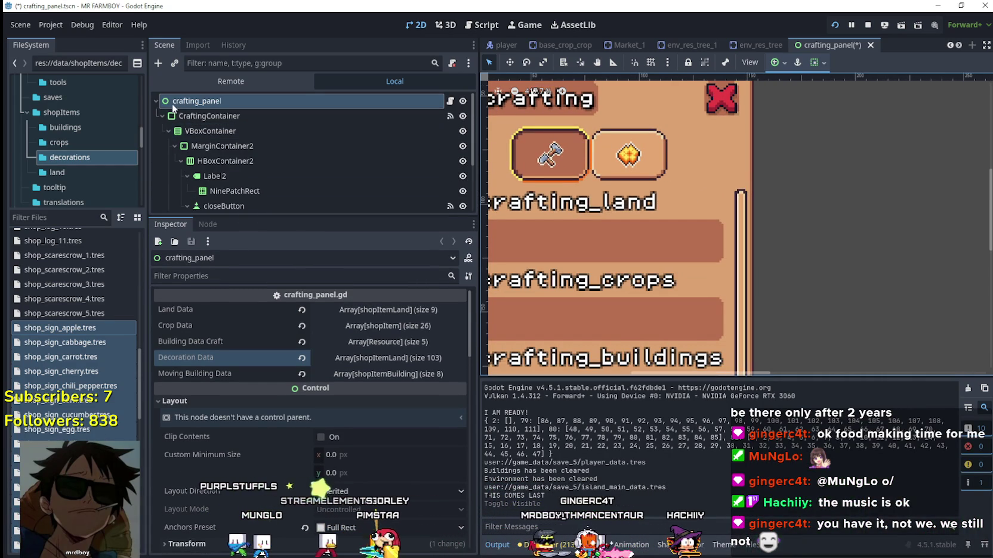
scroll(294, 178, "down", 2)
scroll(293, 177, "down", 2)
left_click(252, 203)
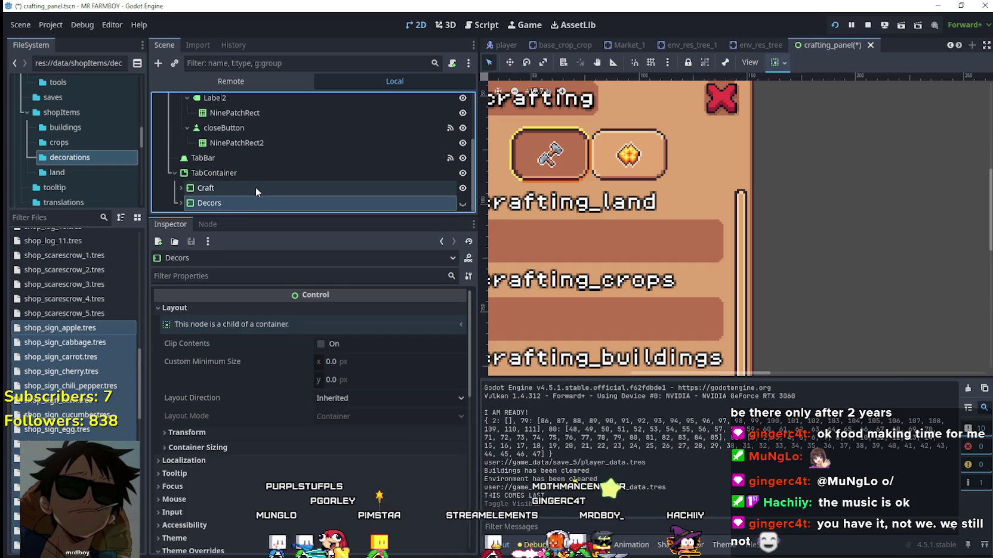
left_click(465, 203)
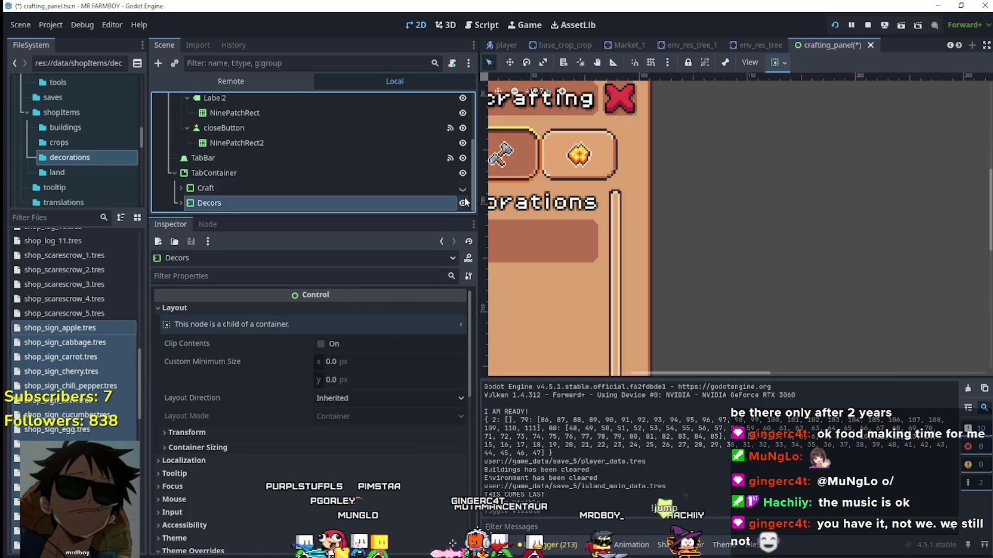
left_click(462, 189)
Step: Add a third tab to the TabBar with a new AtlasTexture icon and expand it
left_click(190, 157)
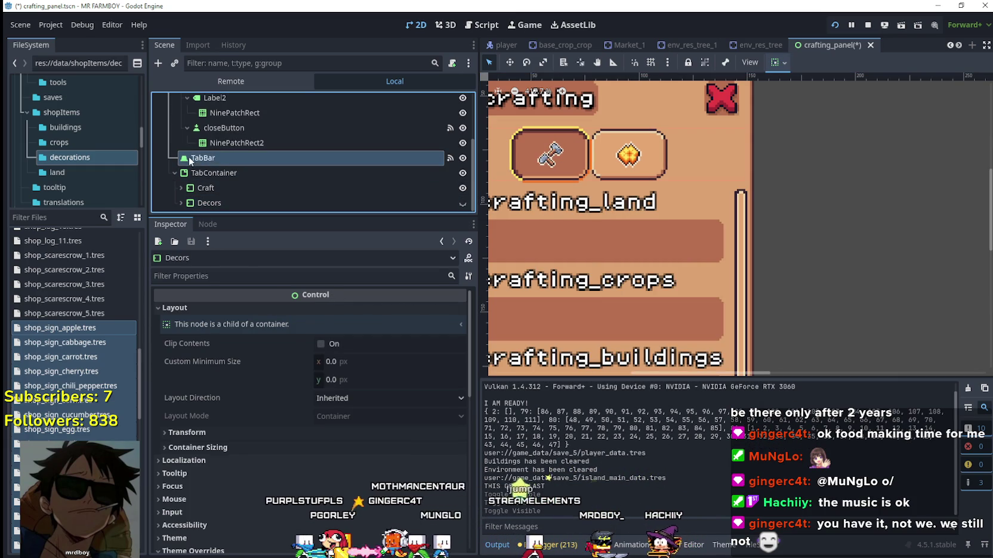
scroll(319, 429, "down", 5)
scroll(311, 432, "down", 2)
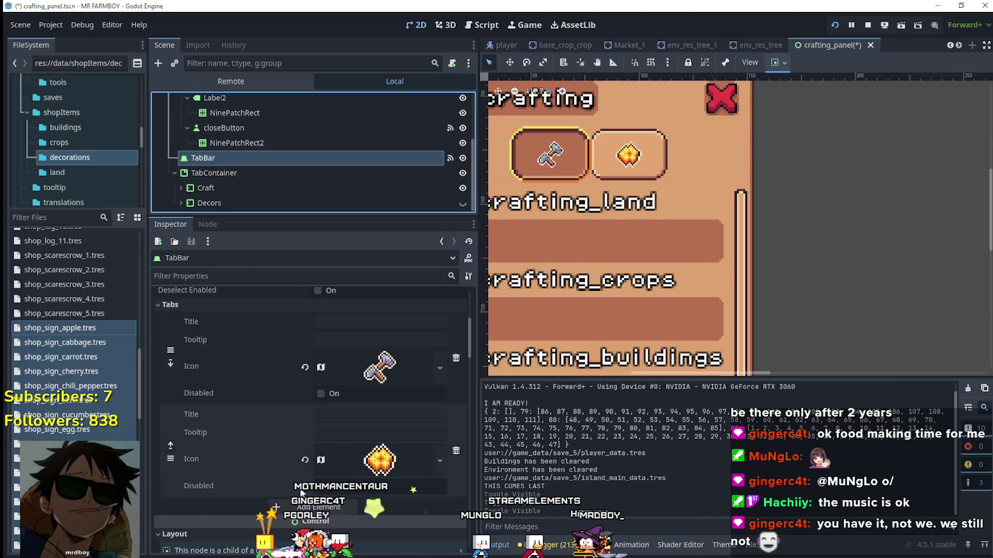
left_click(315, 507)
scroll(395, 469, "down", 3)
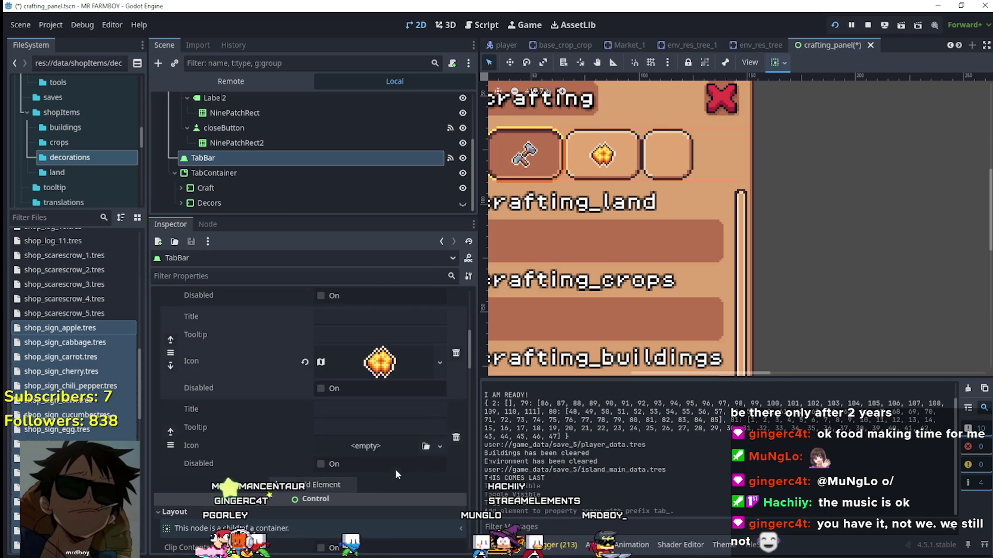
left_click(375, 448)
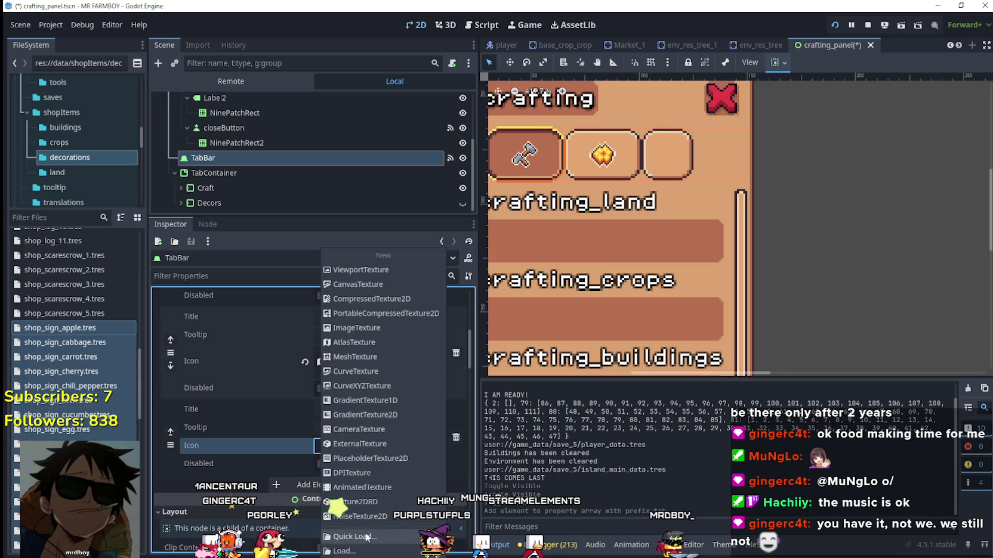
left_click(365, 342)
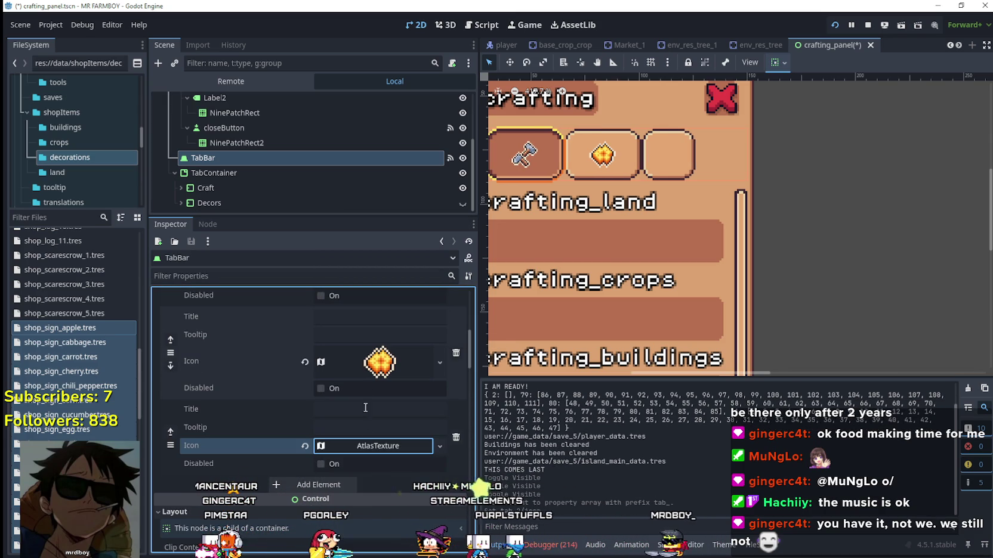
left_click(382, 446)
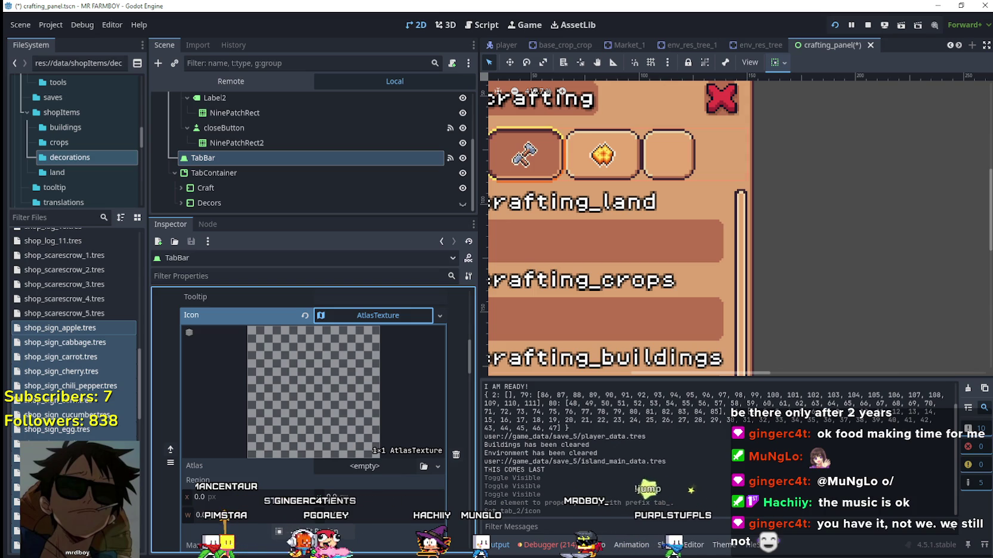
key("alt+Tab")
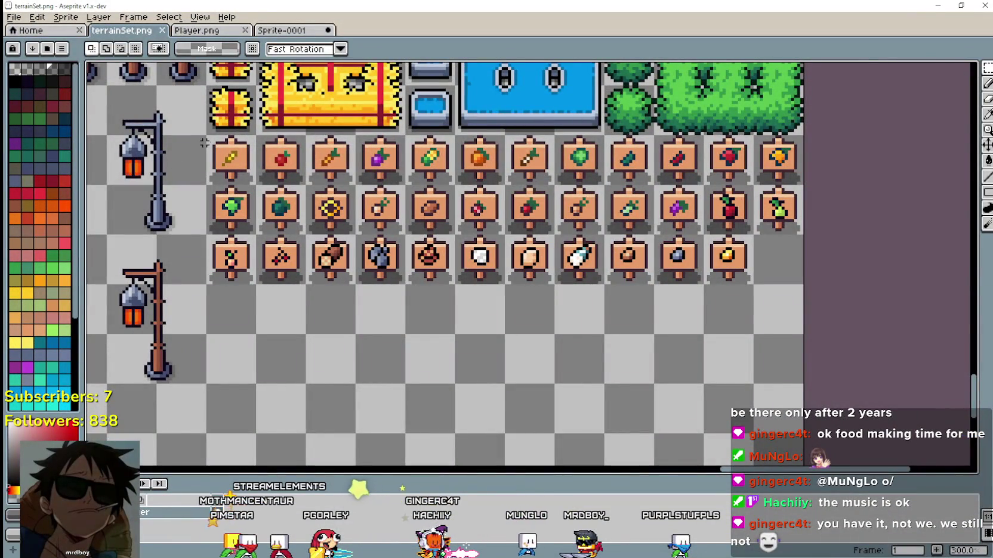
Step: Copy the first sign from terrainSet.png into an empty top-row slot of Player.png
scroll(208, 146, "up", 6)
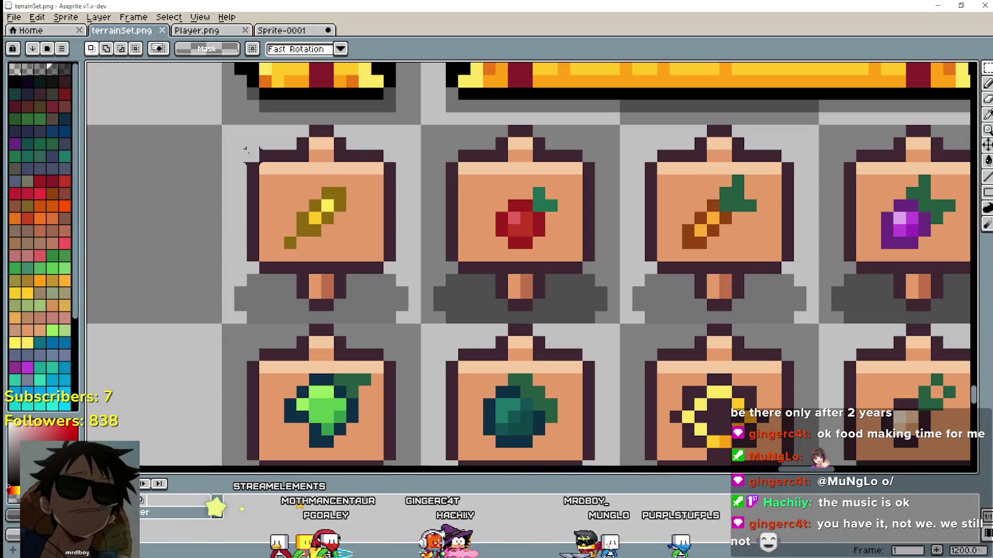
mouse_move(246, 150)
left_mouse_down()
mouse_move(351, 253)
mouse_move(398, 276)
left_mouse_up()
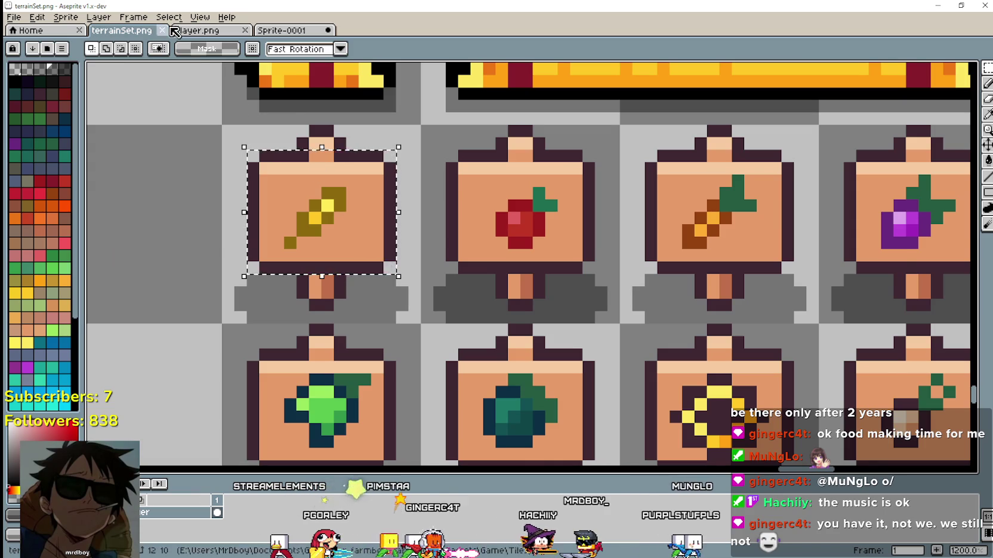
left_click(175, 31)
scroll(423, 255, "up", 5)
scroll(424, 255, "left", 5)
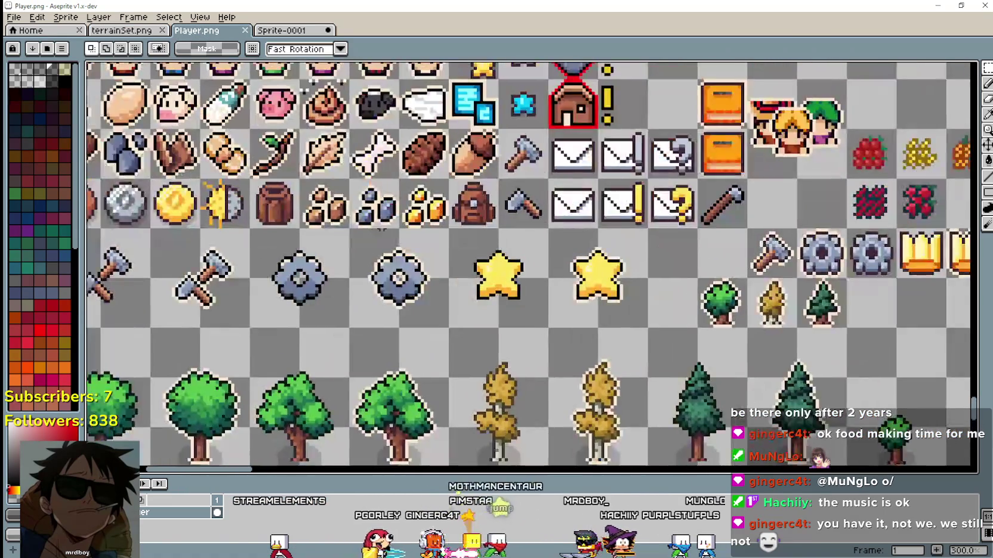
scroll(473, 287, "down", 1)
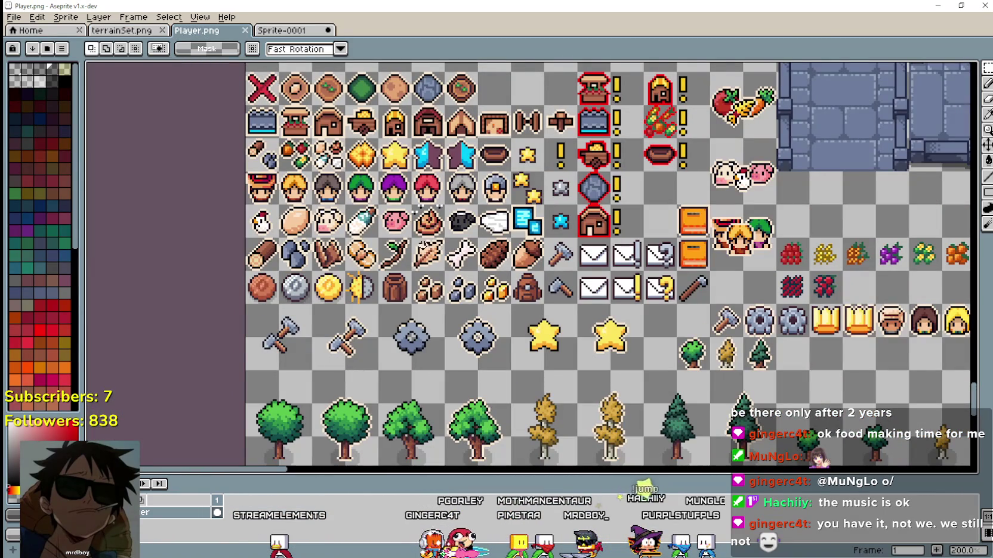
scroll(531, 265, "up", 3)
scroll(531, 266, "up", 2)
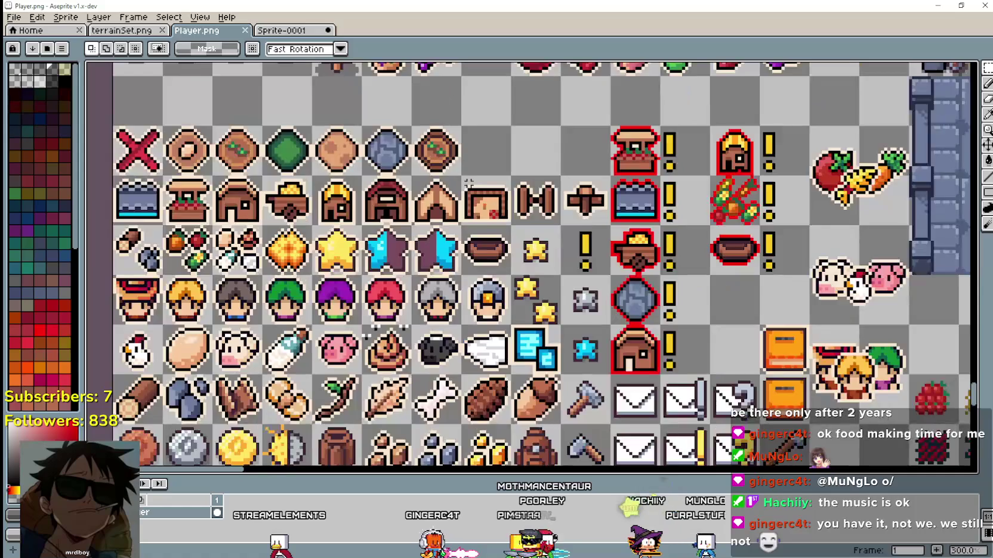
key("ctrl+v")
mouse_move(547, 273)
left_mouse_down()
mouse_move(501, 173)
mouse_move(518, 136)
left_mouse_up()
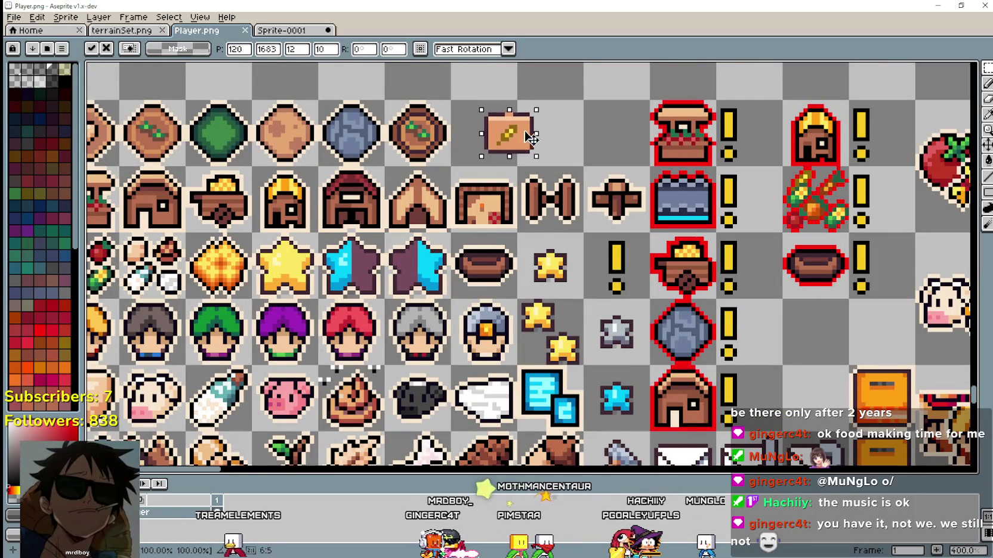
scroll(564, 137, "up", 3)
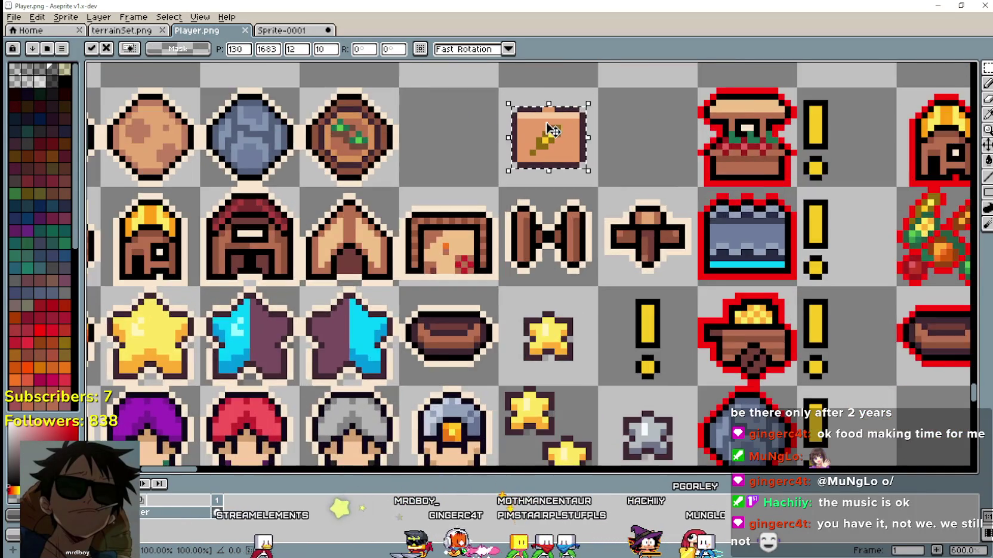
left_click(685, 161)
Step: Draw a cream outline, sampled from a neighbouring icon, around the sign and save Player.png
key("i")
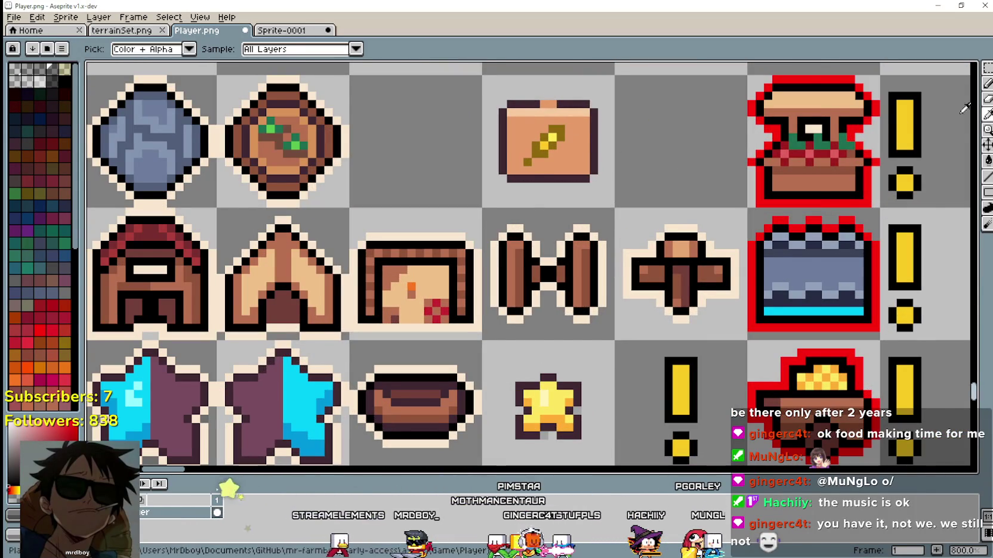
scroll(533, 97, "up", 2)
left_click(988, 89)
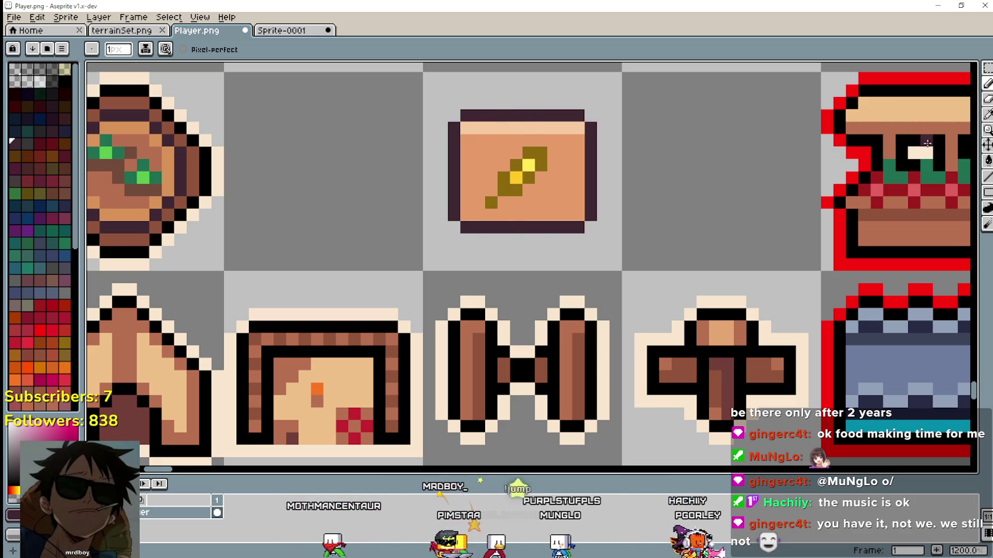
key("i")
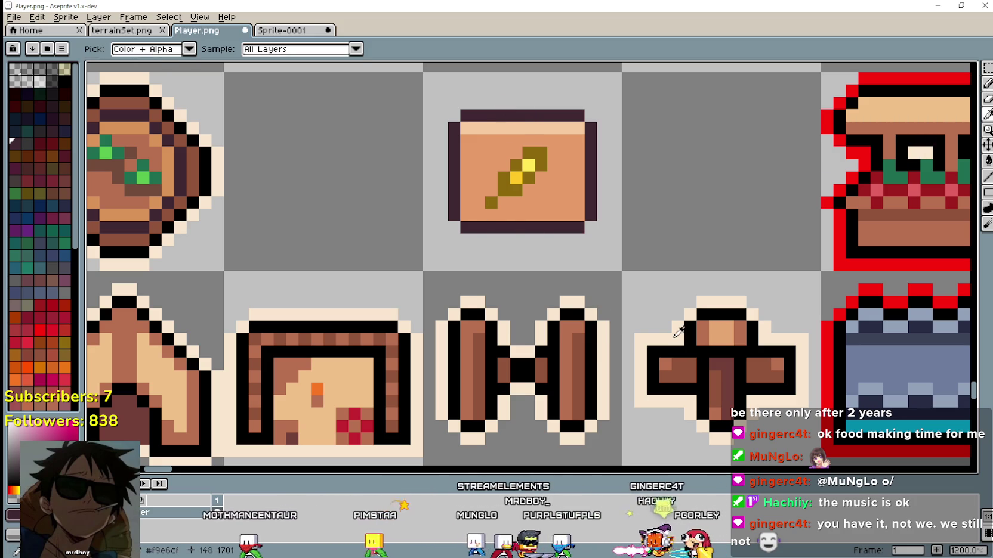
left_click(893, 144)
left_click(985, 89)
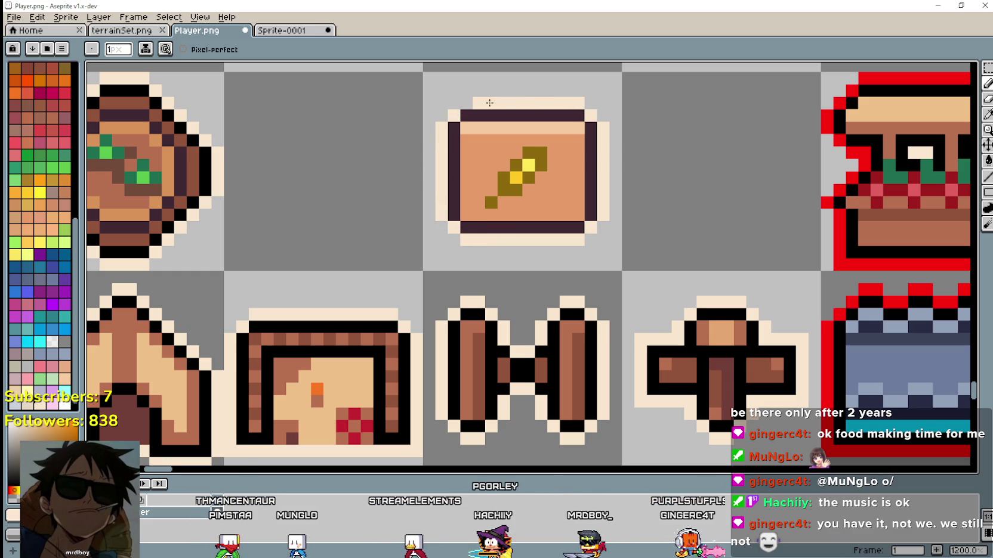
scroll(561, 369, "down", 4)
key("ctrl+s")
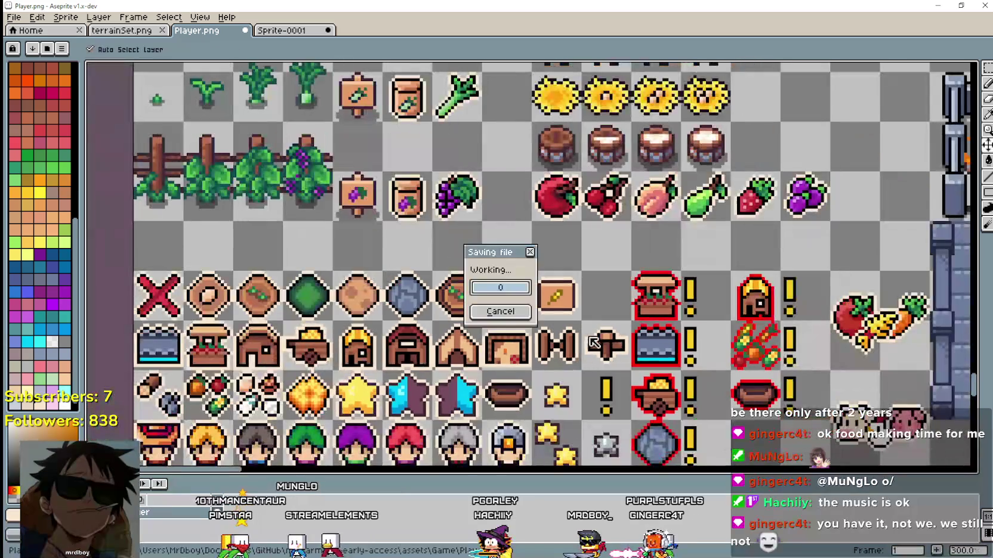
key("alt+Tab")
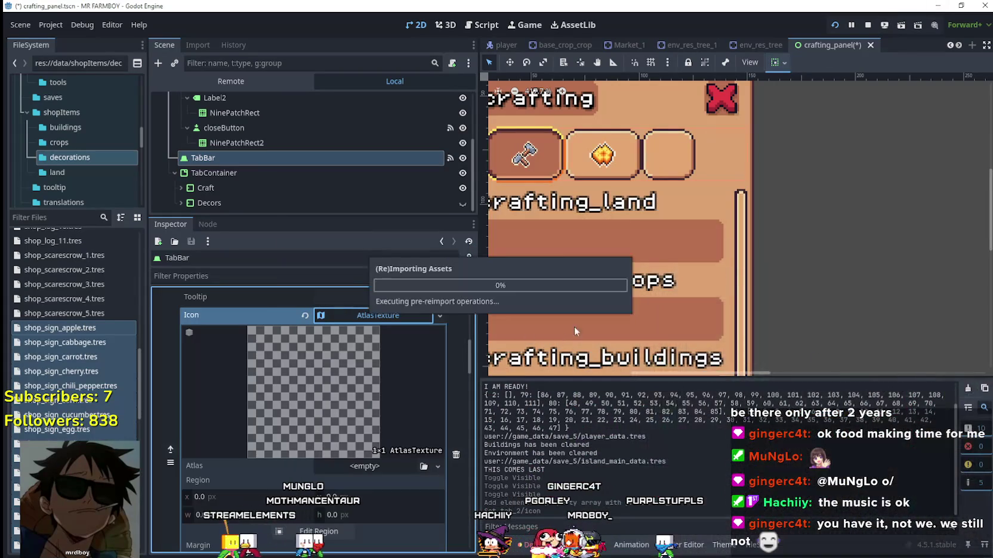
Step: Load terrainSet.png as the third tab icon's atlas, replacing a wrongly chosen texture
left_click(318, 531)
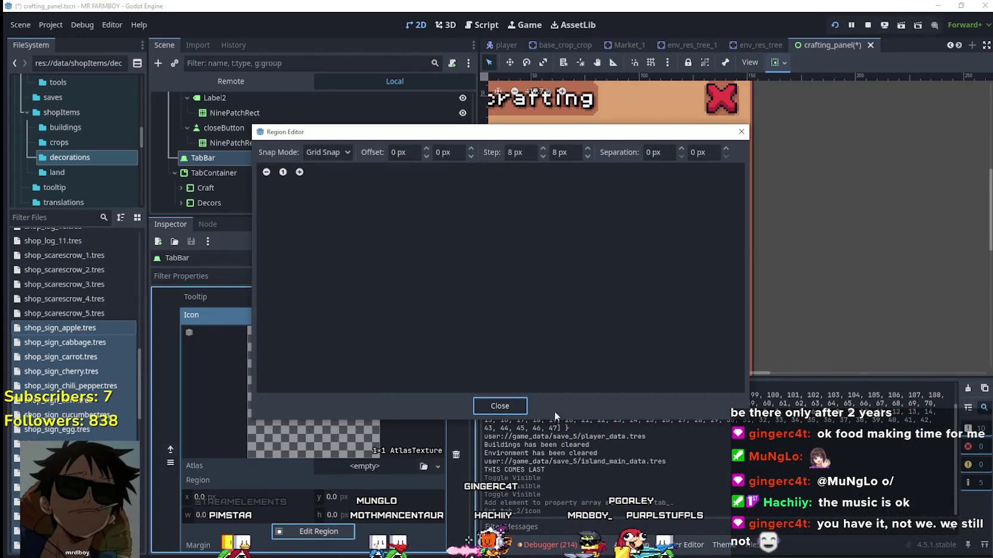
left_click(741, 131)
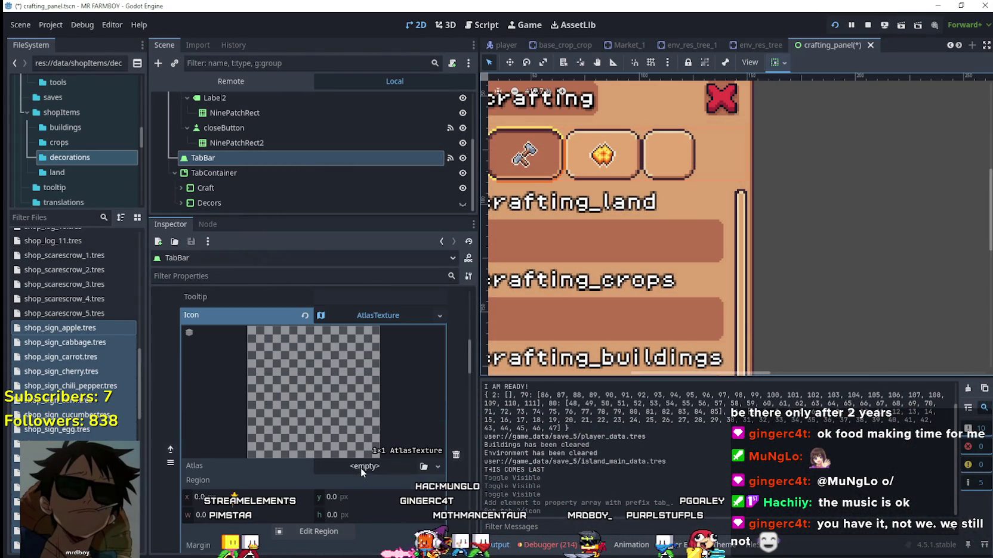
left_click(360, 467)
left_click(350, 550)
double_click(358, 191)
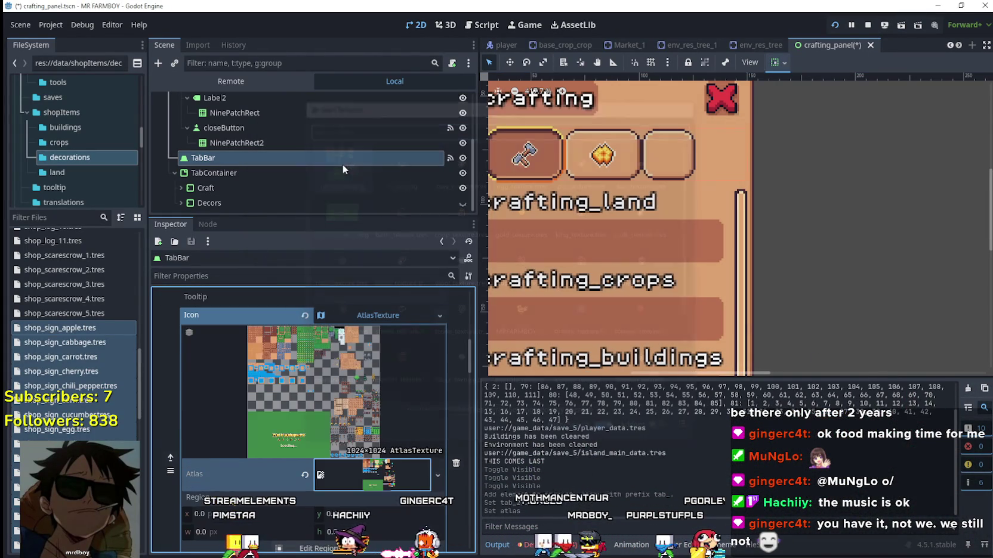
scroll(311, 466, "down", 3)
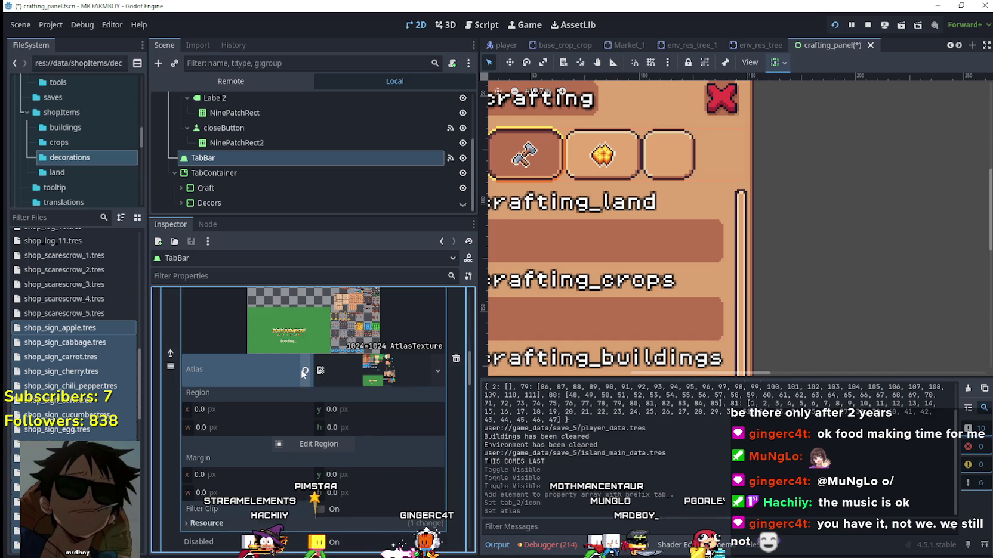
left_click(304, 371)
left_click(372, 356)
left_click(373, 524)
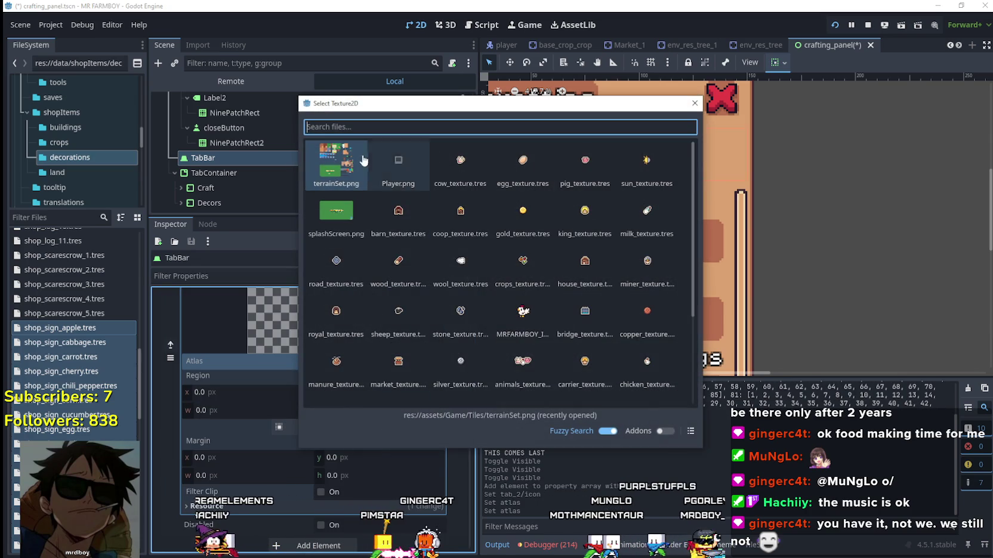
double_click(358, 166)
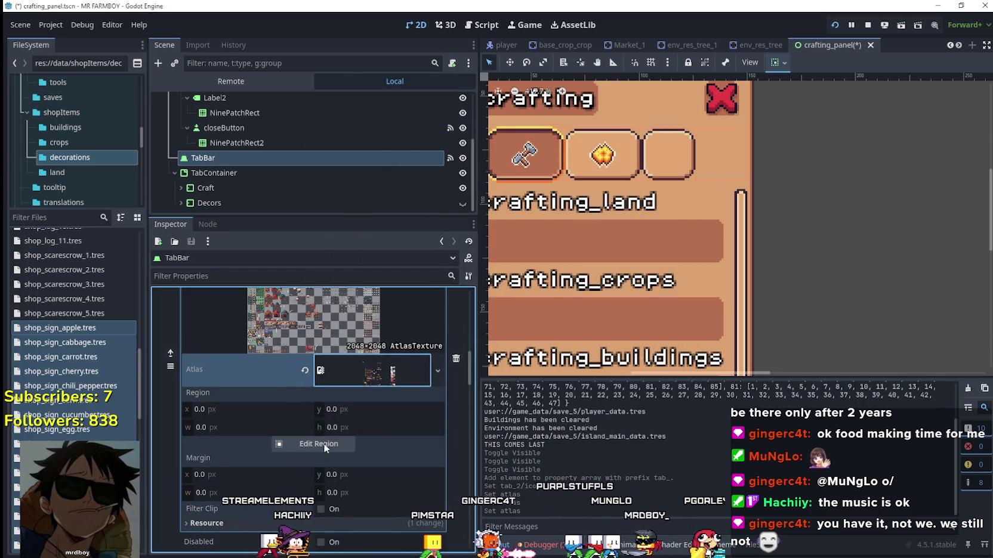
Step: Select the 16 px sign sprite region for the icon in the region editor
left_click(324, 444)
scroll(358, 291, "down", 5)
scroll(358, 291, "up", 8)
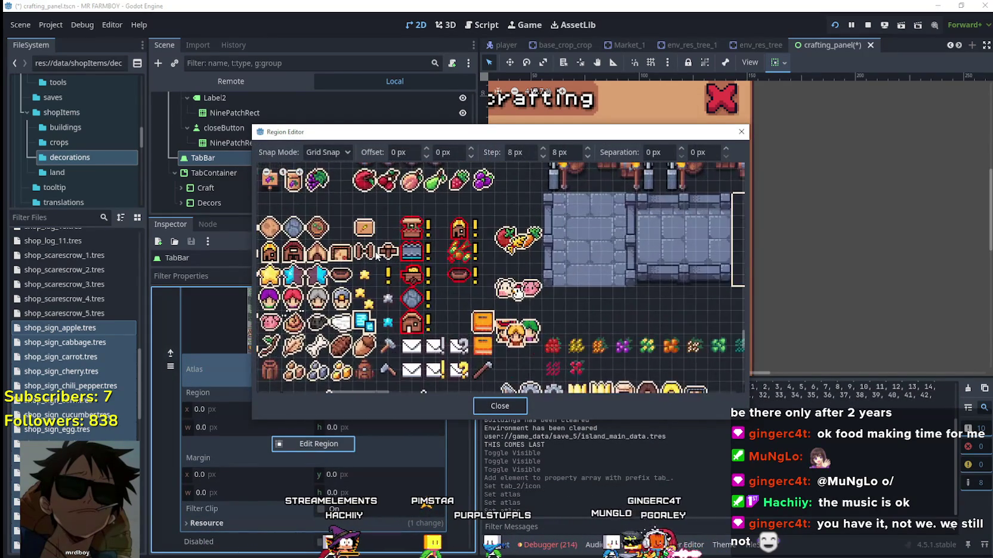
scroll(377, 256, "up", 3)
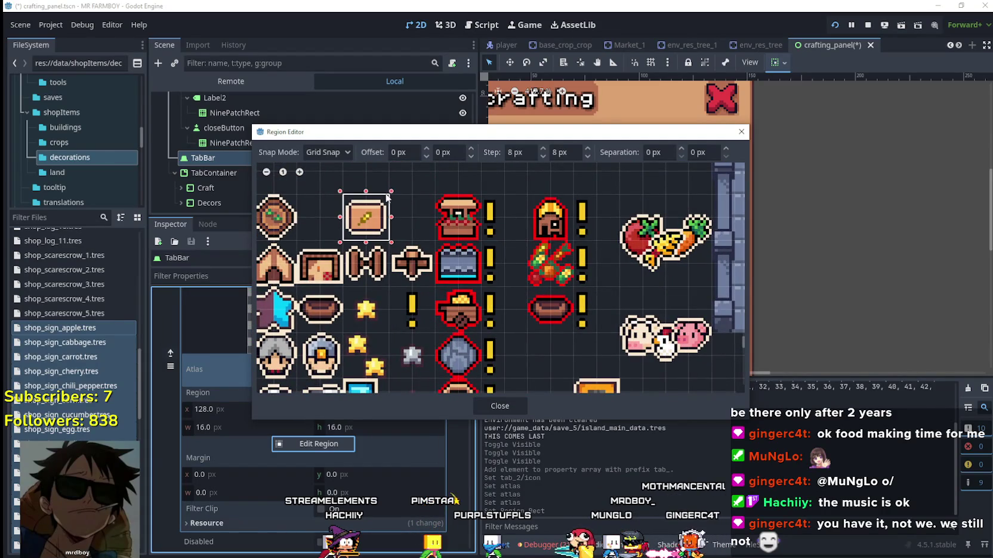
left_click(484, 405)
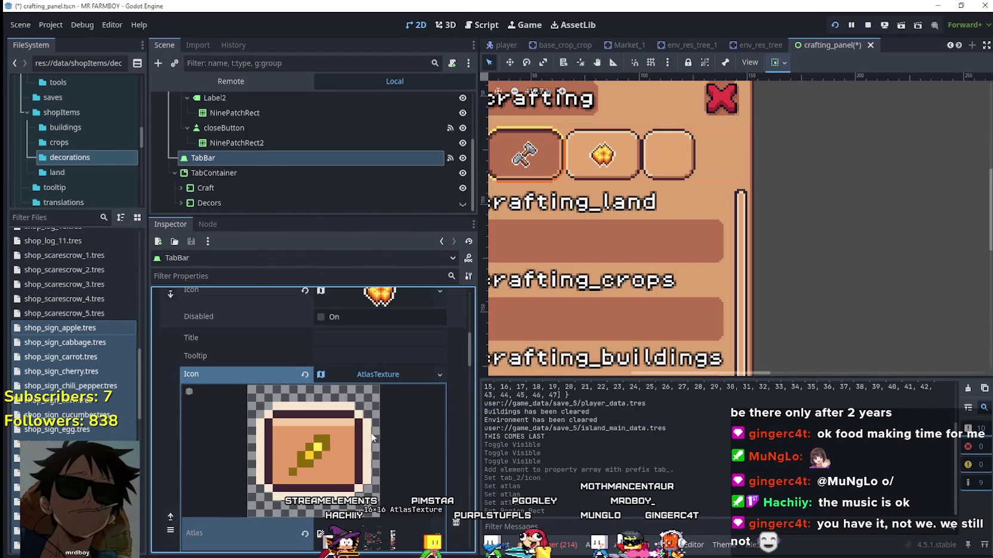
left_click(378, 374)
scroll(385, 422, "up", 4)
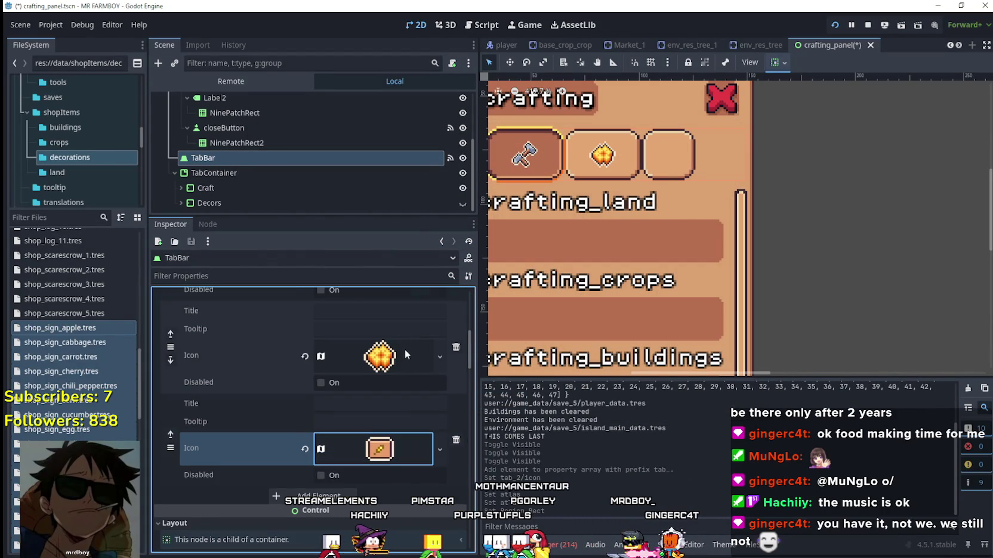
scroll(374, 353, "up", 5)
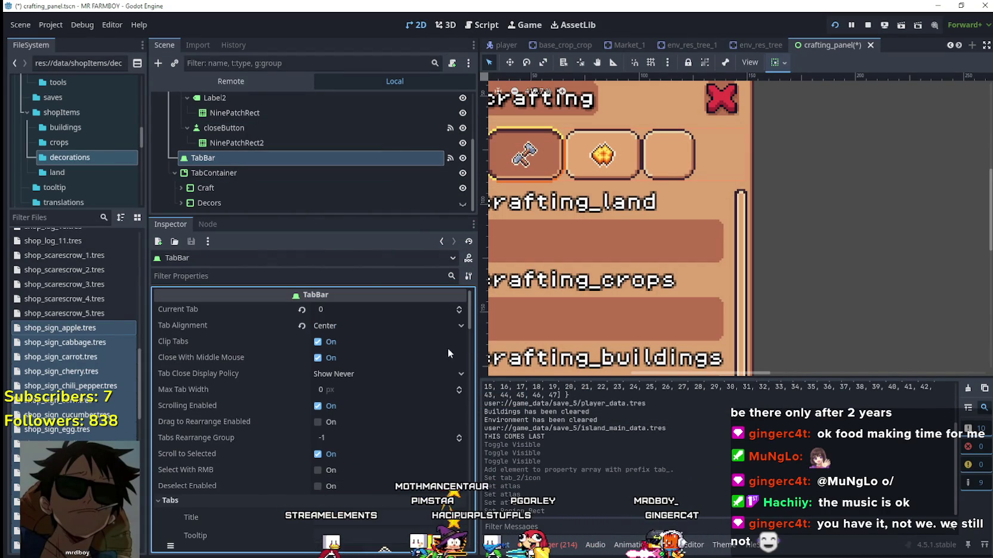
left_click(458, 308)
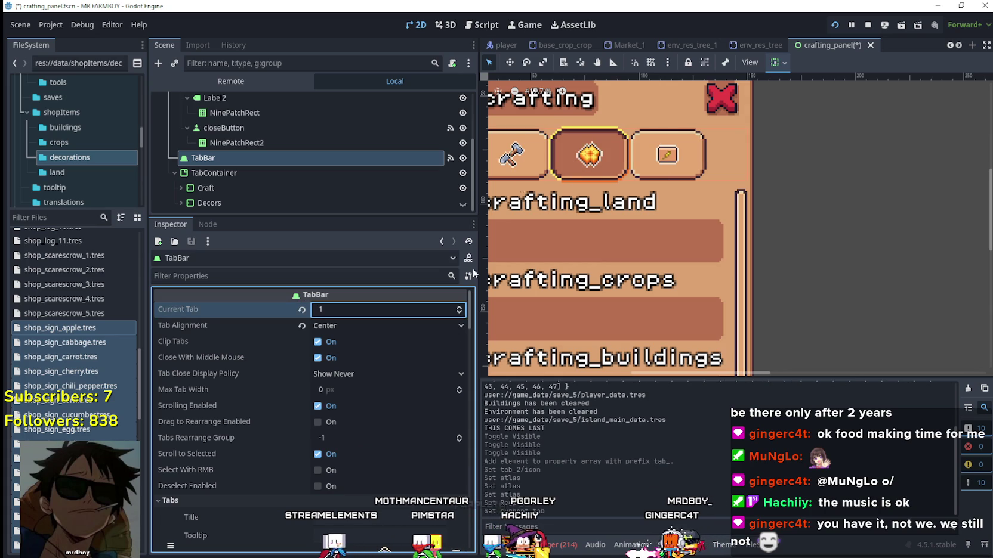
scroll(577, 117, "up", 1)
scroll(582, 142, "down", 1)
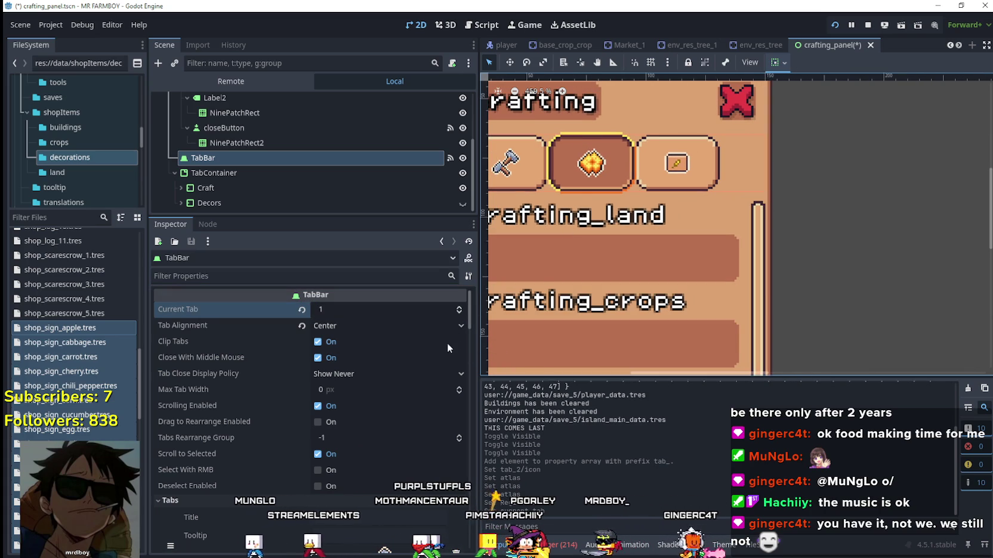
left_click(459, 307)
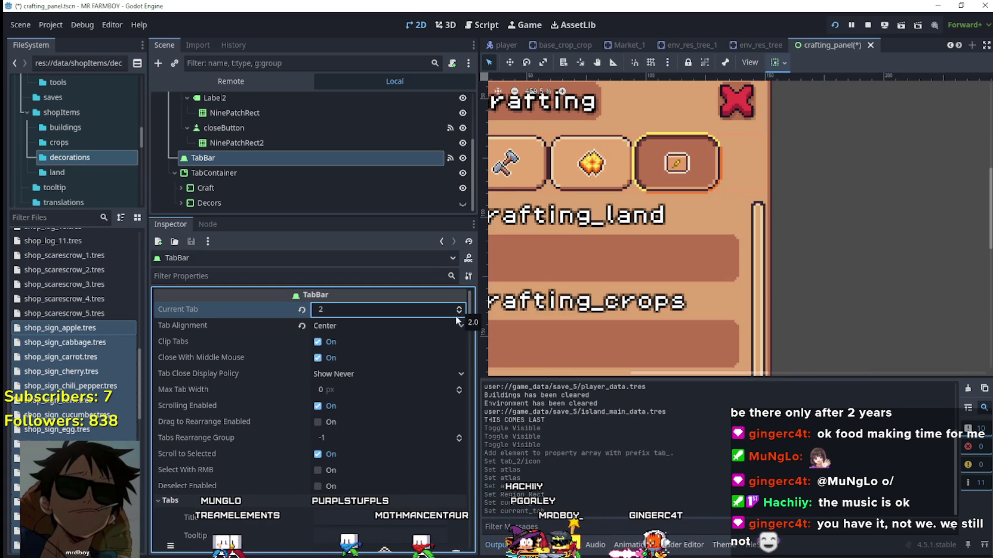
left_click(458, 318)
left_click(458, 318)
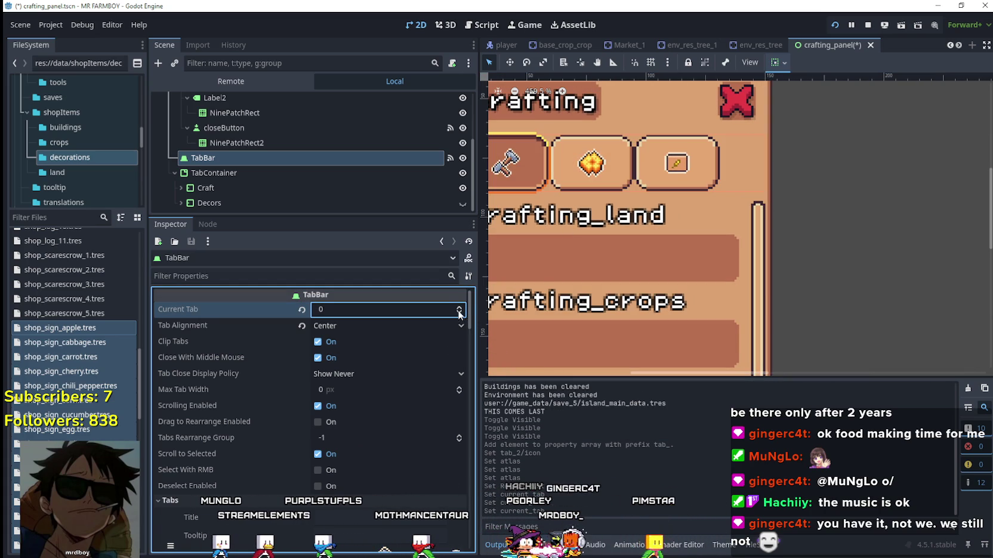
scroll(667, 135, "up", 1)
scroll(648, 146, "down", 1)
scroll(648, 145, "up", 2)
scroll(669, 161, "down", 4)
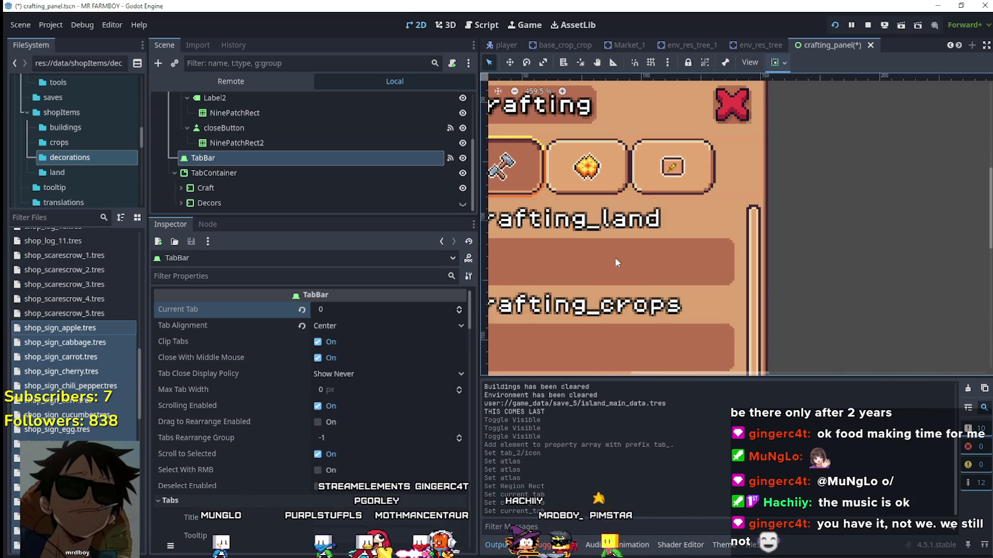
scroll(693, 201, "up", 3)
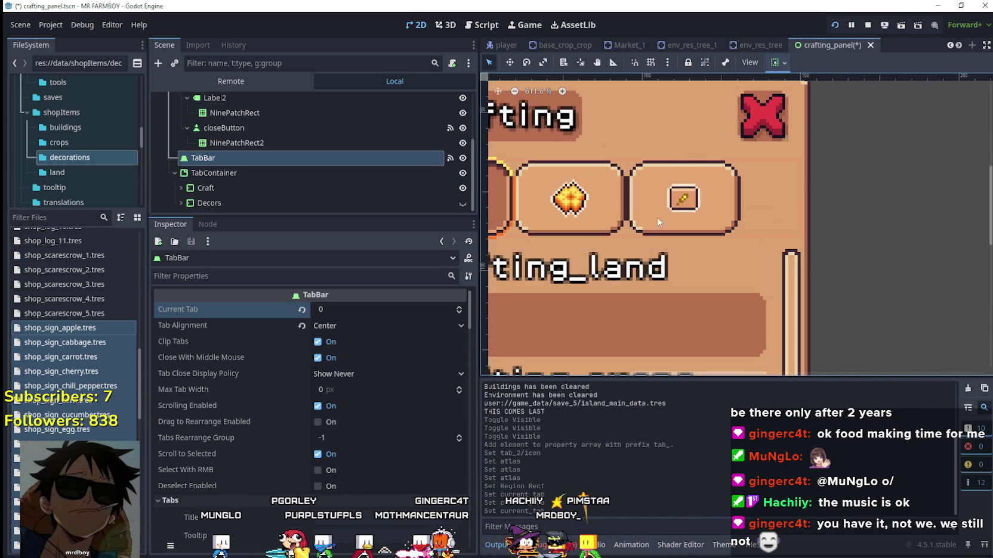
scroll(708, 228, "down", 1)
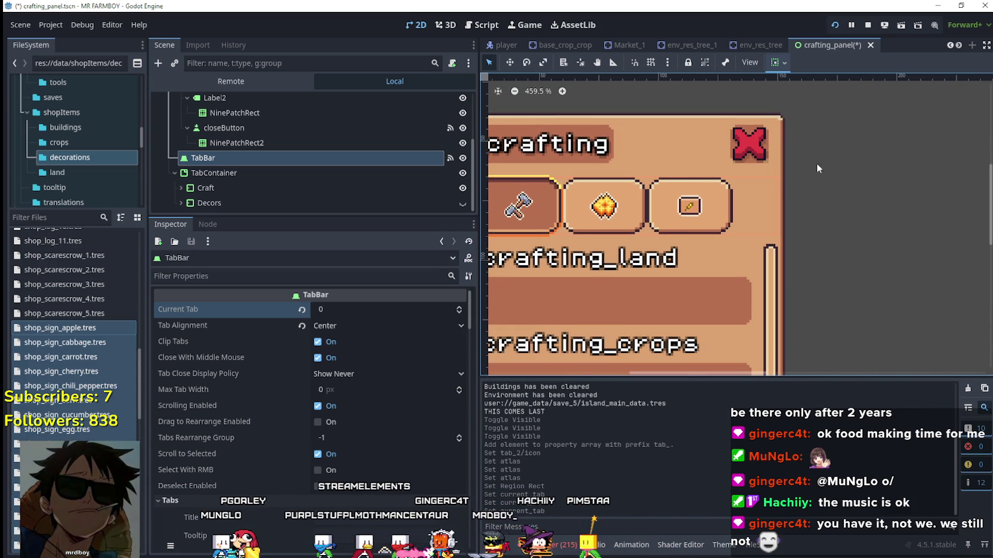
scroll(775, 170, "down", 1)
scroll(369, 422, "down", 6)
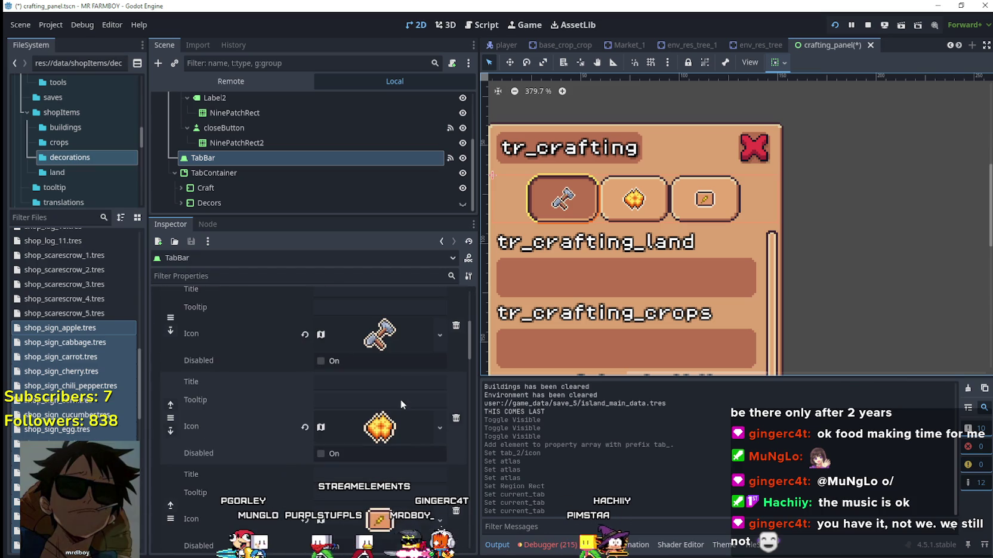
Step: Open the sign icon's region editor and set its Snap Mode to Pixel Snap
scroll(747, 166, "down", 1)
scroll(746, 165, "up", 3)
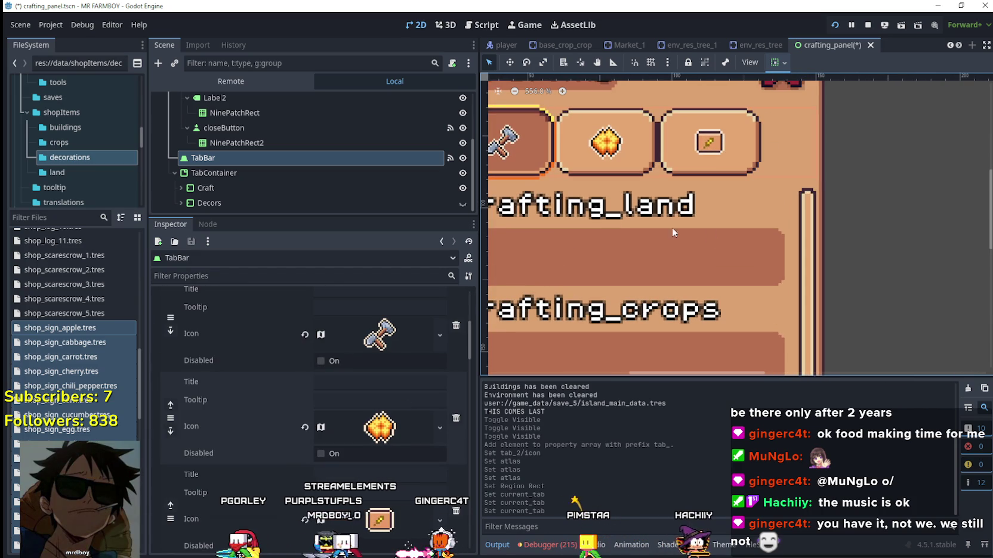
scroll(417, 387, "down", 3)
left_click(380, 356)
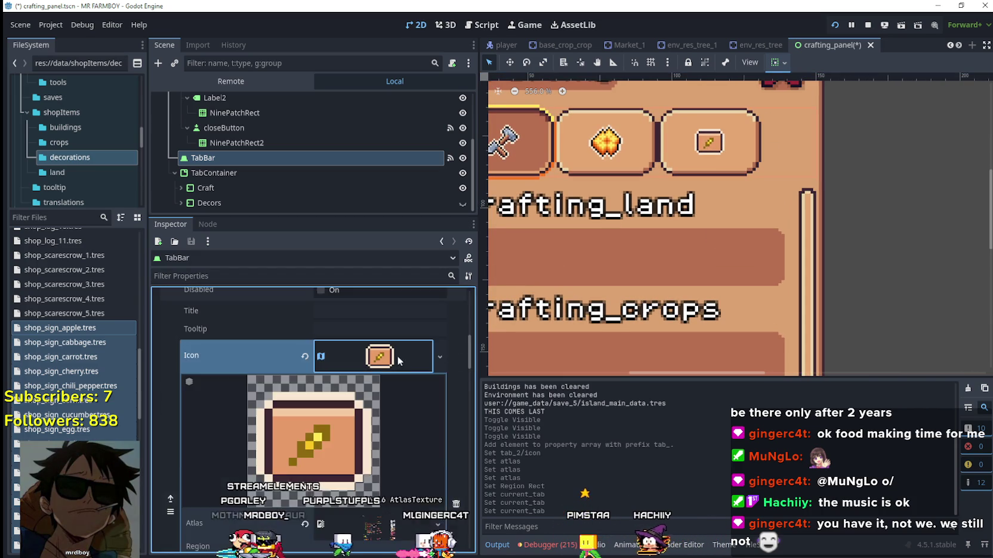
scroll(367, 512, "down", 3)
scroll(375, 457, "down", 3)
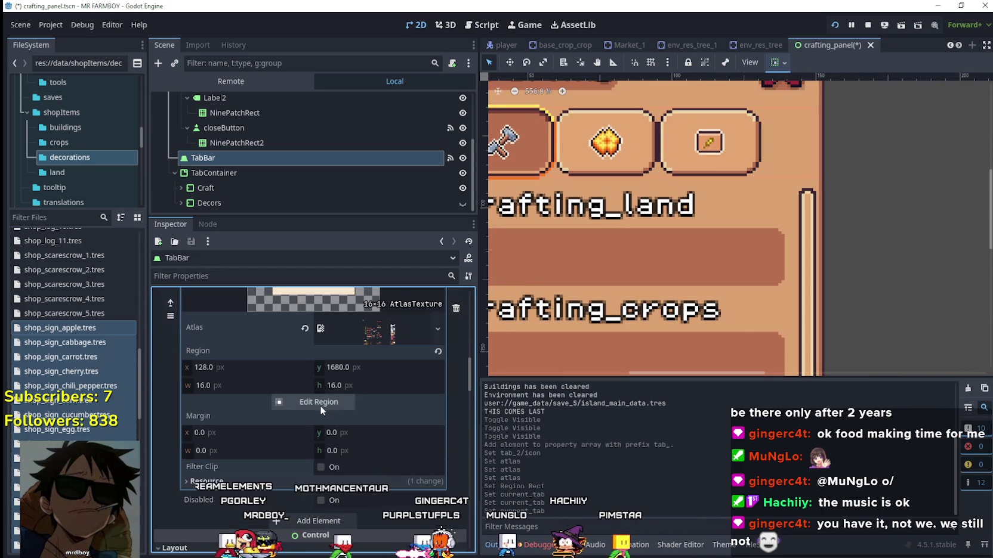
left_click(322, 405)
scroll(407, 310, "down", 5)
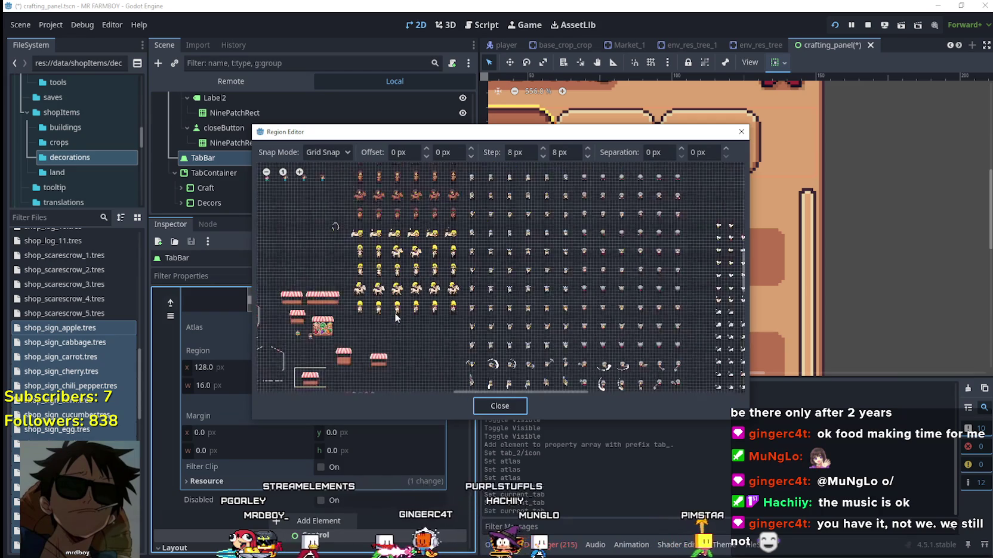
scroll(406, 340, "up", 5)
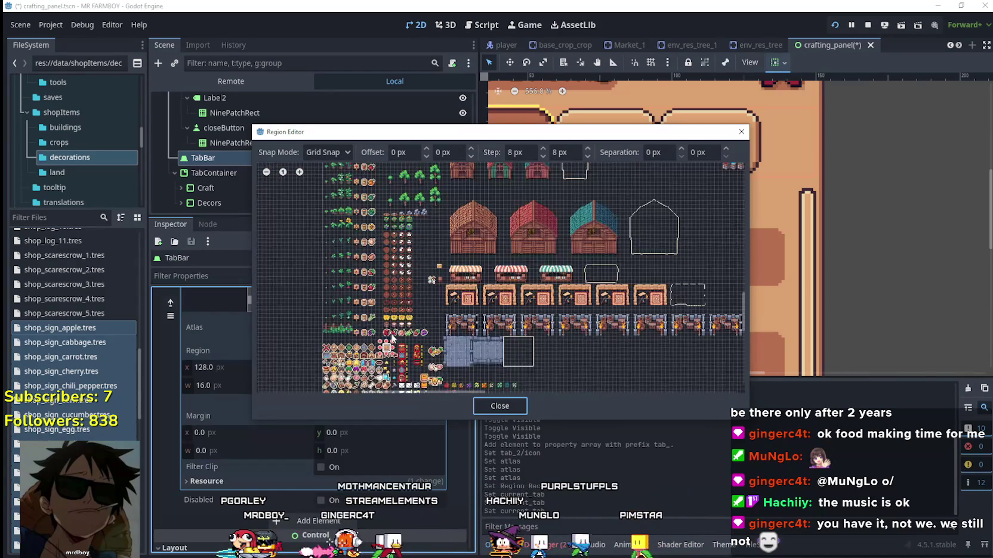
scroll(393, 360, "up", 5)
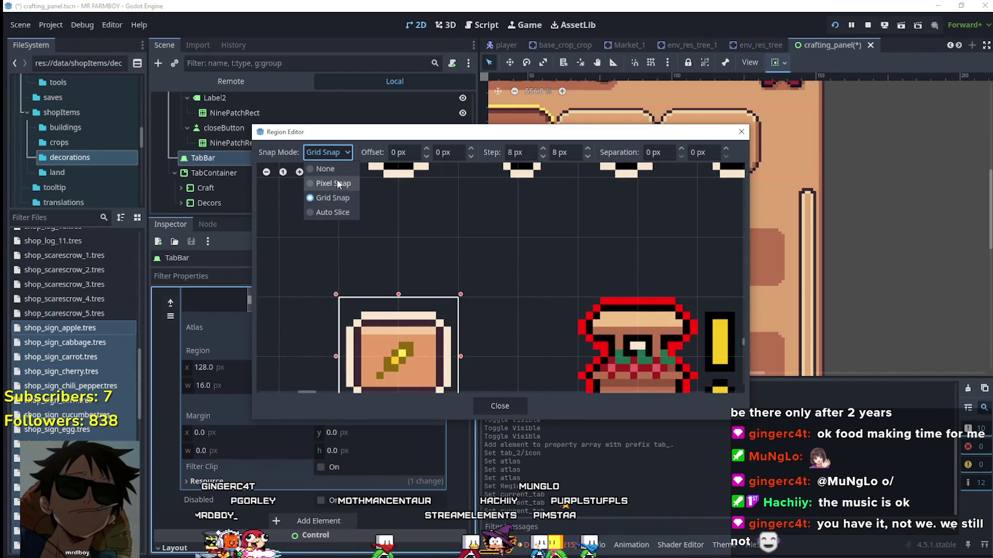
left_click(337, 181)
Step: Drag the region edges in to 129, 1682 at 14×12 px and close the editor
left_click_drag(394, 138, 572, 223)
mouse_move(579, 410)
left_mouse_down()
mouse_move(599, 351)
mouse_move(589, 350)
left_mouse_up()
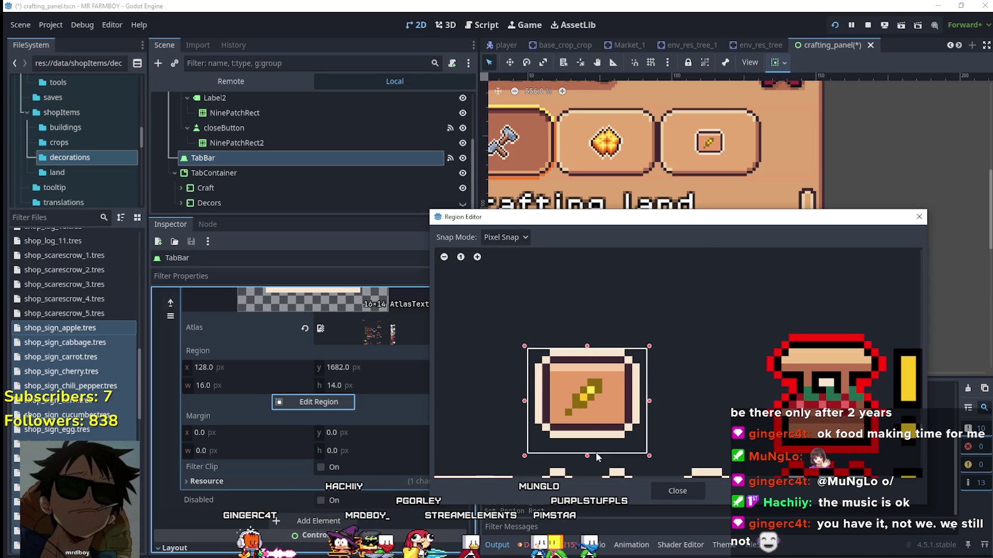
left_click_drag(586, 453, 584, 440)
left_click_drag(649, 396, 642, 395)
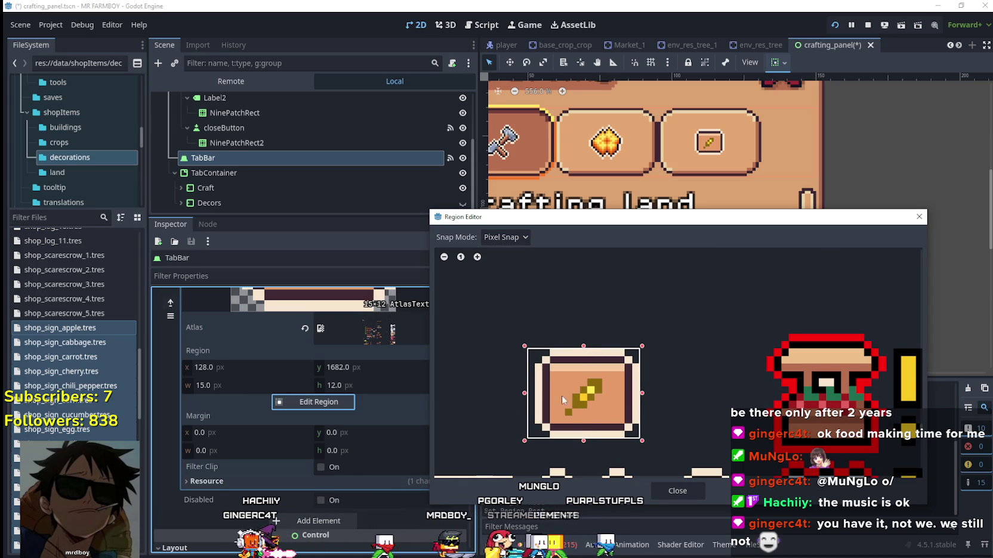
left_click_drag(524, 393, 533, 394)
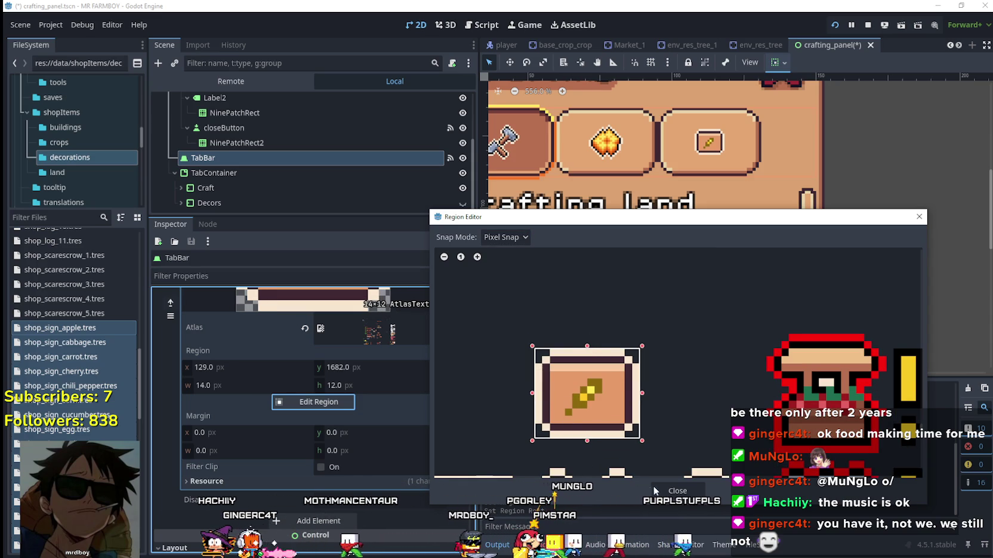
left_click(648, 488)
scroll(384, 407, "up", 4)
left_click(379, 357)
scroll(403, 442, "up", 10)
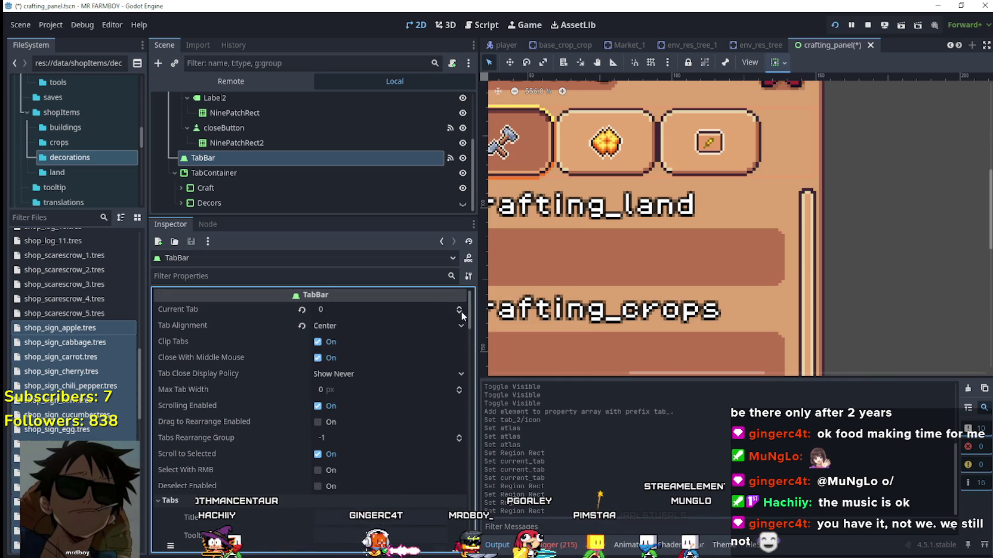
Step: Set the TabBar's Current Tab back to 0, the hammer tab
left_click(460, 309)
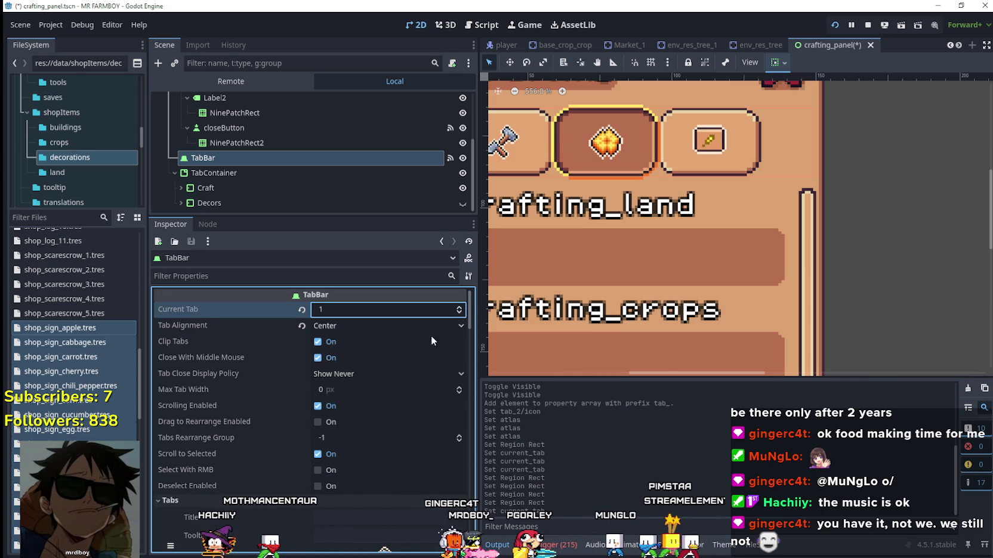
left_click(458, 313)
scroll(758, 203, "down", 5)
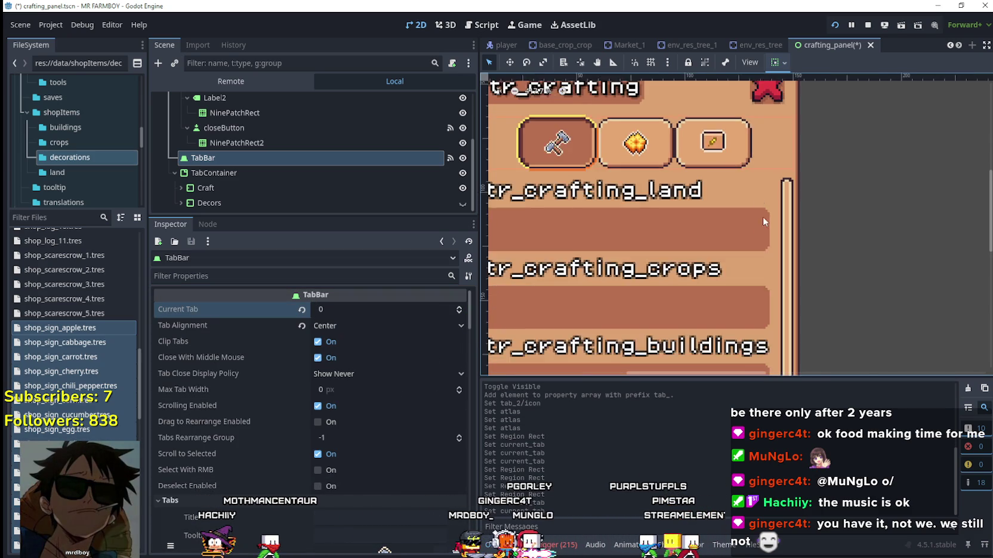
scroll(772, 224, "up", 1)
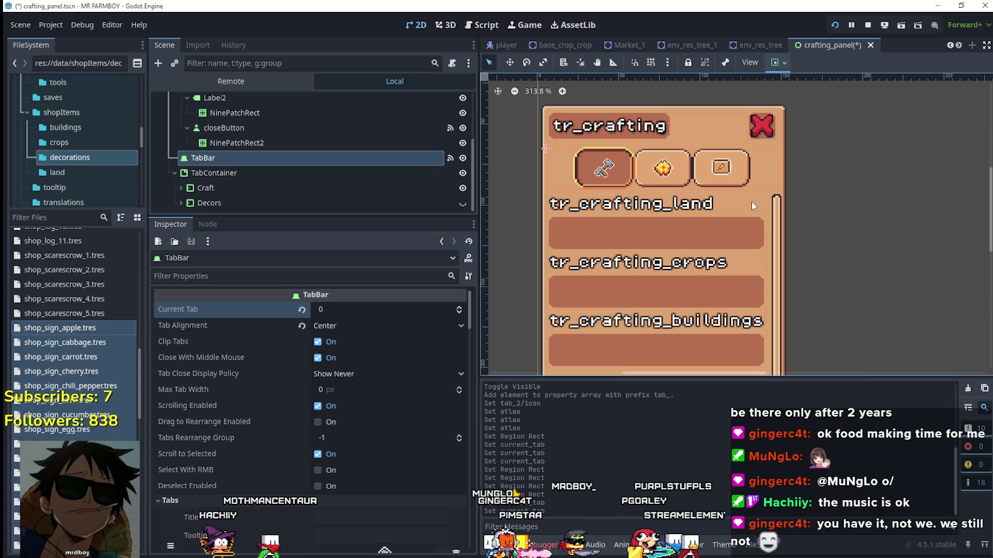
scroll(373, 411, "down", 2)
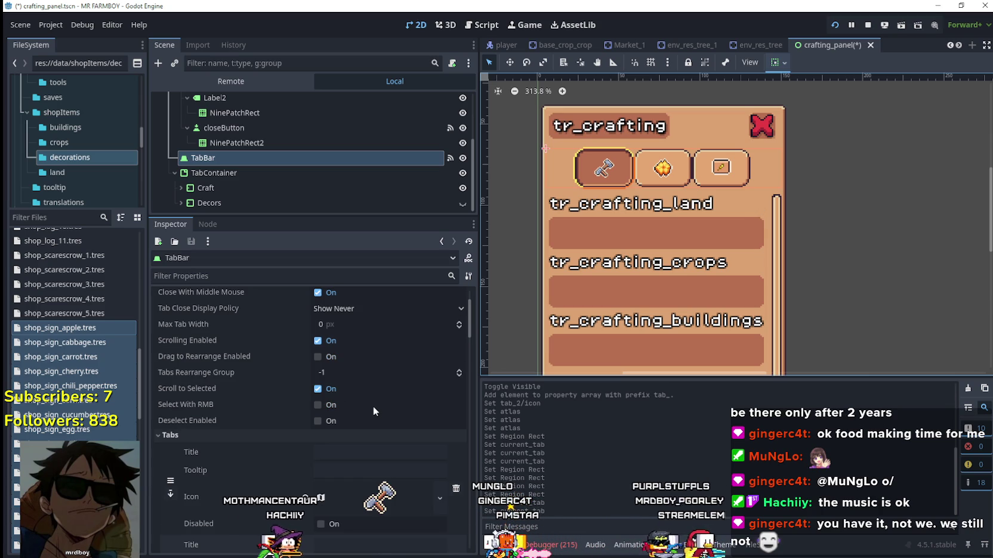
scroll(377, 364, "down", 10)
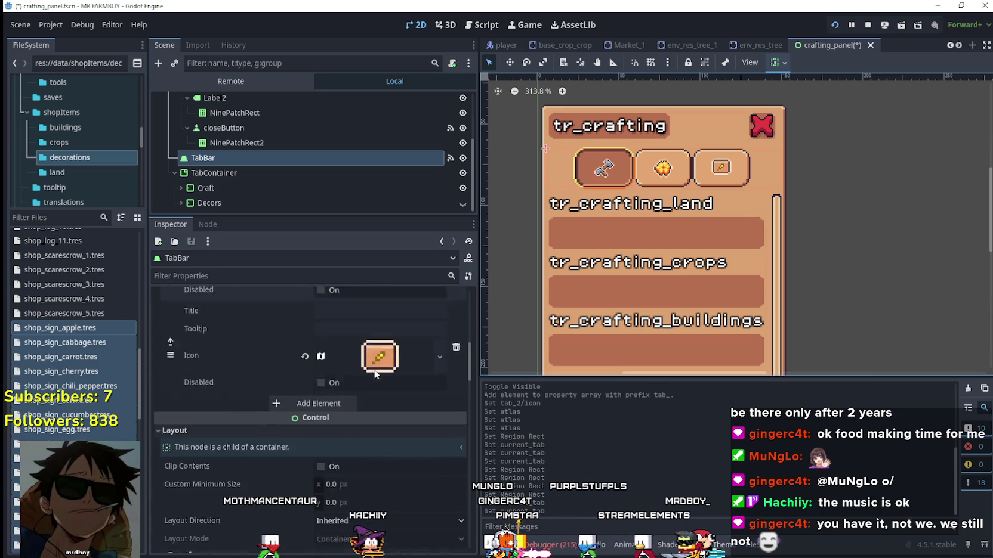
scroll(374, 370, "up", 2)
Step: Make the Decors page visible to preview it, then hide it again
left_click(403, 202)
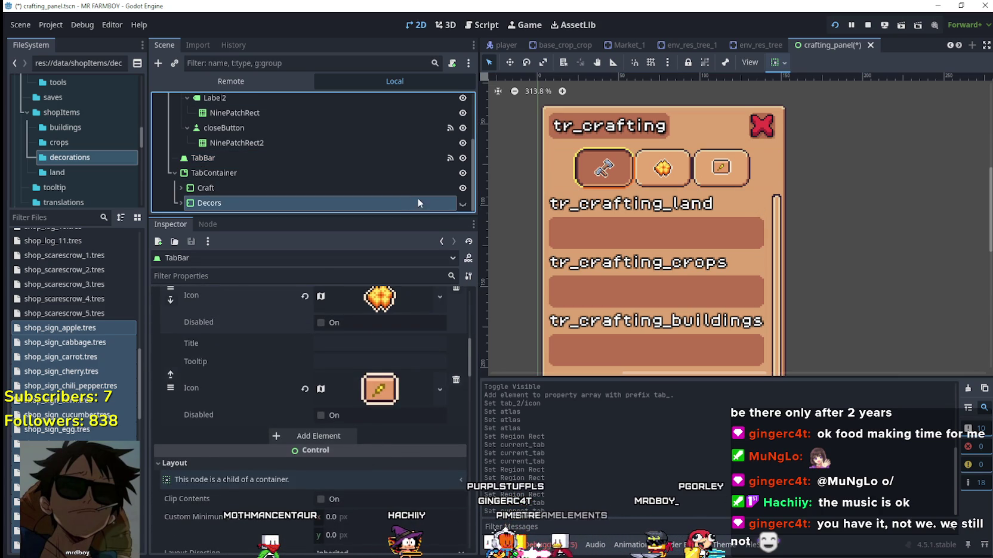
left_click(463, 203)
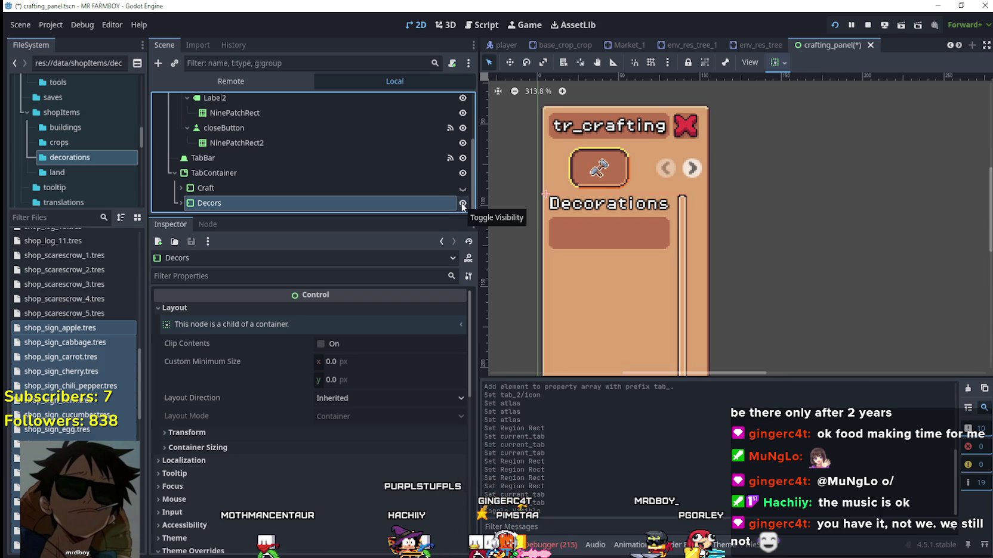
left_click(462, 201)
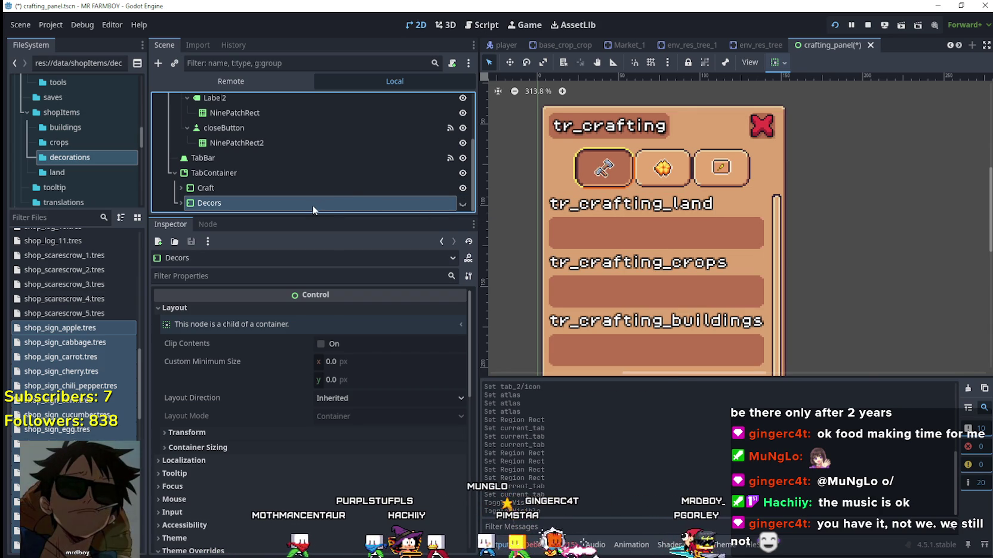
Step: Duplicate the Decors page, rename the copy to Signs, and make it visible
key("ctrl+d")
double_click(255, 204)
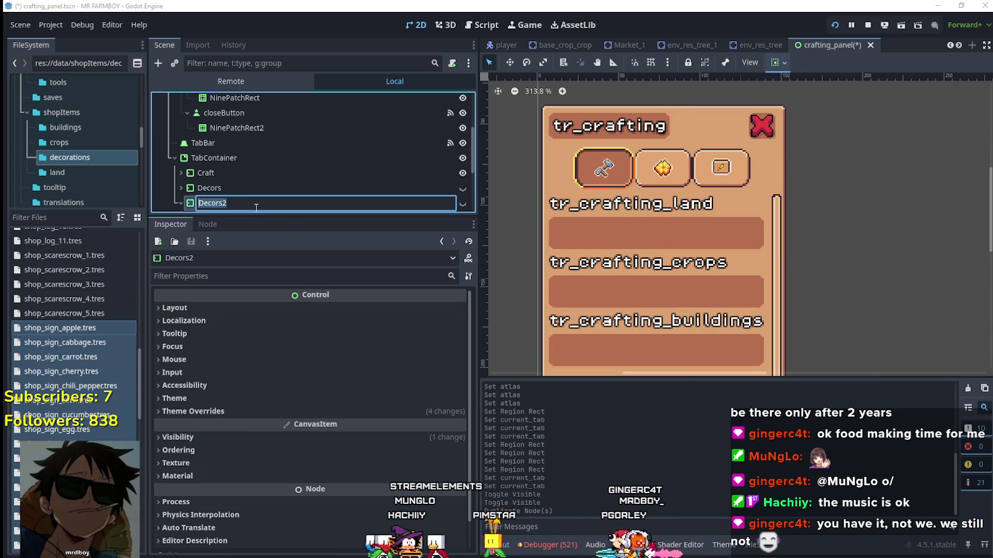
type("igns")
key("Return")
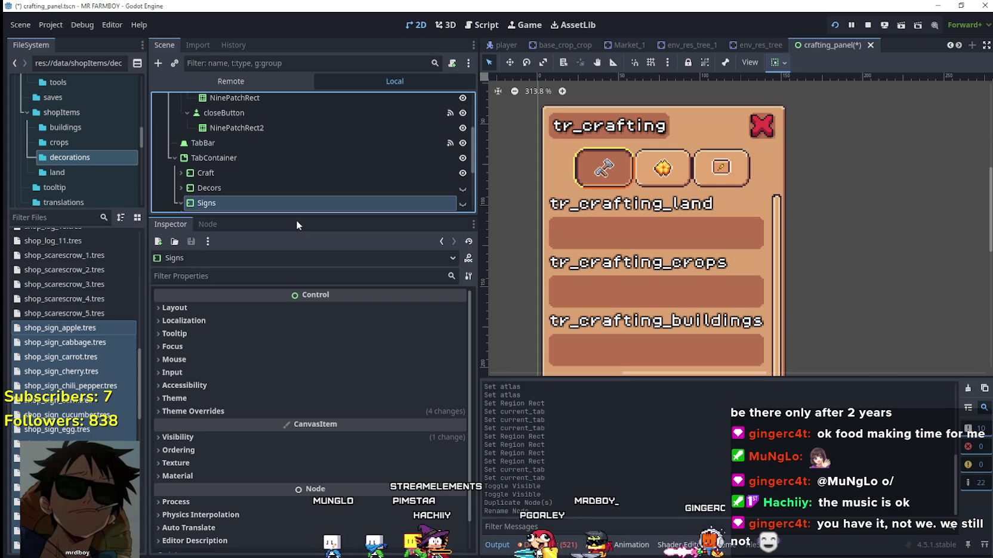
left_click(463, 204)
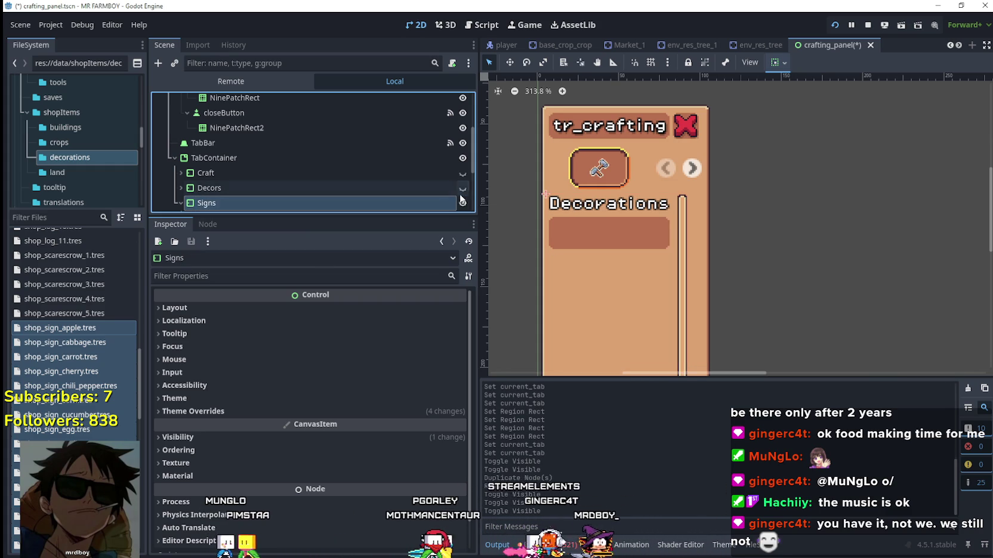
Step: Change the Signs page's heading Label text from Decorations to Signs
scroll(196, 186, "down", 3)
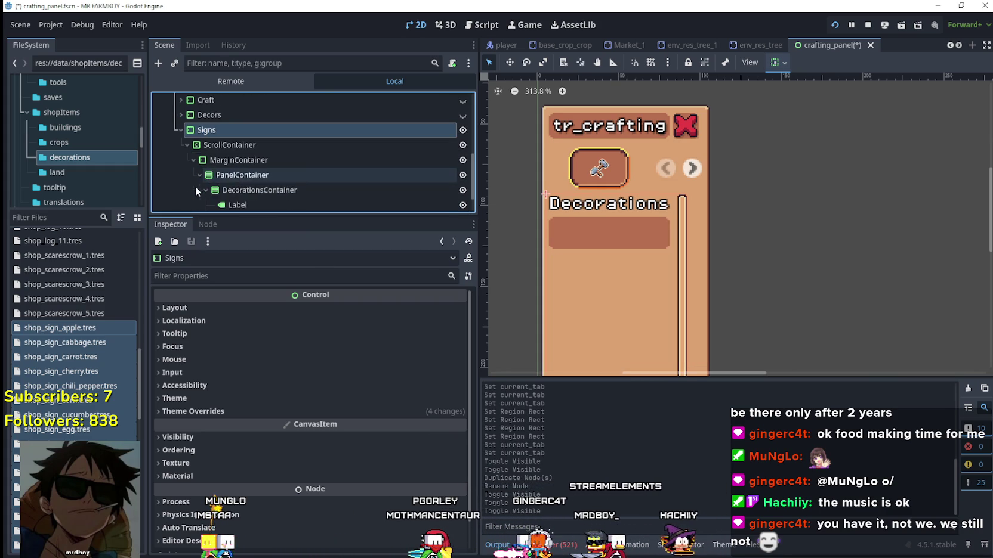
left_click(249, 149)
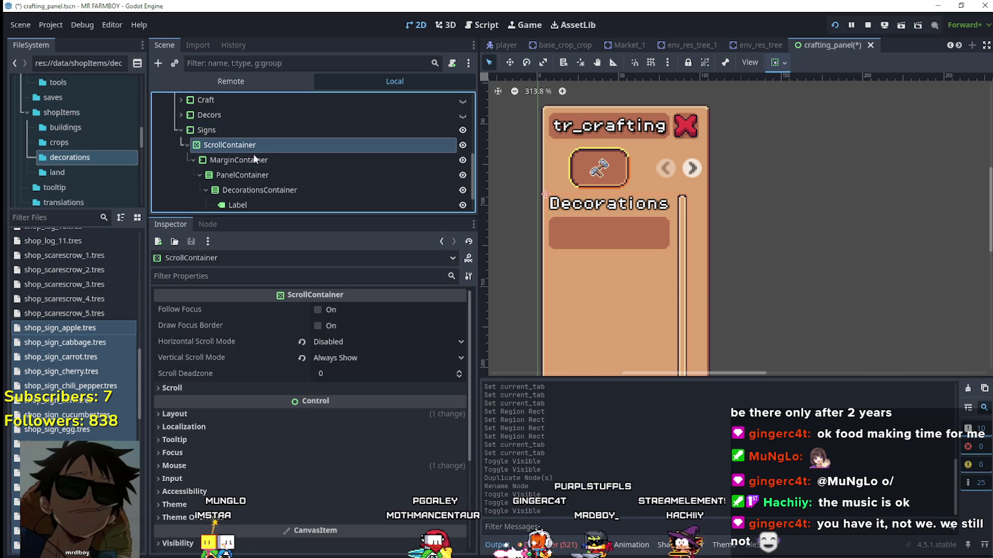
left_click(278, 162)
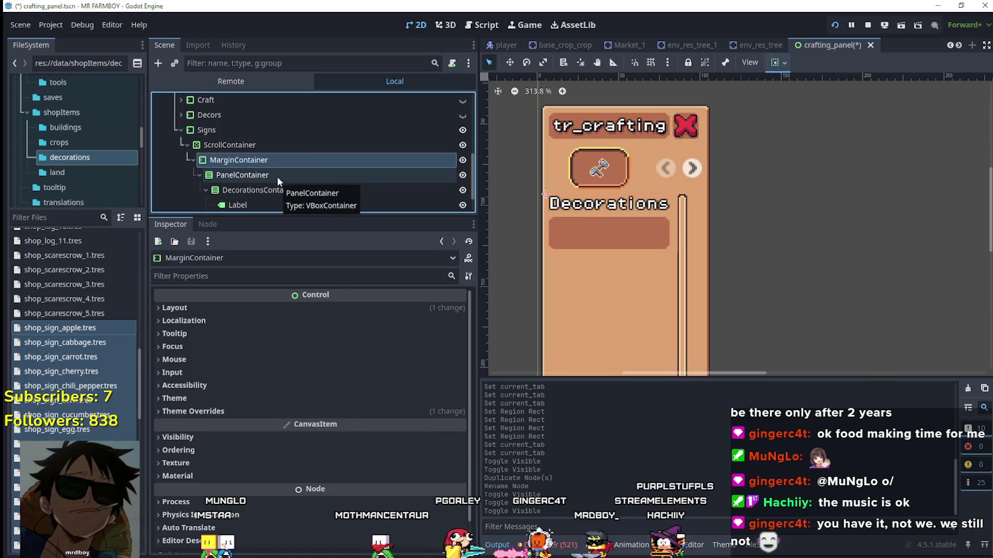
left_click(277, 177)
left_click(265, 206)
left_click(307, 342)
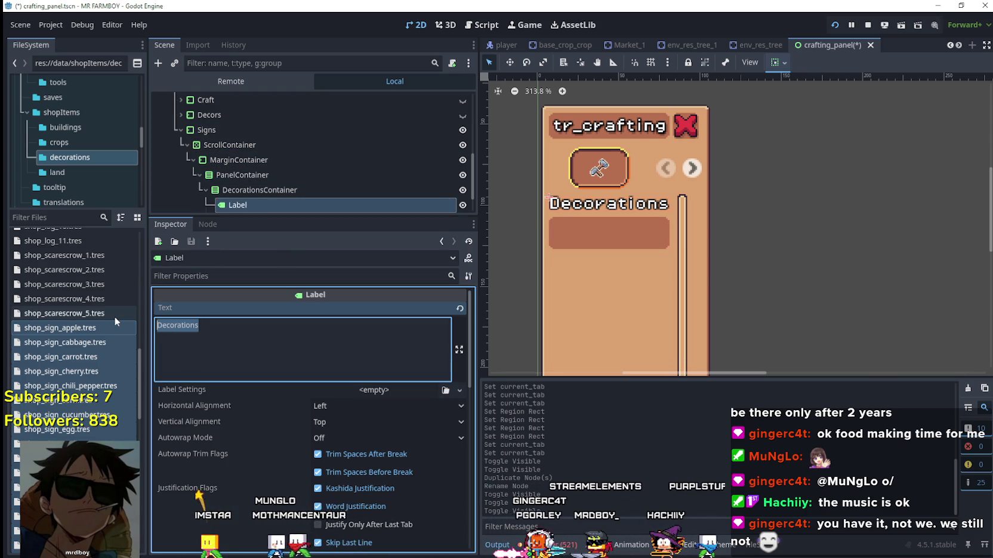
key("ctrl+a")
key("BackSpace")
type("Signs")
scroll(569, 197, "down", 2)
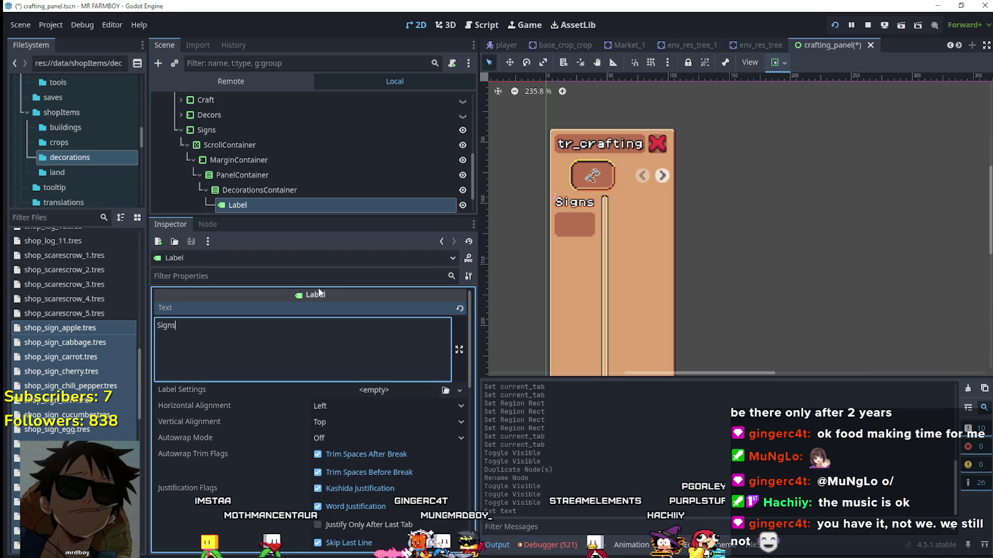
left_click(263, 145)
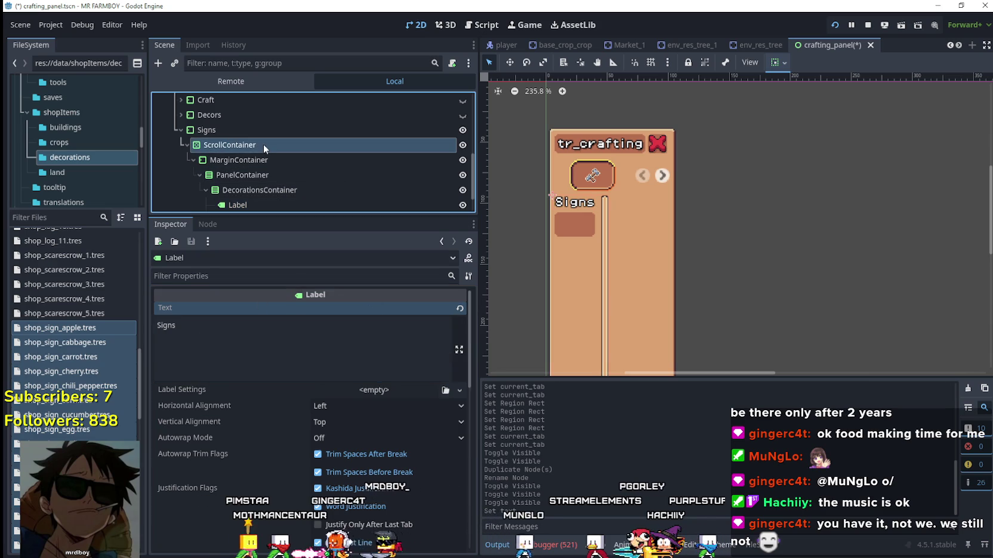
scroll(418, 131, "up", 1)
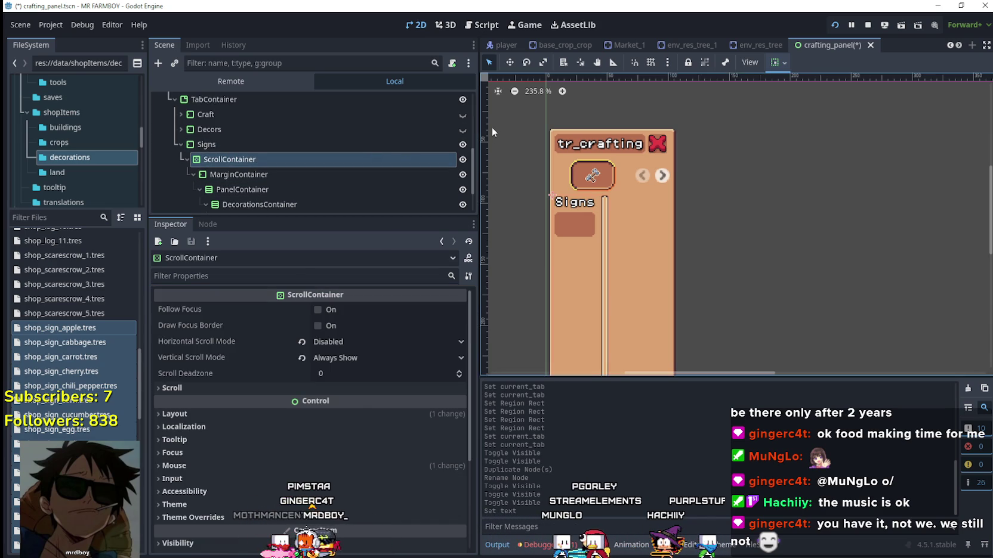
left_click(463, 114)
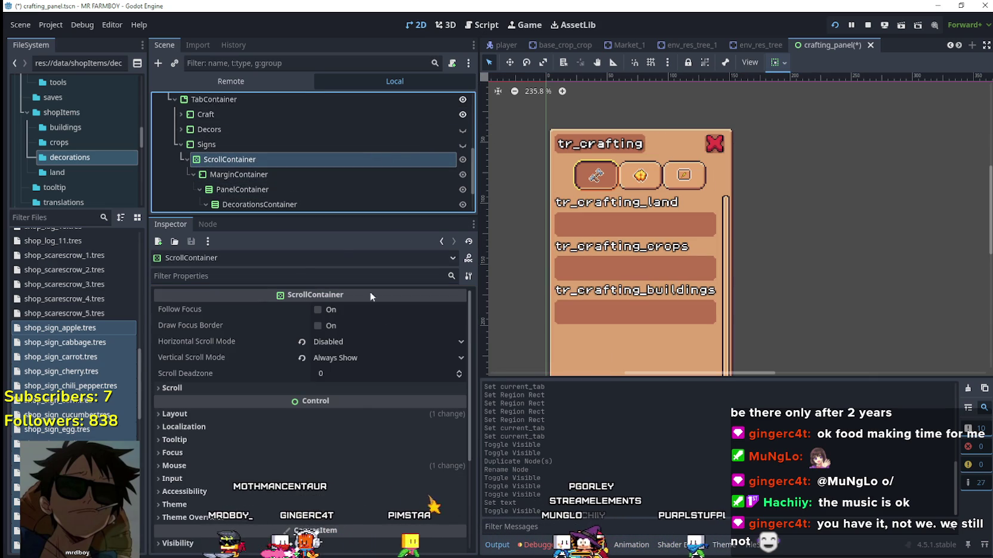
scroll(216, 171, "down", 3)
left_click(279, 200)
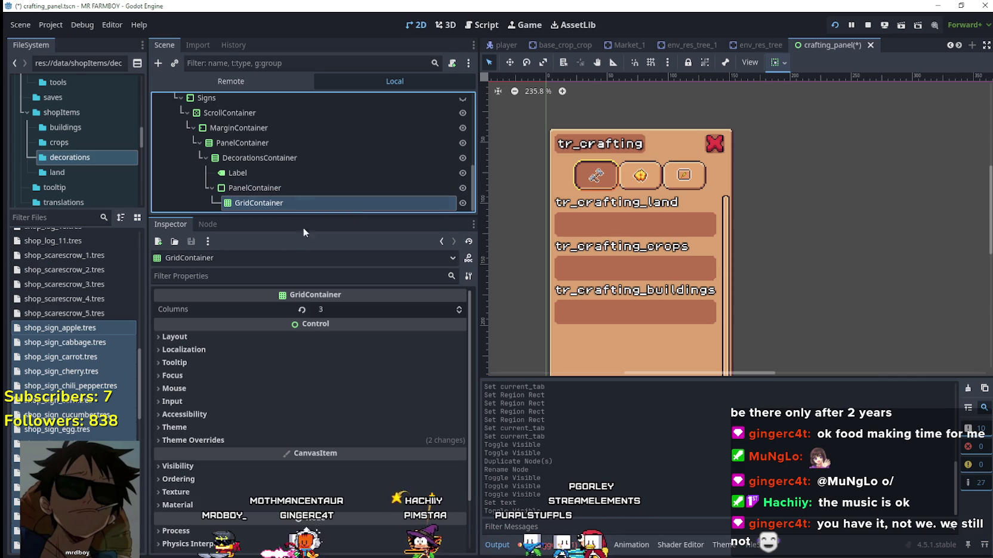
left_click(241, 188)
scroll(630, 256, "up", 4)
scroll(630, 256, "down", 2)
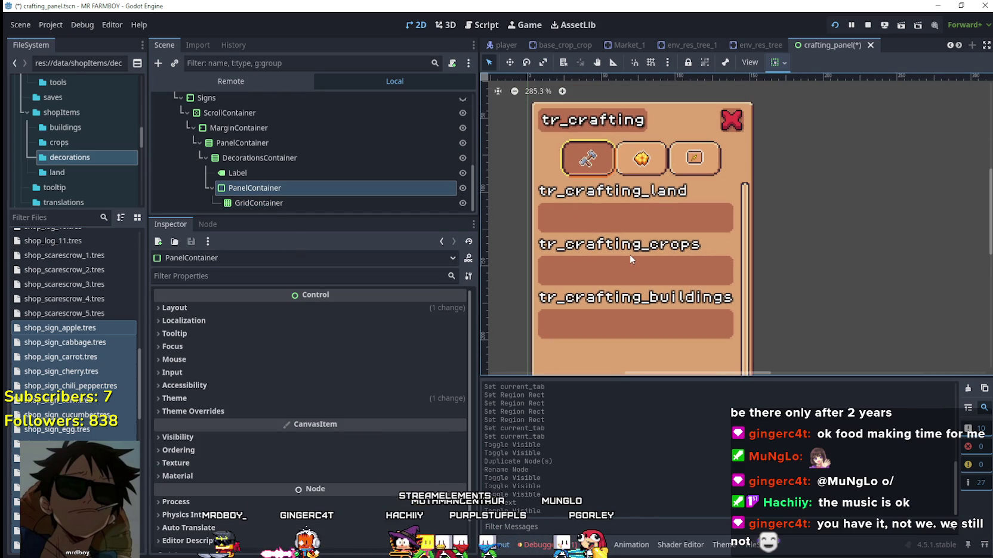
left_click(242, 202)
left_click(243, 188)
scroll(642, 252, "up", 1)
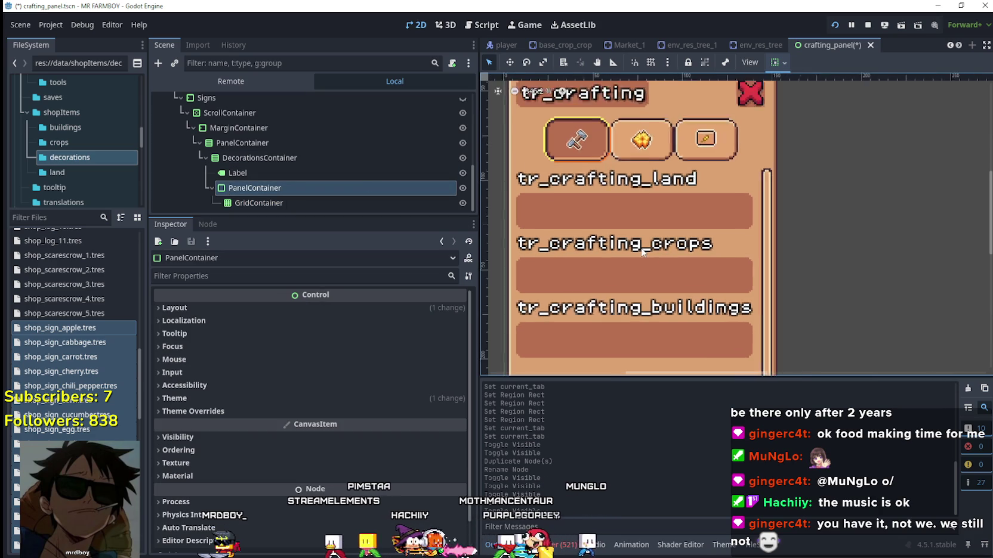
scroll(643, 252, "up", 1)
scroll(637, 208, "down", 3)
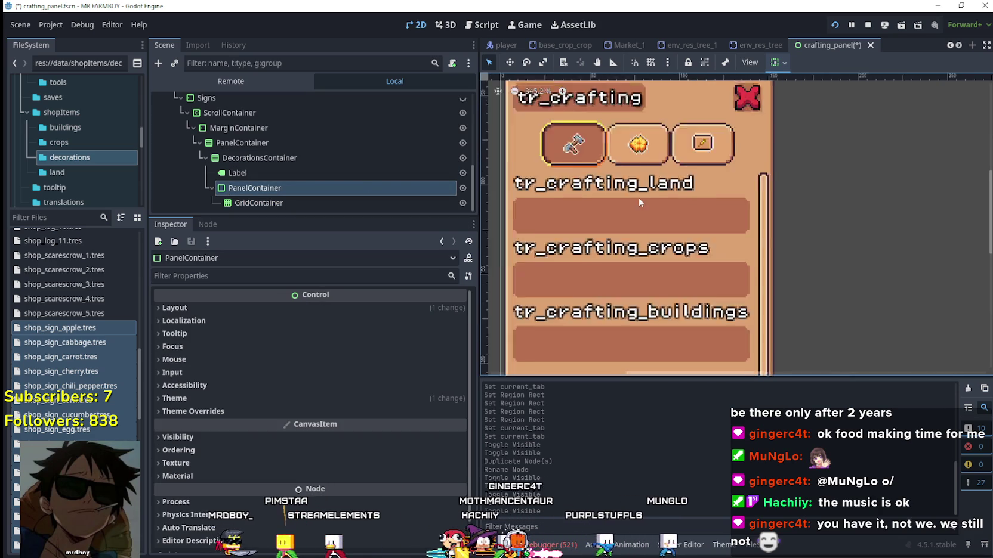
scroll(636, 214, "up", 1)
scroll(378, 130, "up", 3)
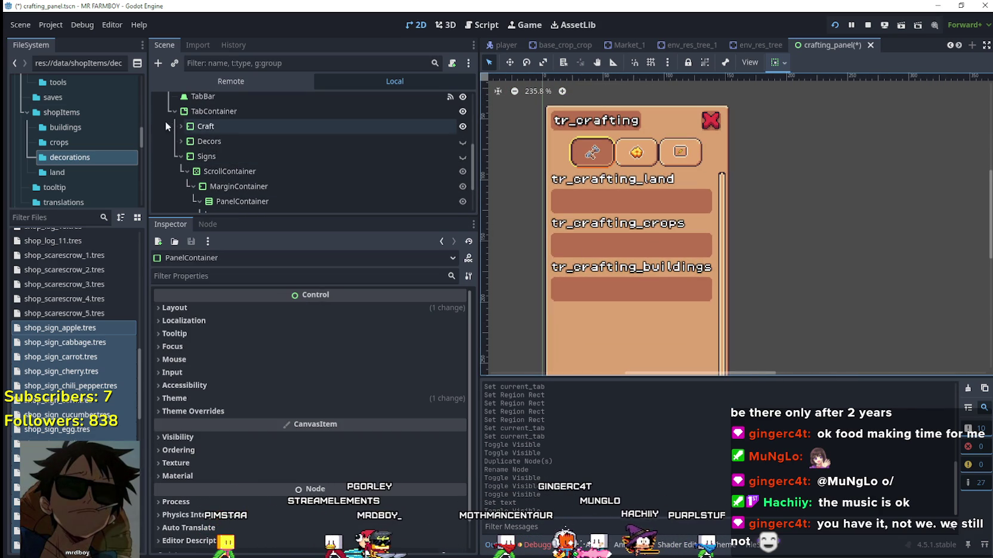
left_click(181, 125)
scroll(173, 122, "down", 1)
scroll(341, 164, "down", 1)
left_click(310, 184)
left_click(387, 175)
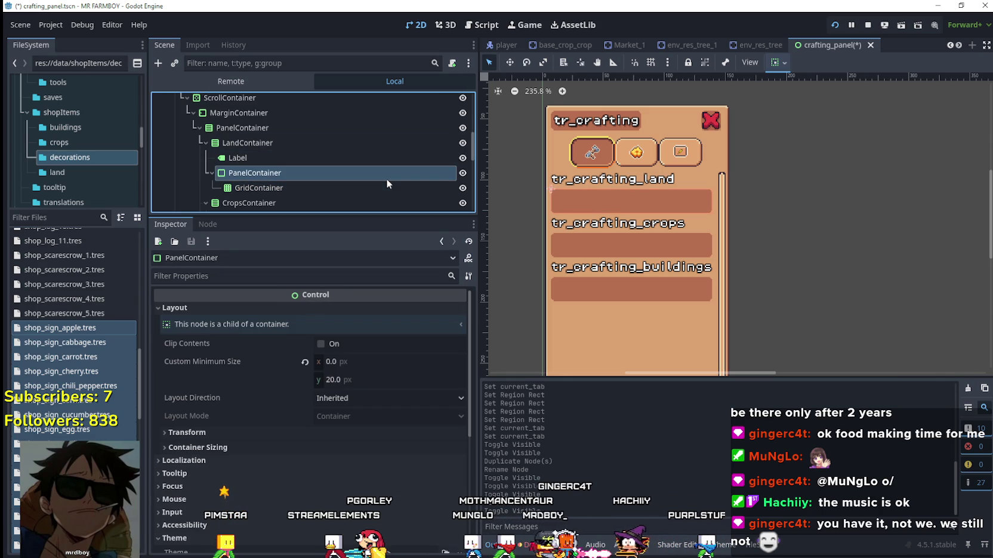
scroll(340, 456, "down", 1)
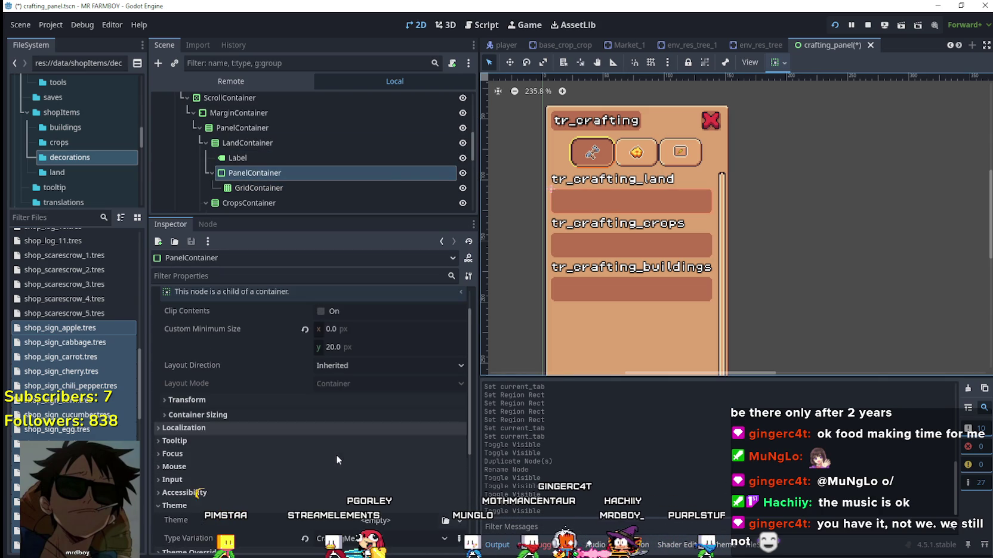
left_click(284, 400)
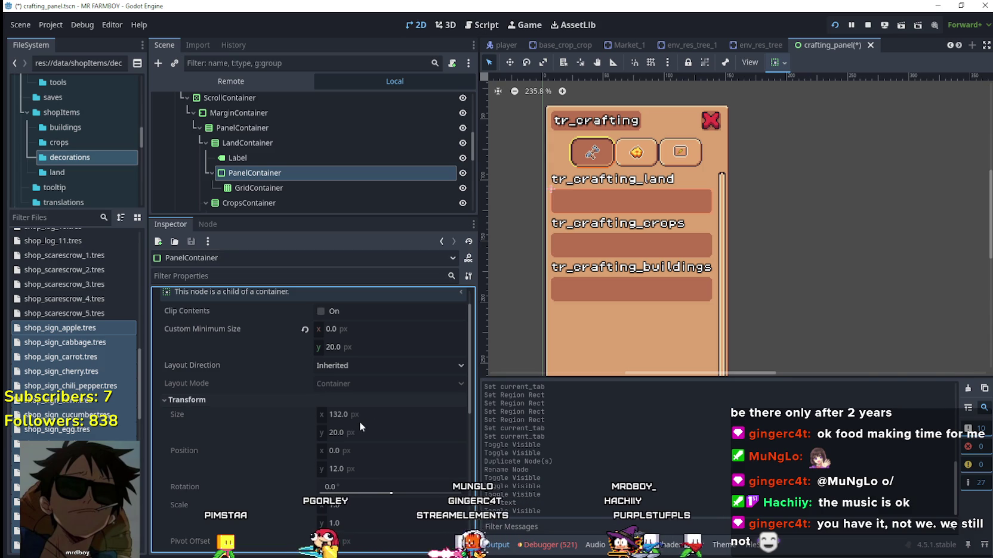
scroll(267, 160, "down", 3)
scroll(274, 156, "down", 4)
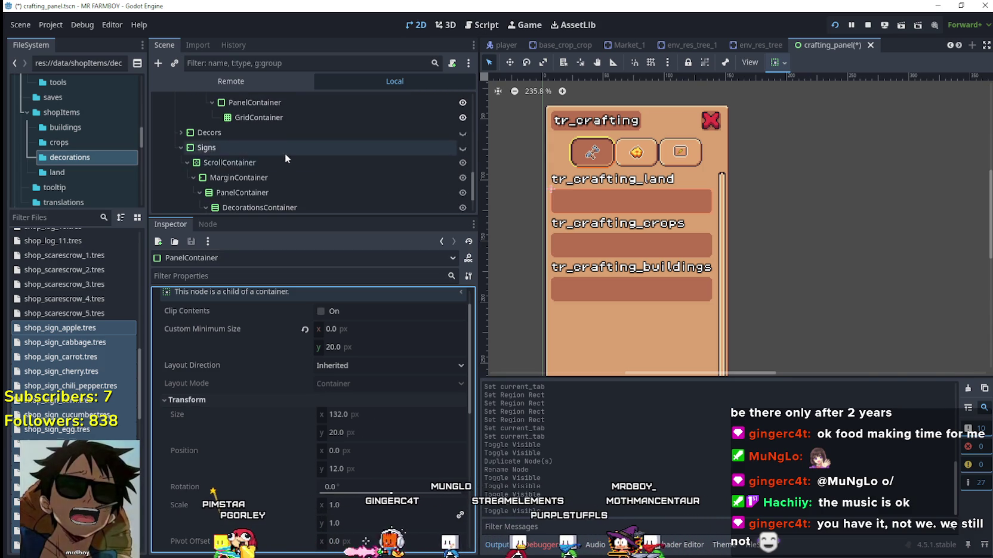
left_click(462, 151)
scroll(280, 202, "down", 2)
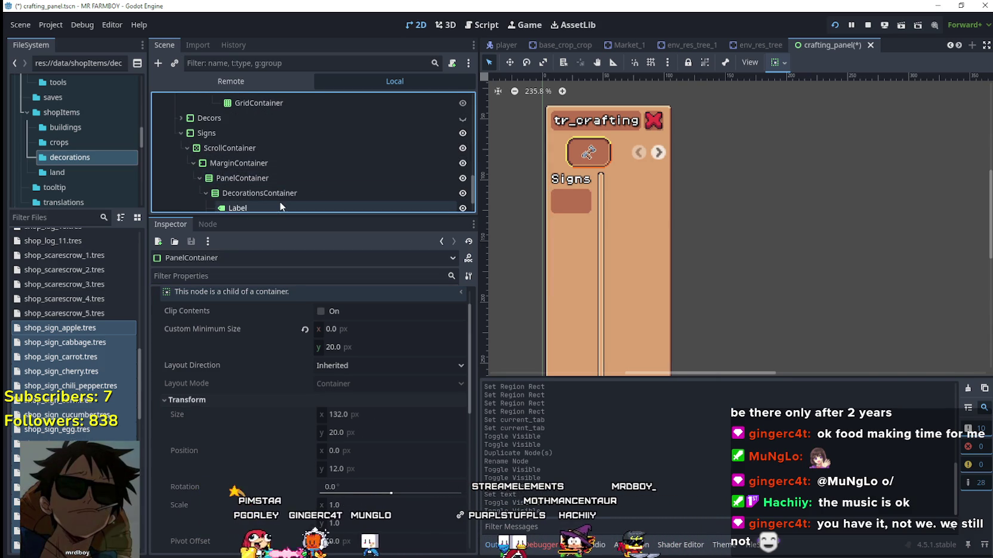
left_click(282, 188)
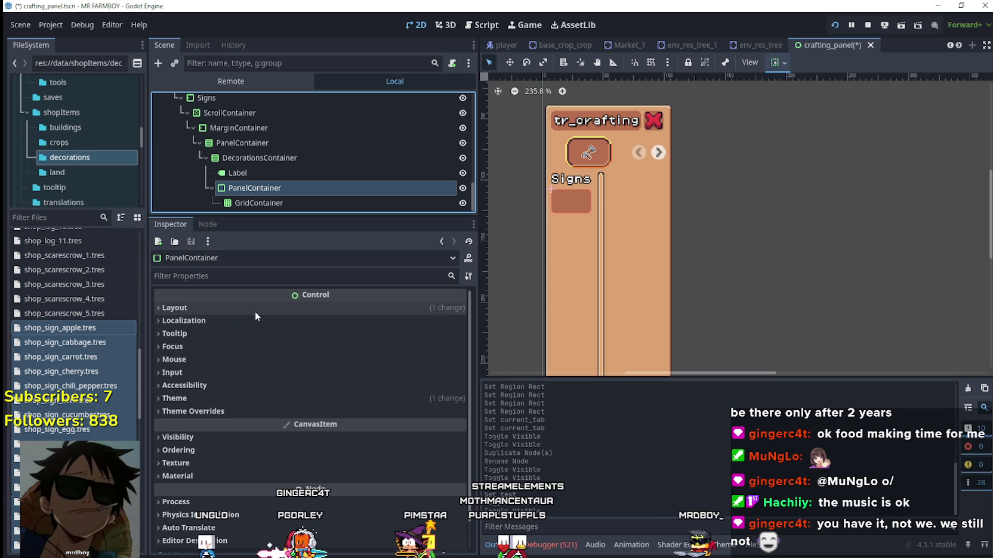
Step: Set the Signs PanelContainer's custom minimum width to 132 px and save the scene
left_click(256, 311)
left_click(363, 363)
type("132")
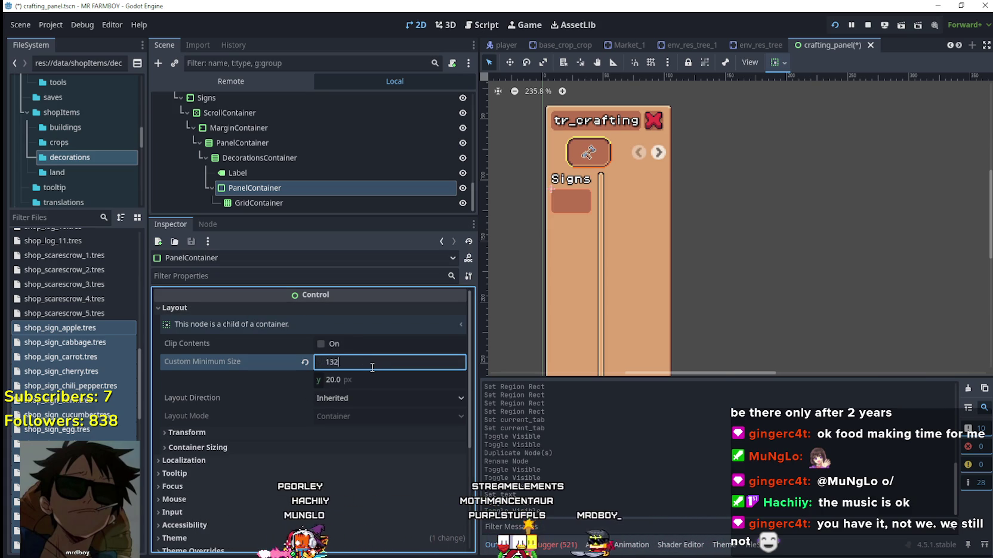
key("Return")
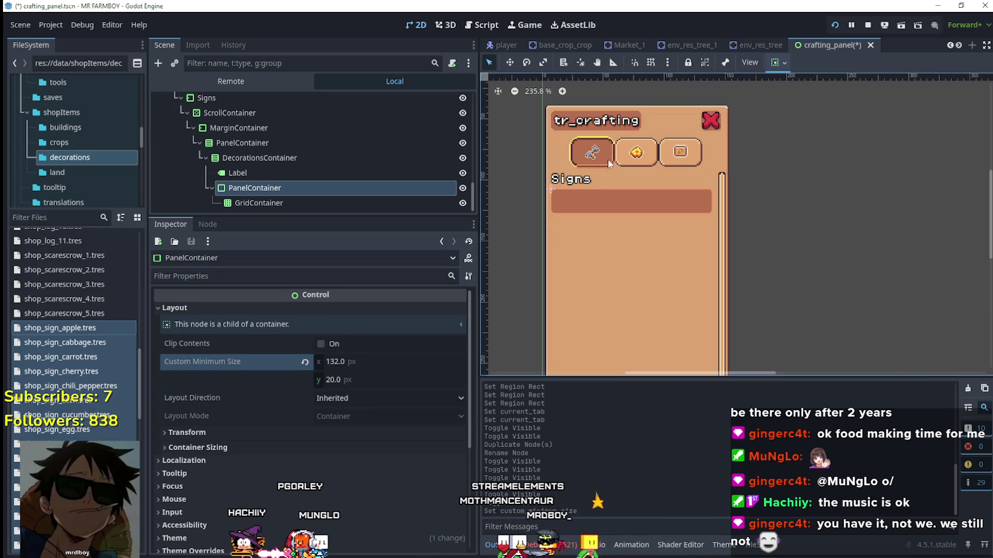
key("ctrl+s")
Step: Collapse the Signs branch, expand Decors, and preview the Decorations tab
scroll(660, 169, "up", 3)
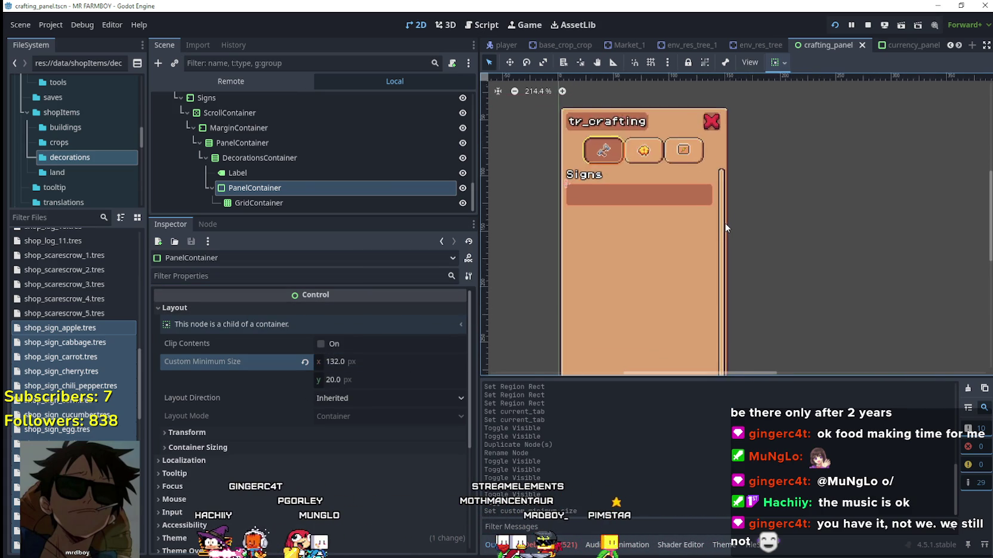
scroll(421, 184, "up", 5)
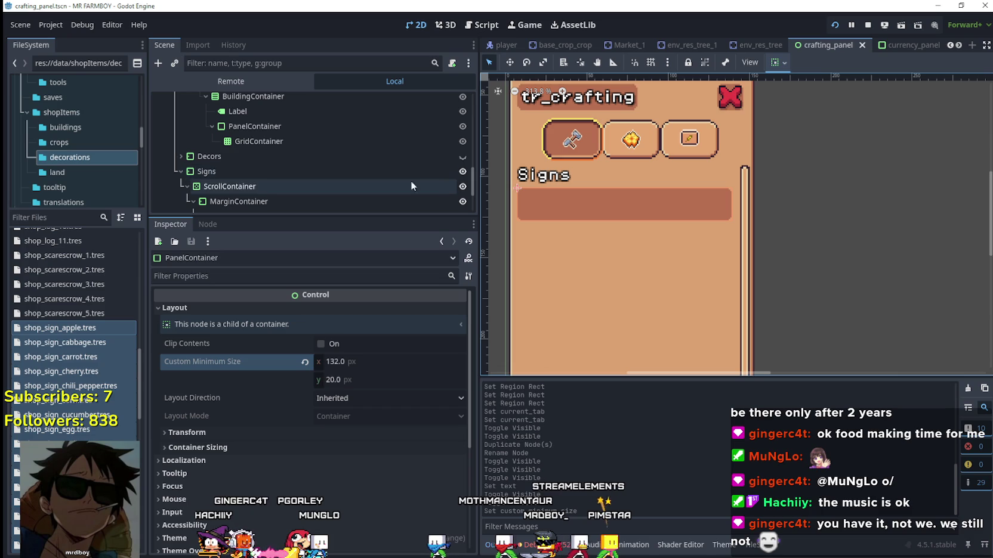
left_click(179, 172)
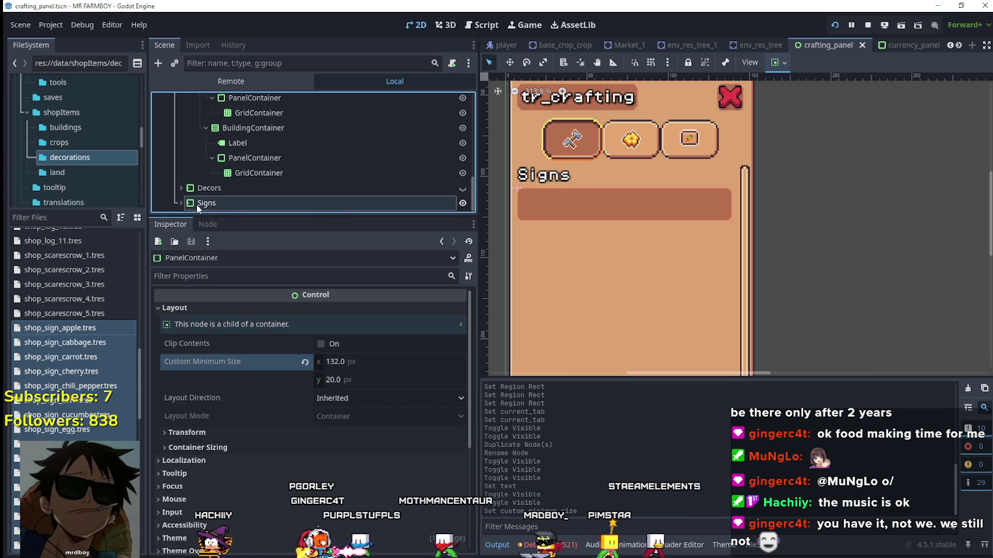
left_click(181, 203)
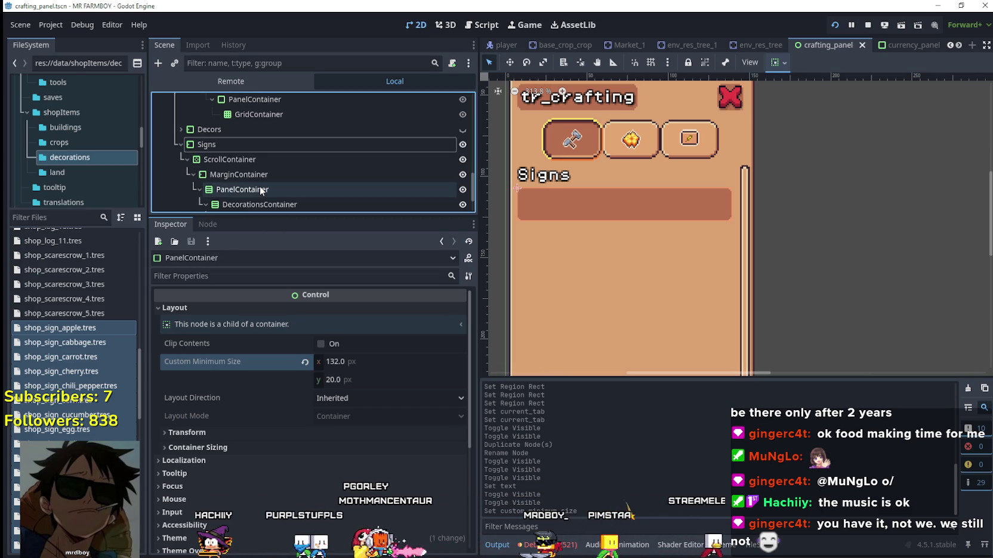
left_click(186, 159)
left_click(227, 173)
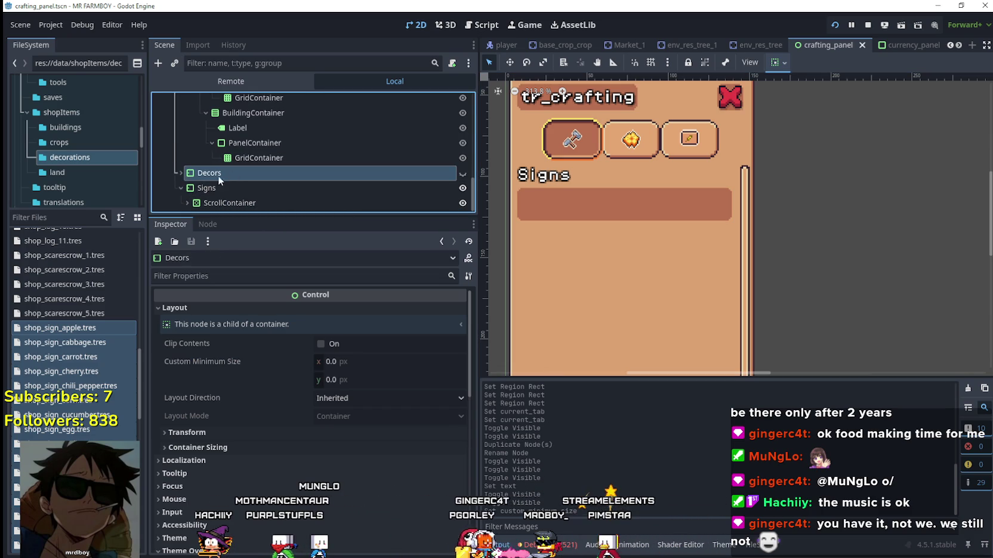
left_click(181, 173)
left_click(462, 173)
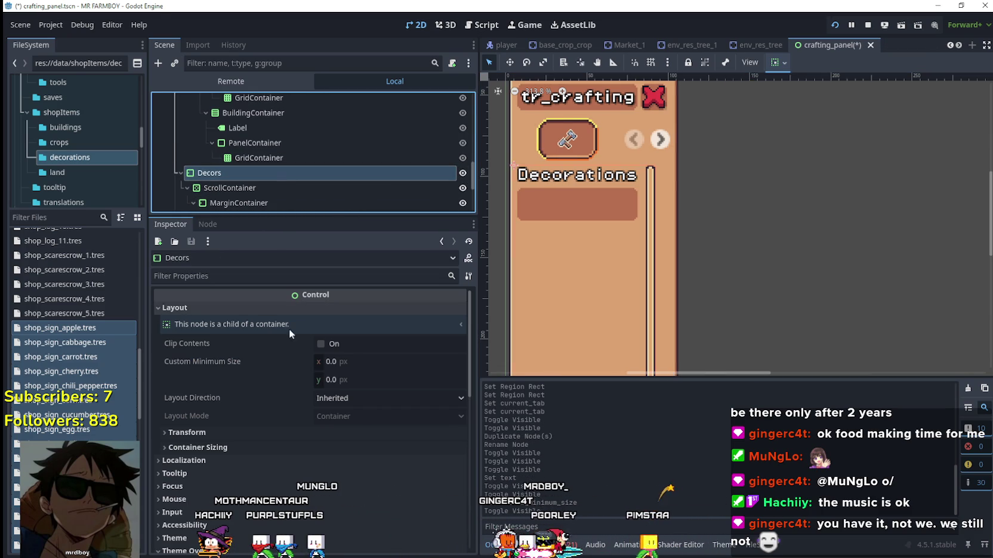
Step: Set the Decorations PanelContainer's custom minimum width to 132 px and save
scroll(238, 203, "down", 3)
left_click(266, 165)
left_click(364, 362)
type("2")
key("Return")
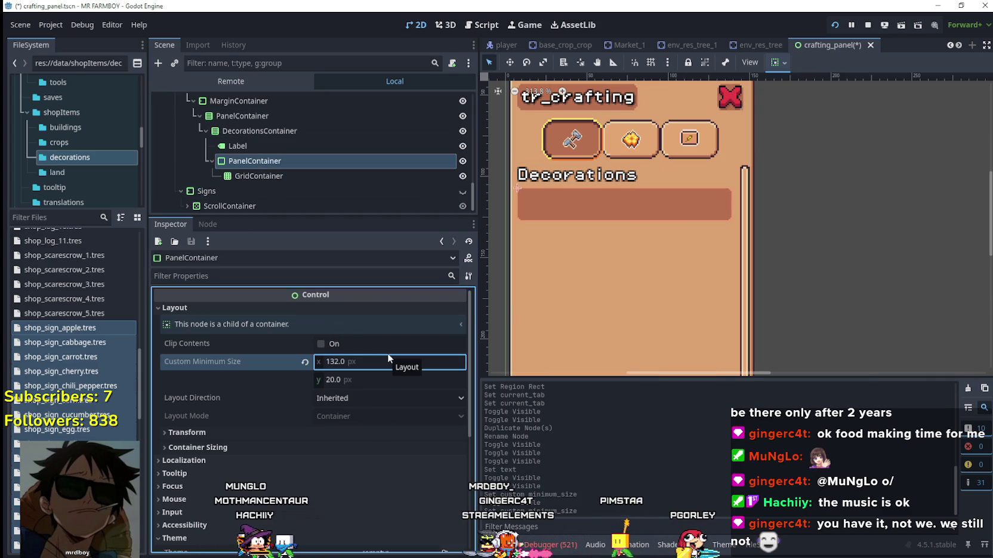
key("ctrl+s")
Step: Preview the Craft tab again, collapse the Craft and Decors branches, and save
scroll(713, 200, "down", 3)
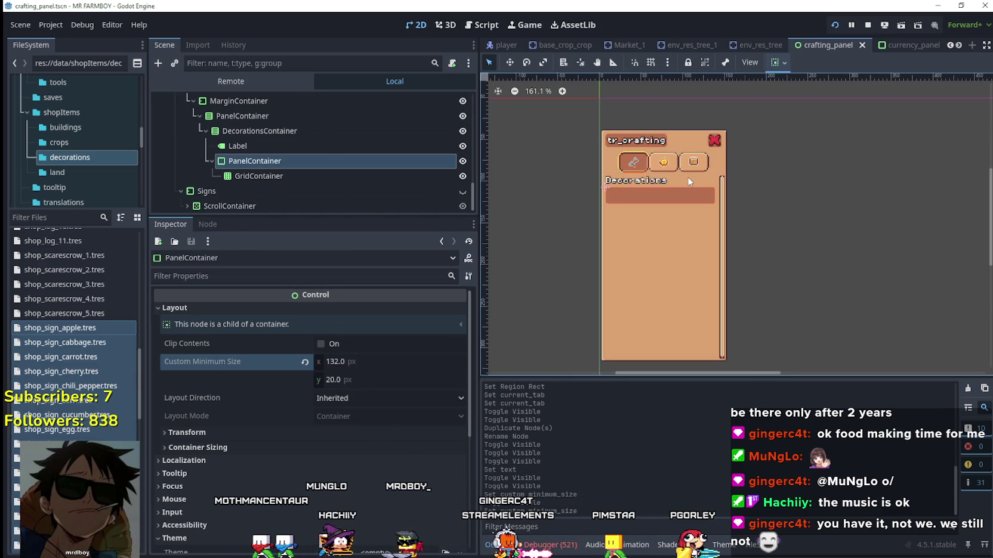
scroll(305, 153, "up", 3)
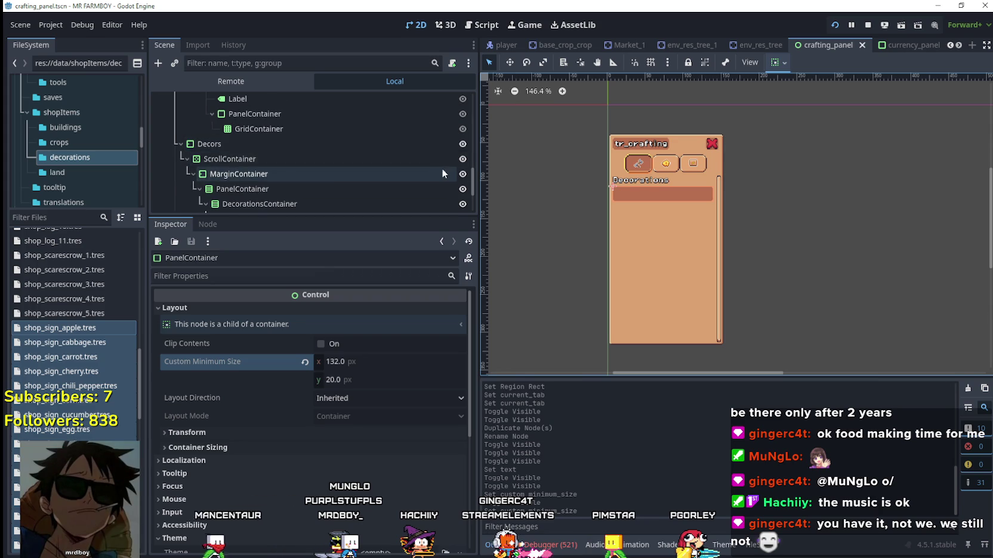
scroll(441, 167, "up", 4)
scroll(440, 170, "up", 1)
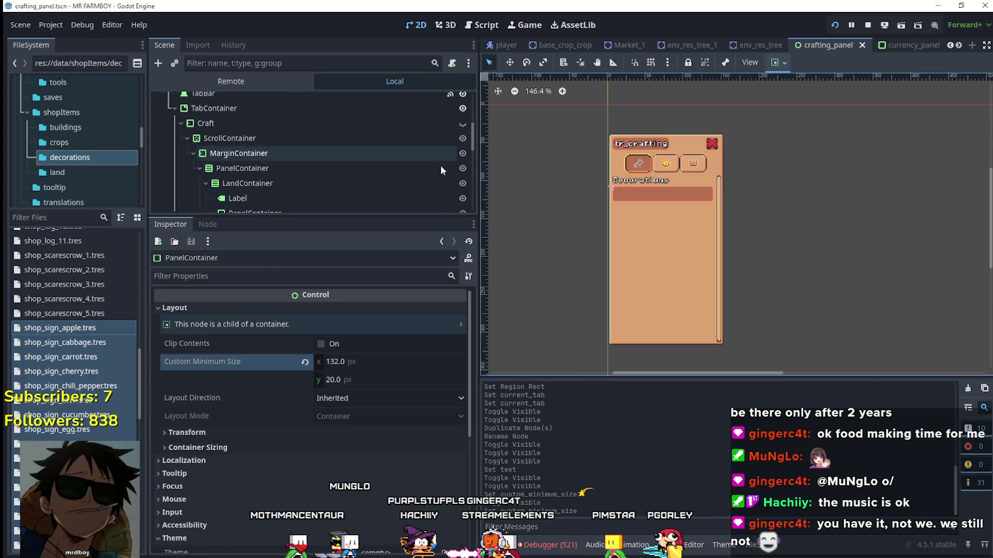
left_click(462, 125)
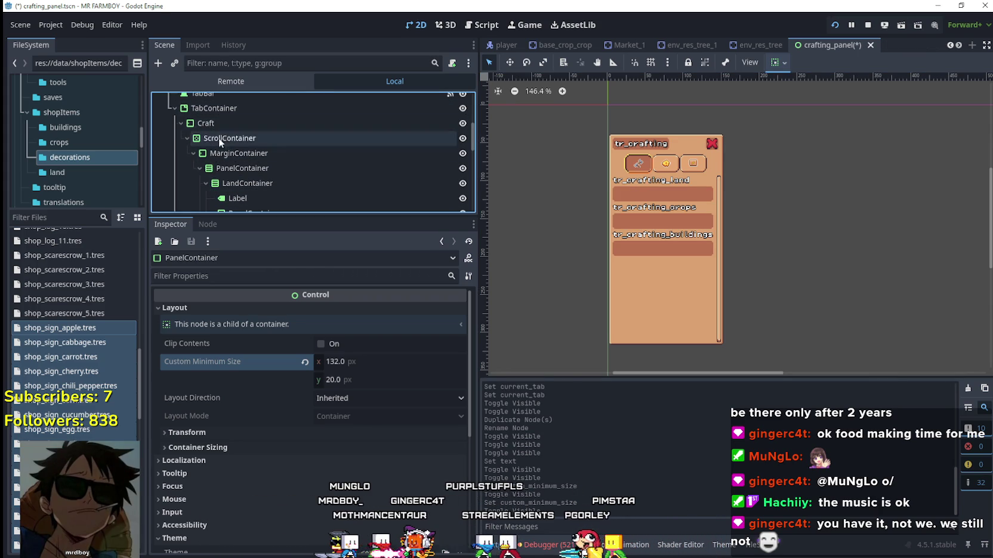
left_click(181, 123)
left_click(181, 138)
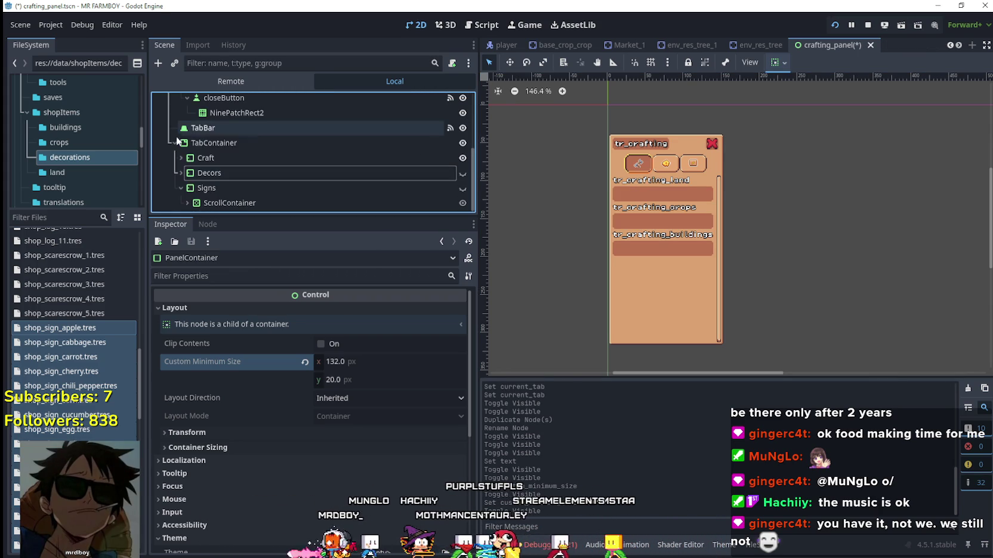
scroll(345, 170, "up", 3)
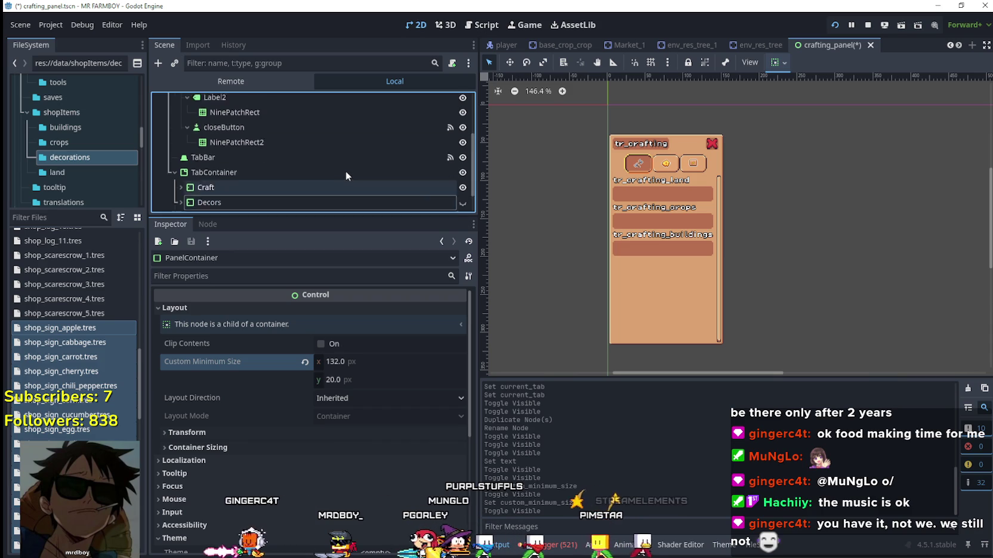
key("ctrl+s")
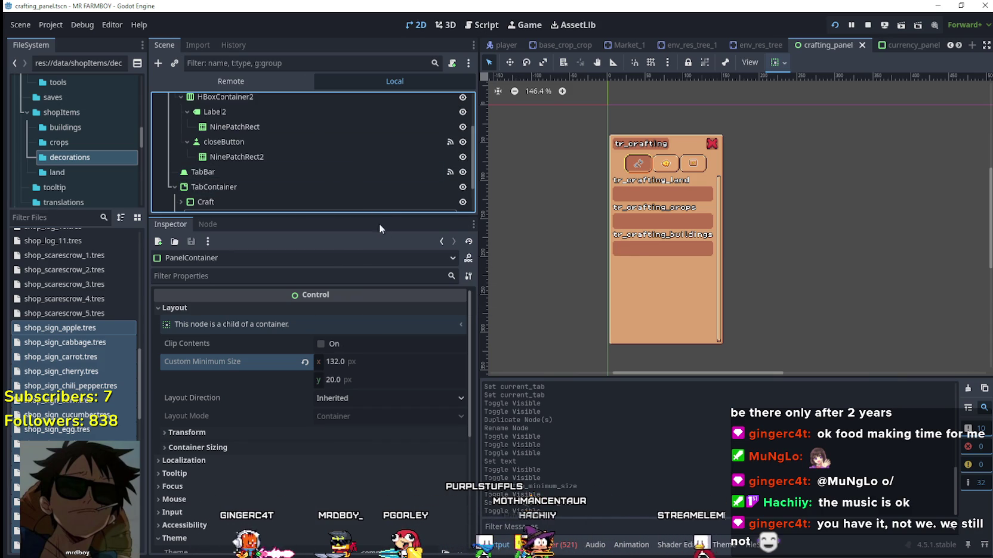
Step: Enlarge the scene tree and open crafting_panel.gd at its variable declarations
mouse_move(377, 214)
left_mouse_down()
mouse_move(380, 297)
mouse_move(367, 352)
mouse_move(335, 326)
left_mouse_up()
left_click(380, 308)
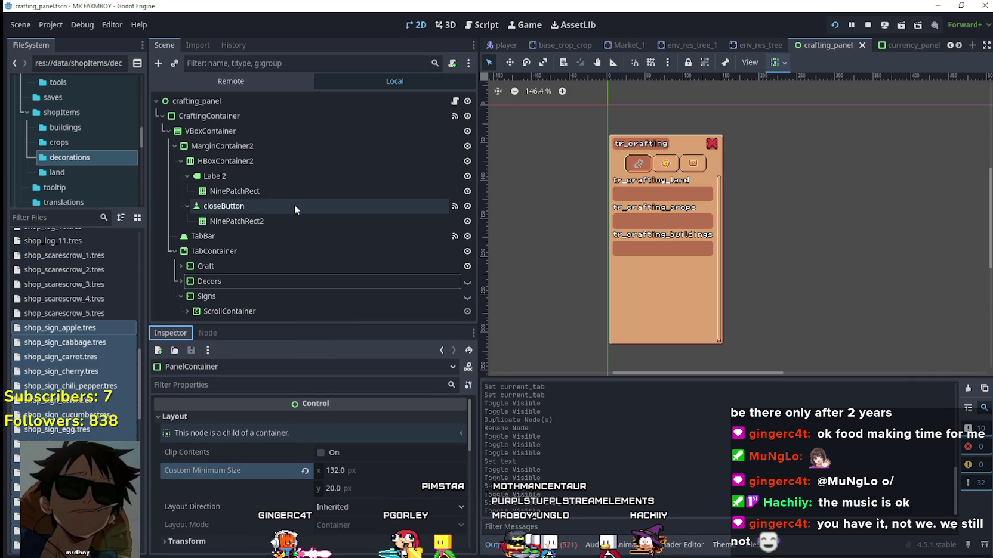
left_click(456, 100)
left_click_drag(972, 160, 957, 75)
Step: Rename the Signs tab's DecorationsContainer to SignsContainer
left_click(712, 184)
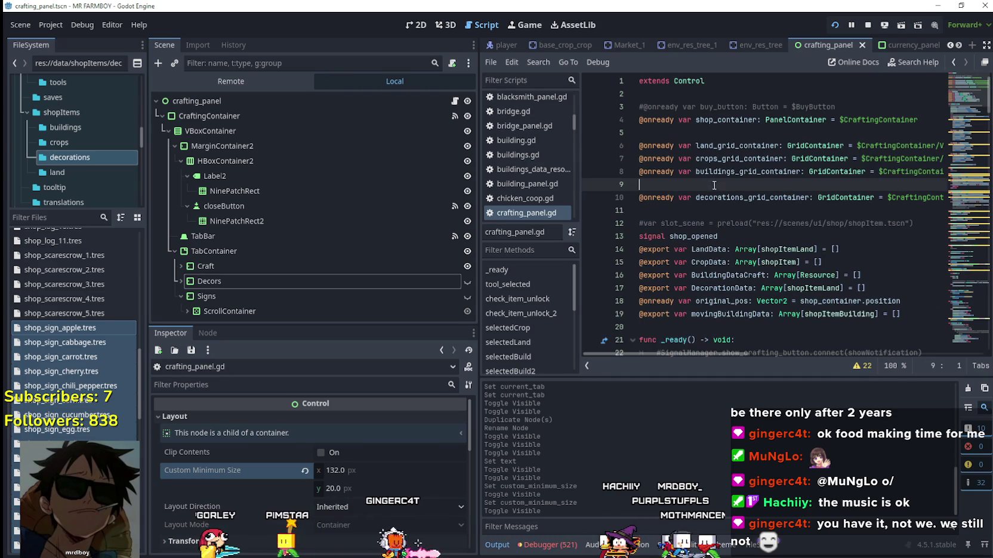
left_click(721, 208)
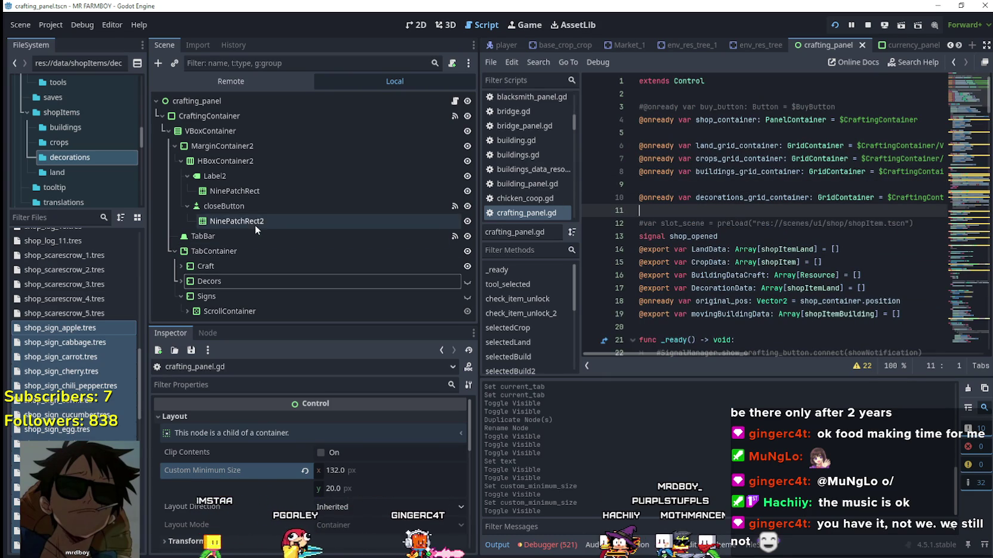
left_click(186, 311)
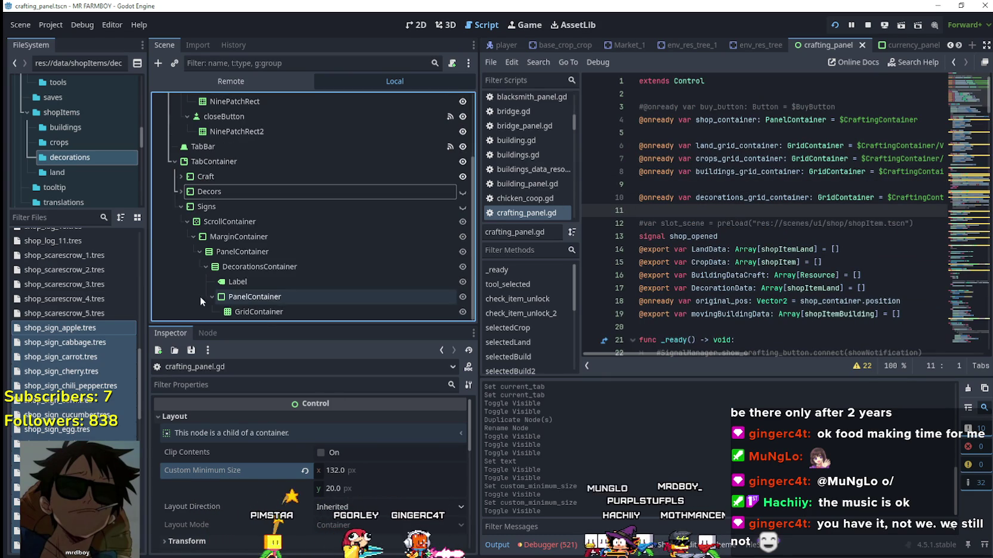
left_click(258, 310)
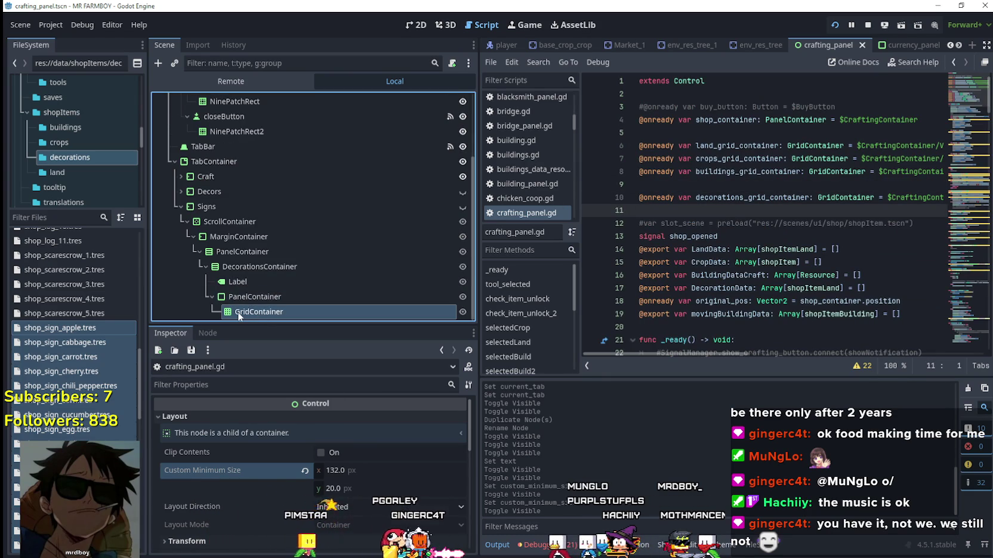
double_click(275, 266)
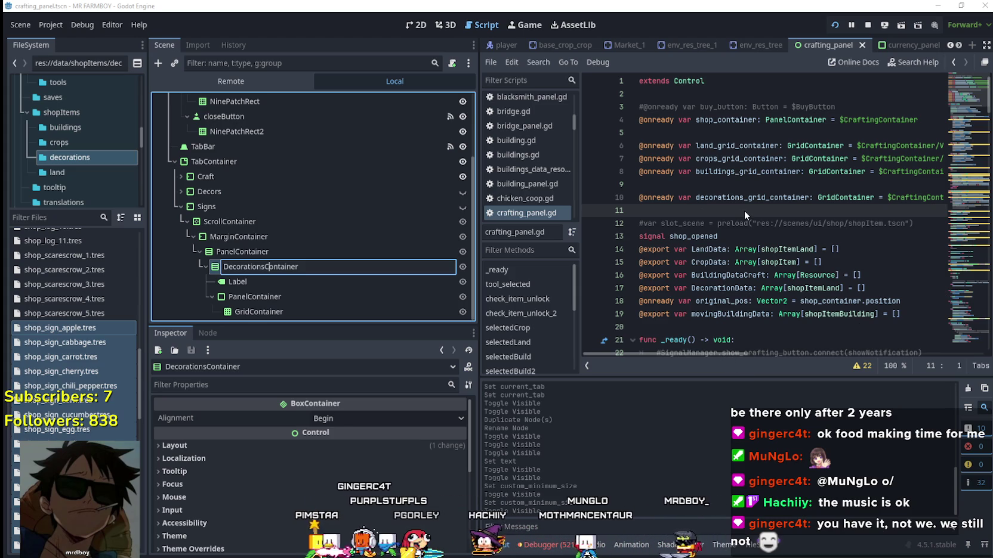
left_click(699, 213)
double_click(269, 268)
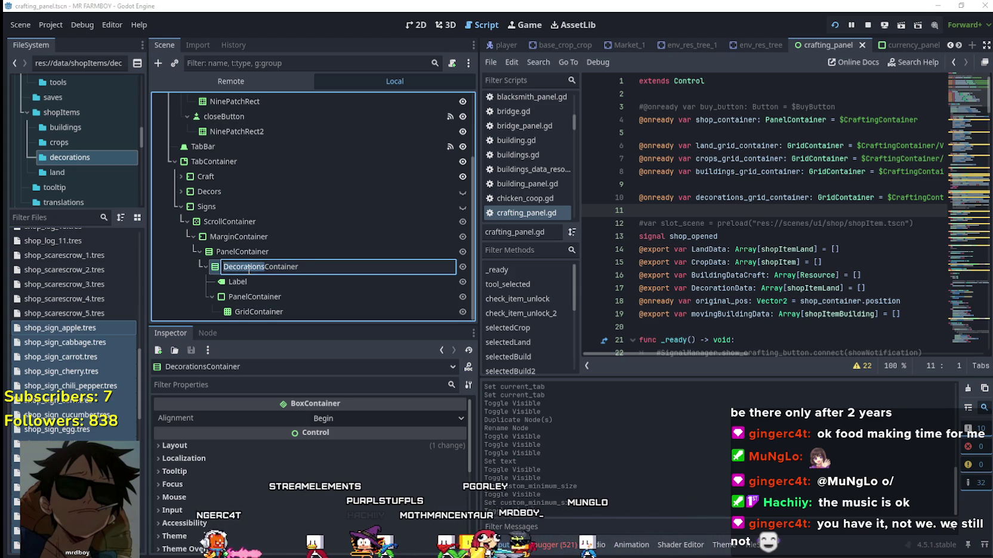
type("Sigs")
key("Return")
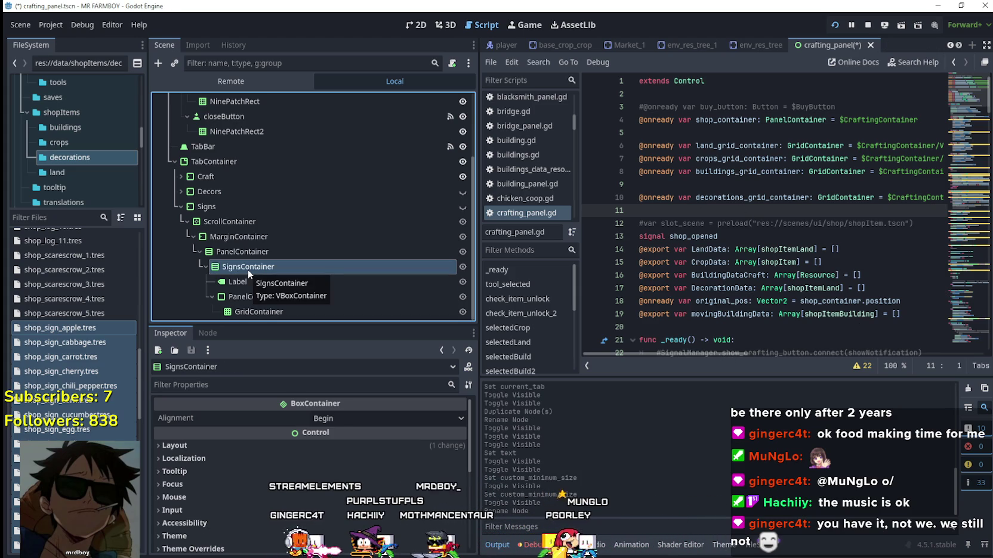
left_click(278, 314)
left_click_drag(381, 300, 764, 225)
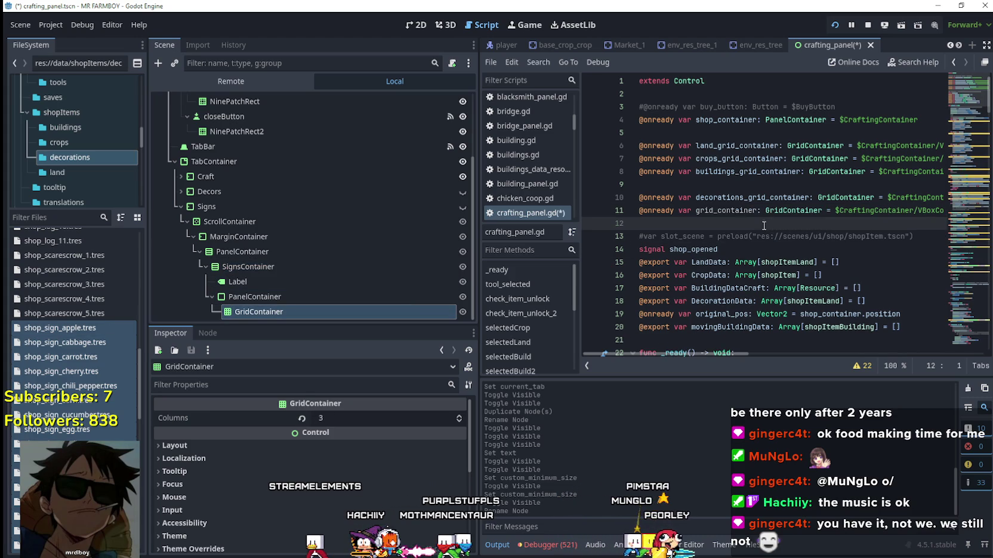
left_click(699, 211)
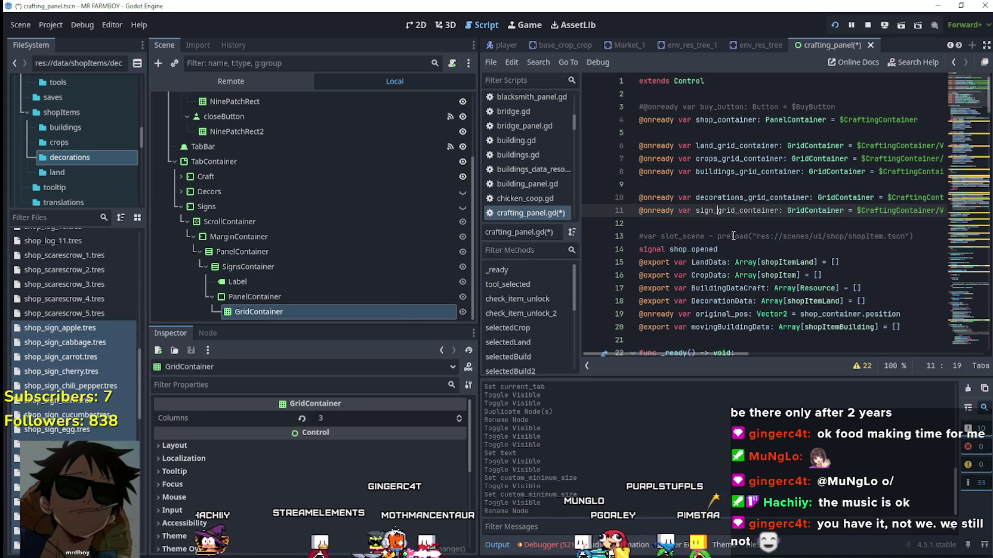
left_click(748, 224)
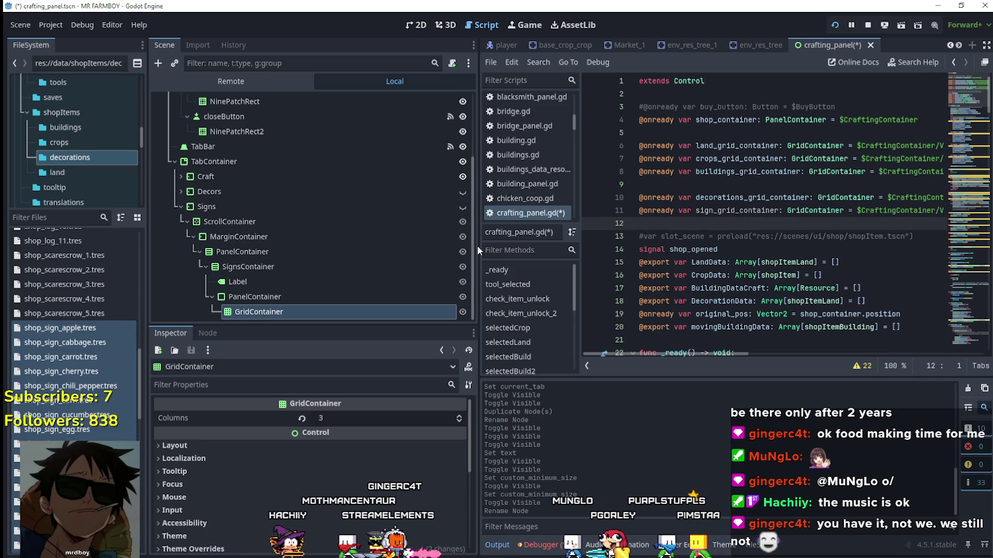
mouse_move(476, 247)
left_mouse_down()
mouse_move(316, 246)
mouse_move(380, 246)
left_mouse_up()
left_click(592, 183)
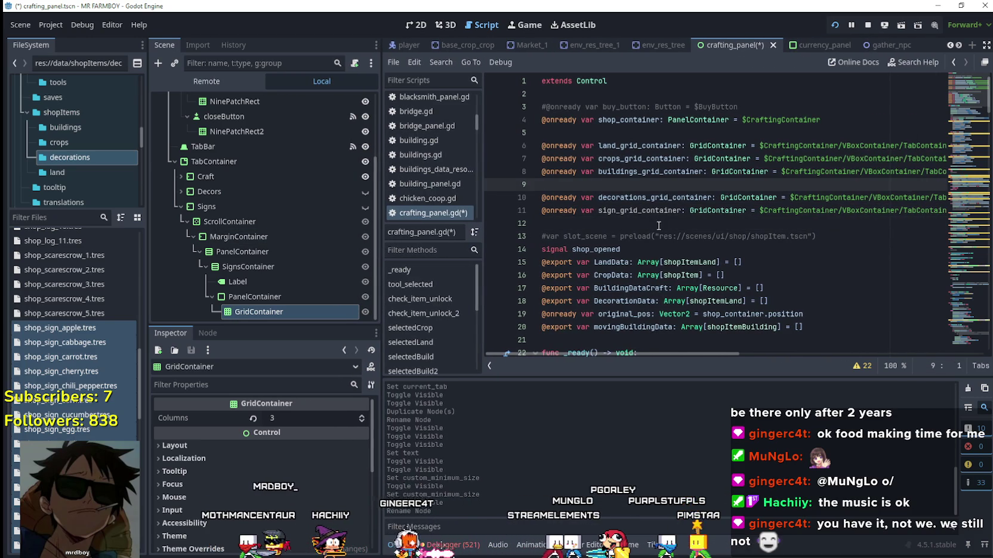
scroll(672, 246, "down", 1)
left_click(840, 287)
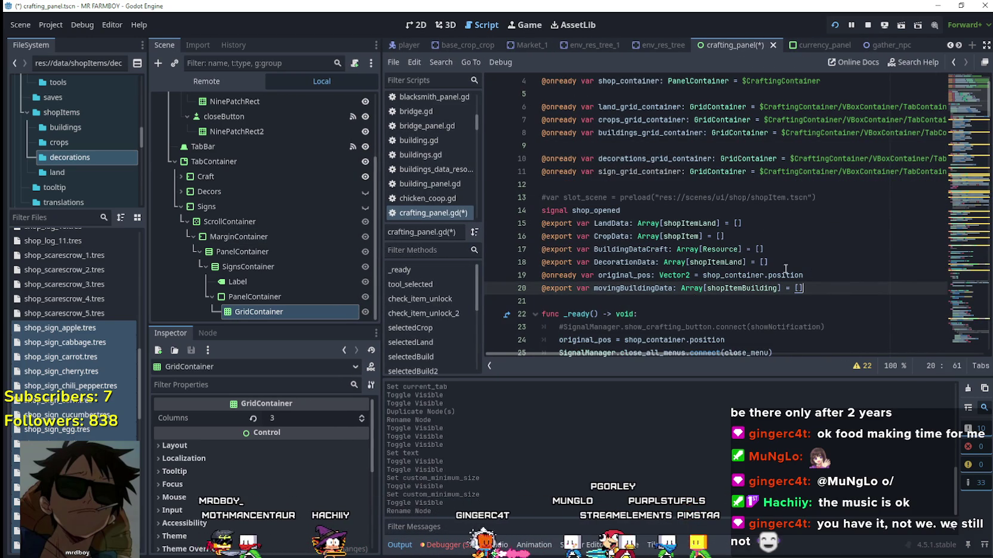
left_click(800, 263)
key("Return")
type("@ex")
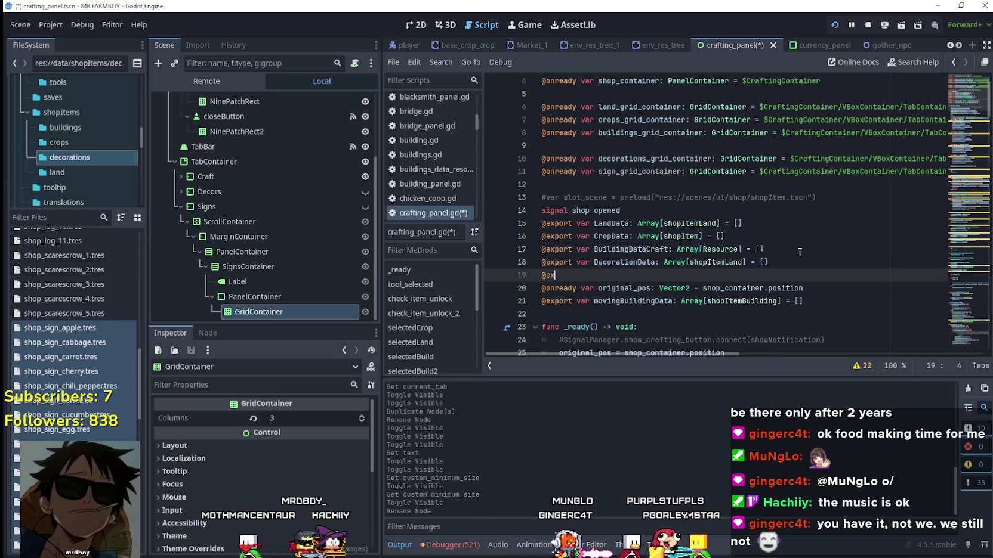
type("port var Si")
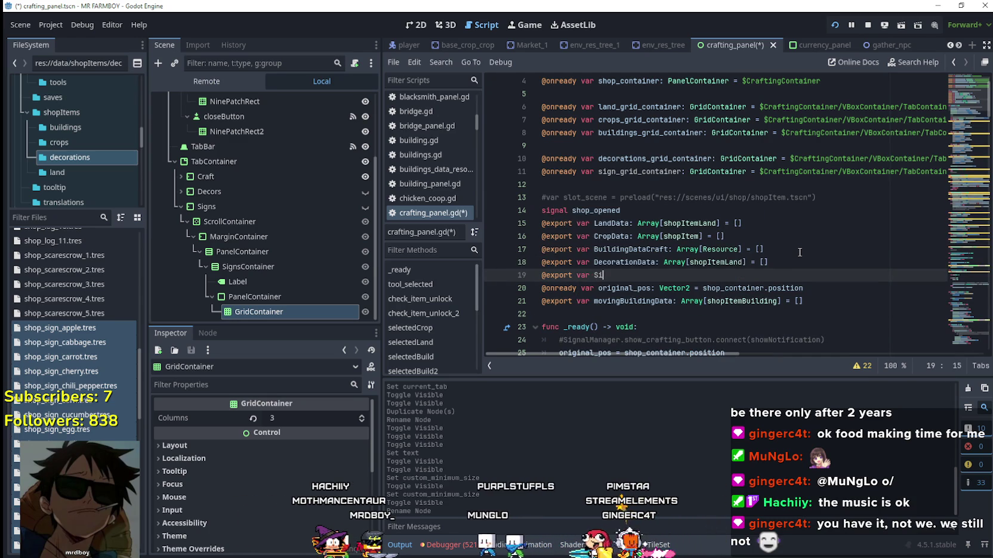
type("gnData")
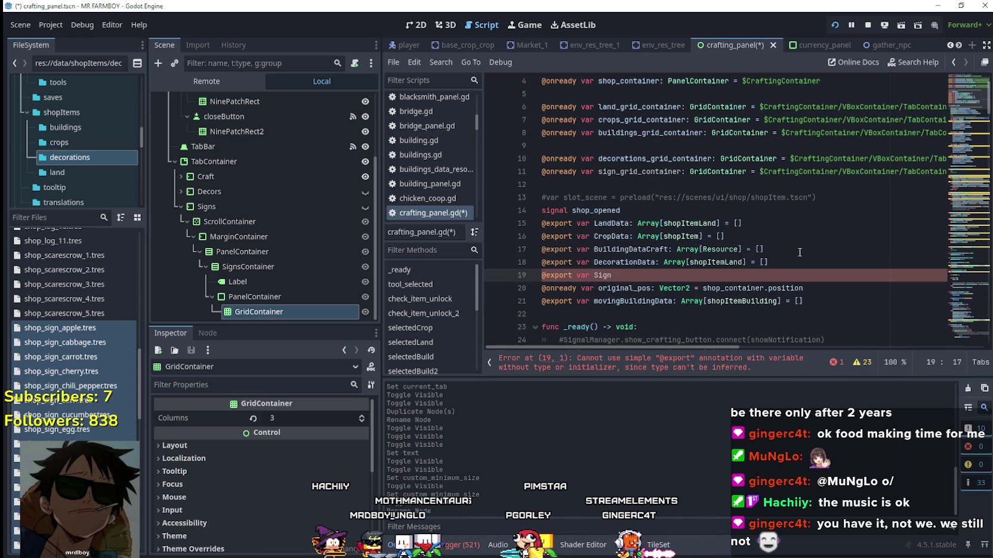
key("BackSpace")
key("BackSpace")
key("BackSpace")
type("sData")
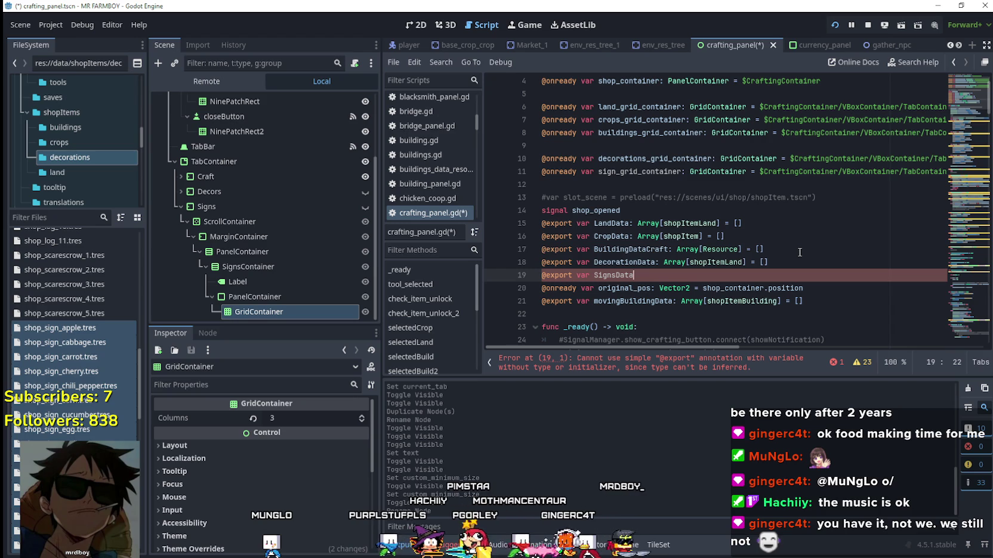
type(":")
key("Escape")
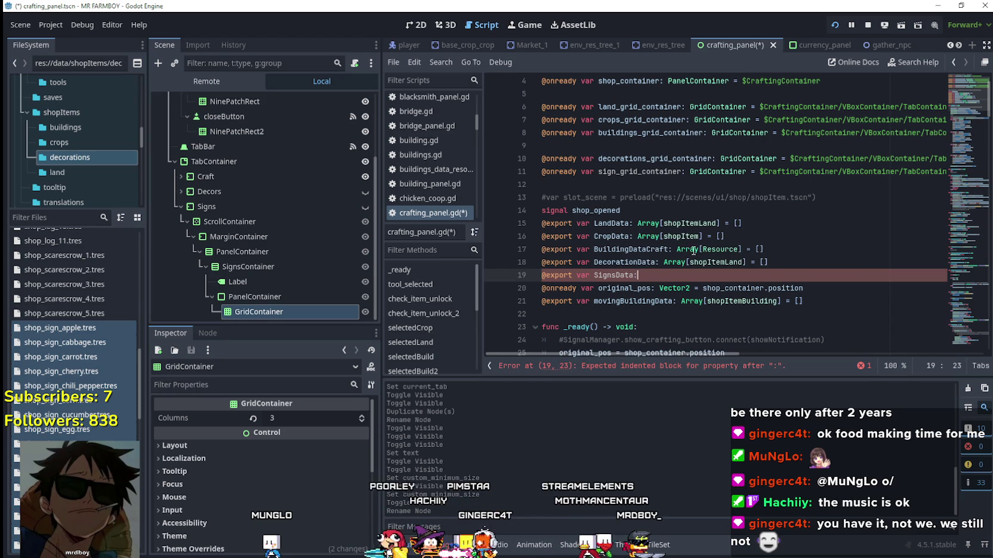
Step: Copy 'Array[shopItemLand] = []' from DecorationData onto SignsData and save the script
left_click_drag(660, 262, 785, 268)
key("ctrl+c")
left_click(704, 276)
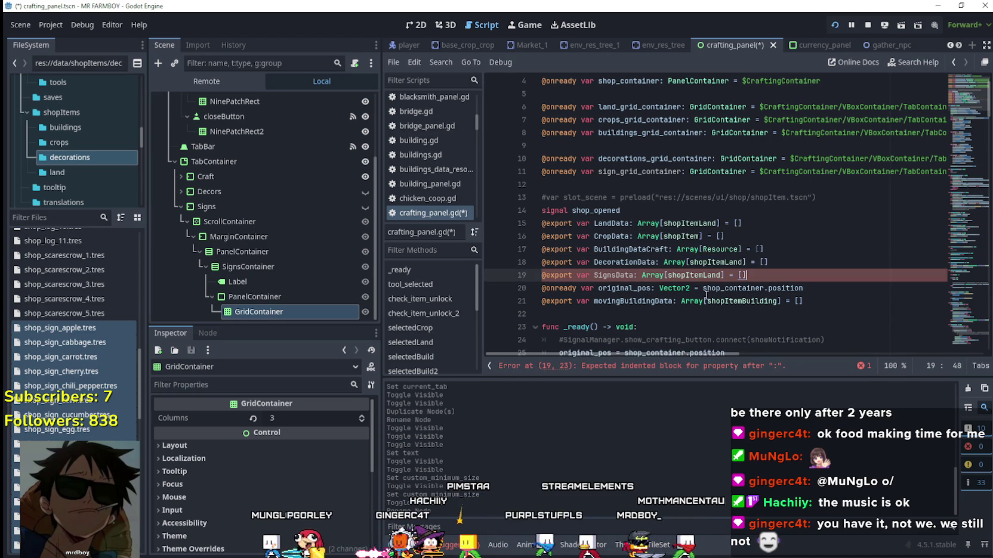
key("ctrl+v")
scroll(783, 274, "down", 1)
scroll(783, 275, "down", 3)
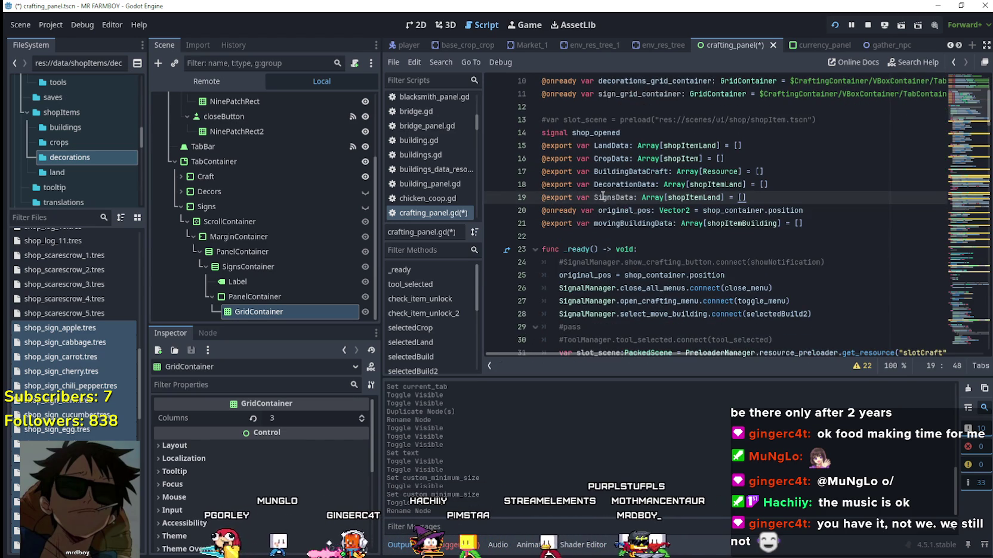
left_click(751, 237)
key("ctrl+s")
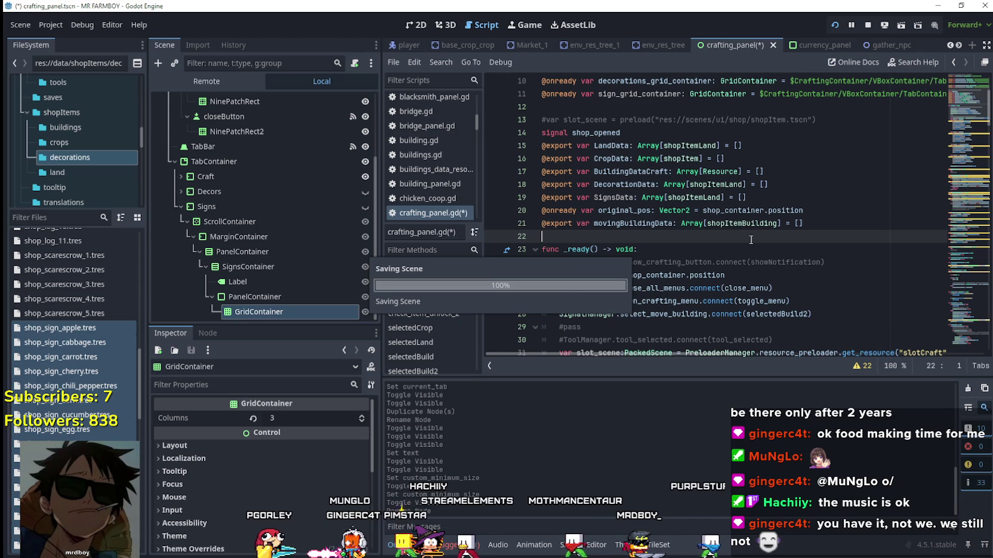
double_click(571, 197)
scroll(817, 205, "up", 3)
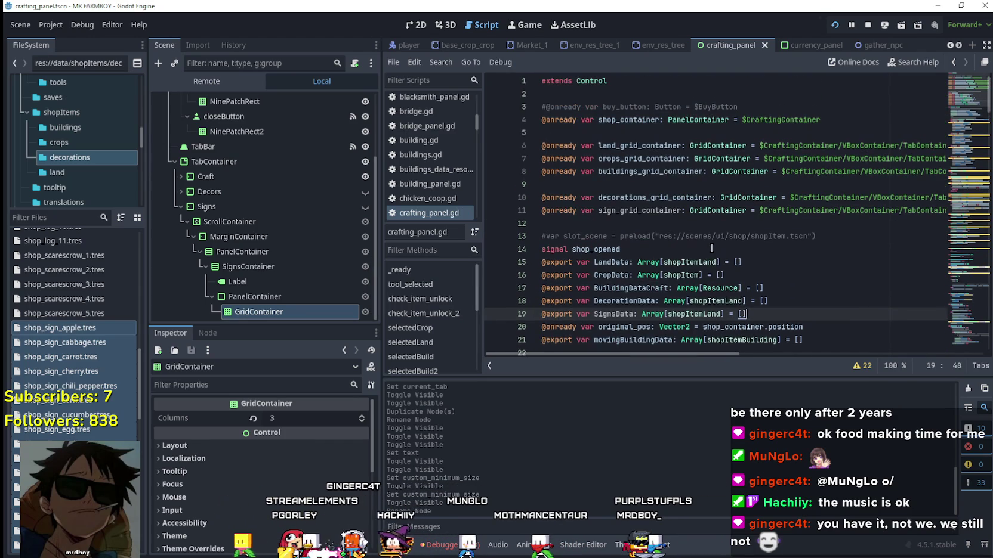
left_click(642, 185)
Step: Paste a copy of the DecorationData loop below the original, separated by a blank line
scroll(642, 251, "down", 4)
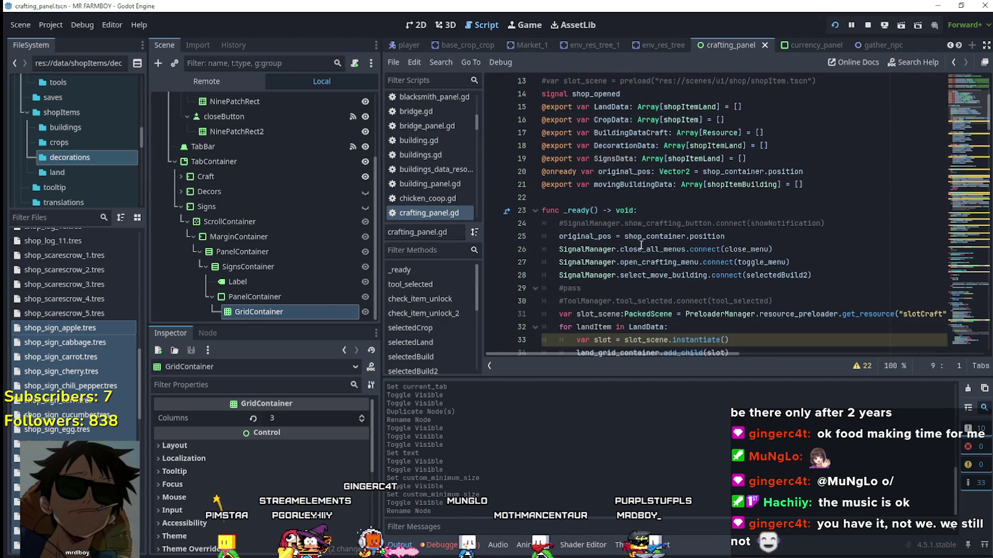
scroll(611, 191, "down", 10)
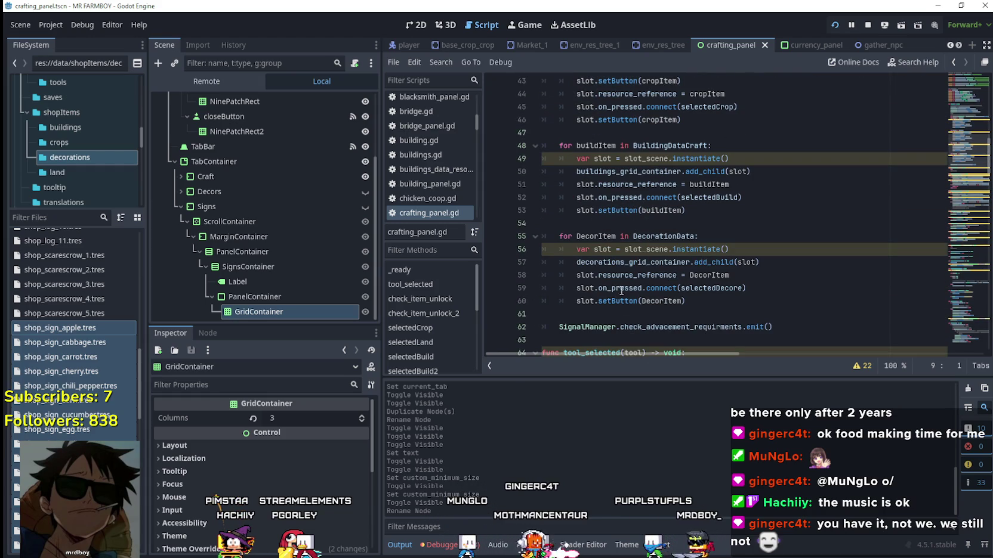
mouse_move(707, 304)
left_mouse_down()
mouse_move(596, 275)
mouse_move(572, 236)
left_mouse_up()
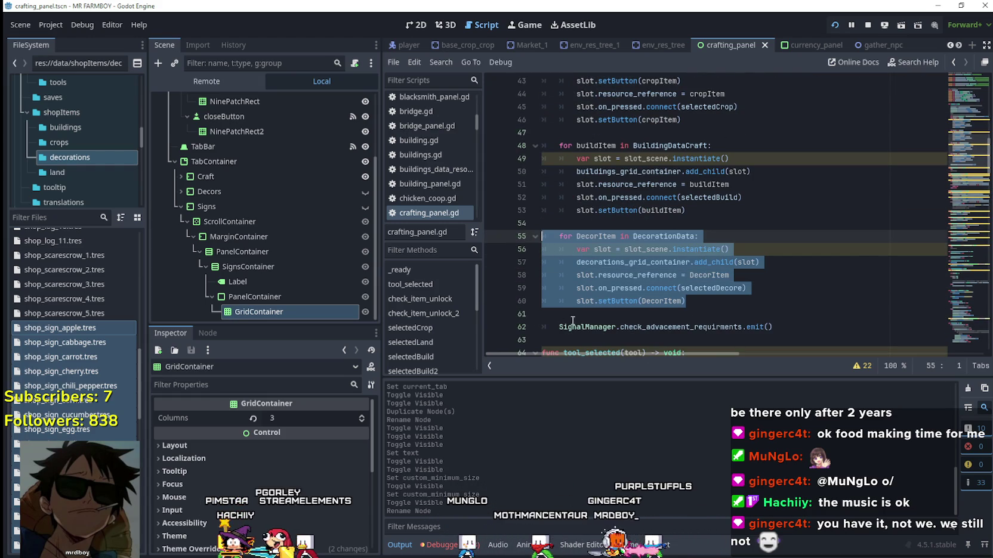
left_click(620, 314)
key("ctrl+v")
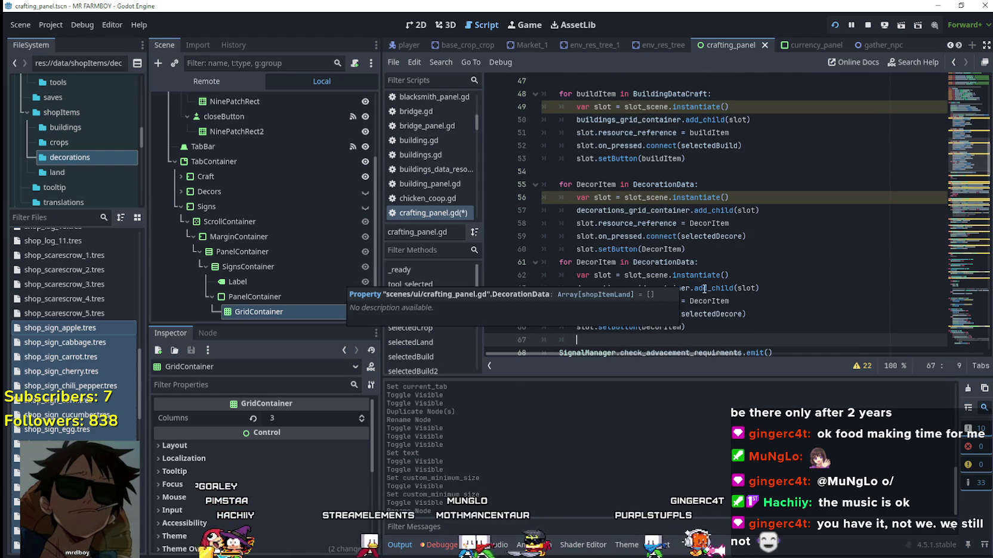
left_click(714, 251)
key("Return")
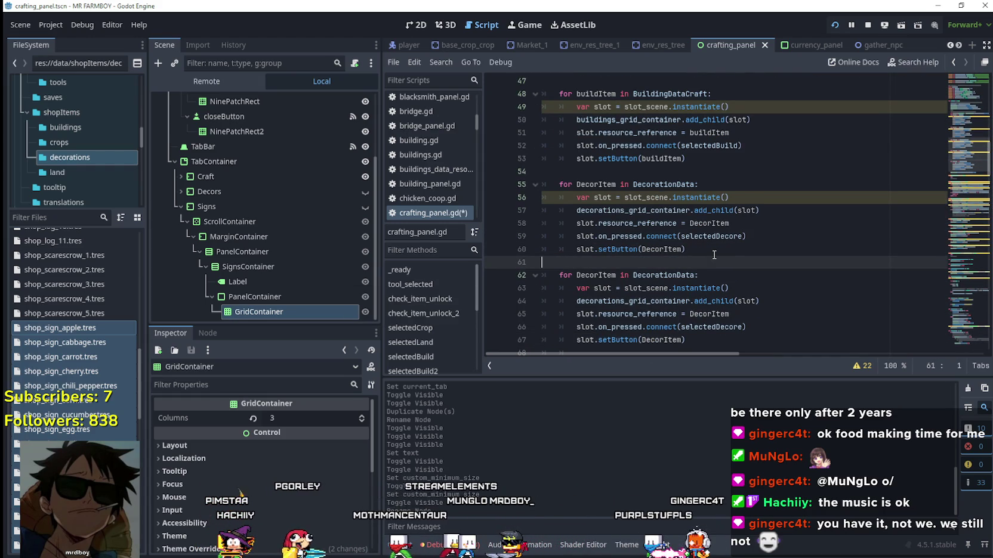
scroll(714, 255, "down", 1)
left_click_drag(576, 314, 542, 302)
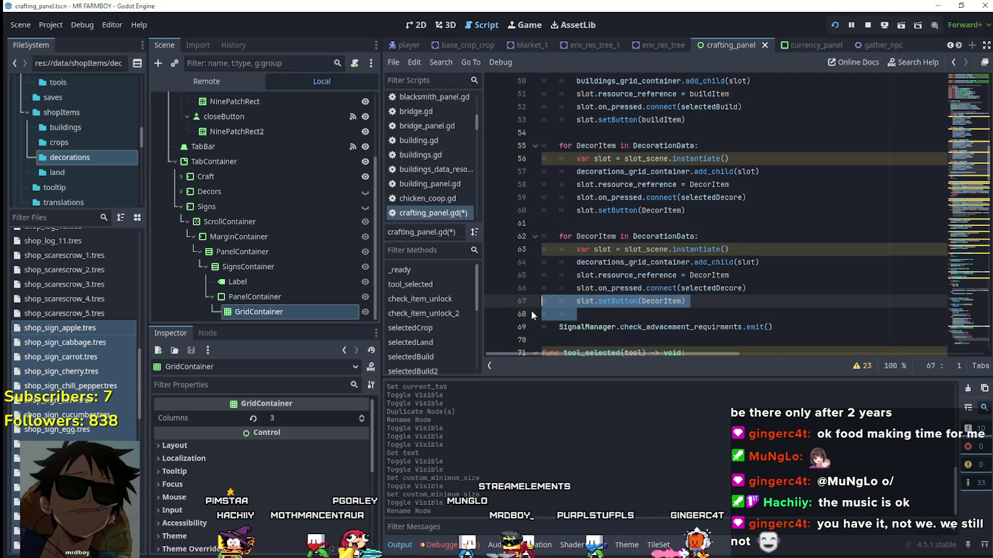
left_click(600, 314)
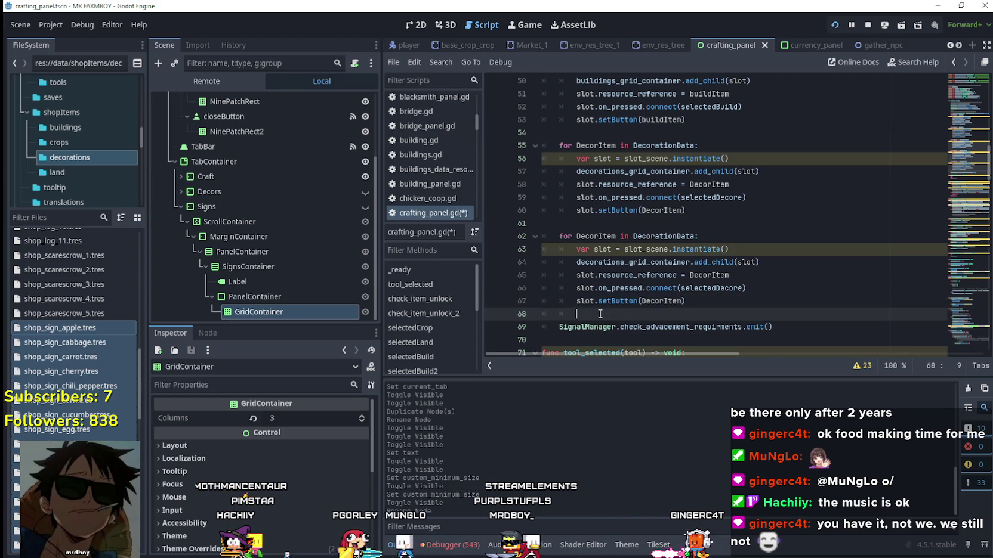
key("BackSpace")
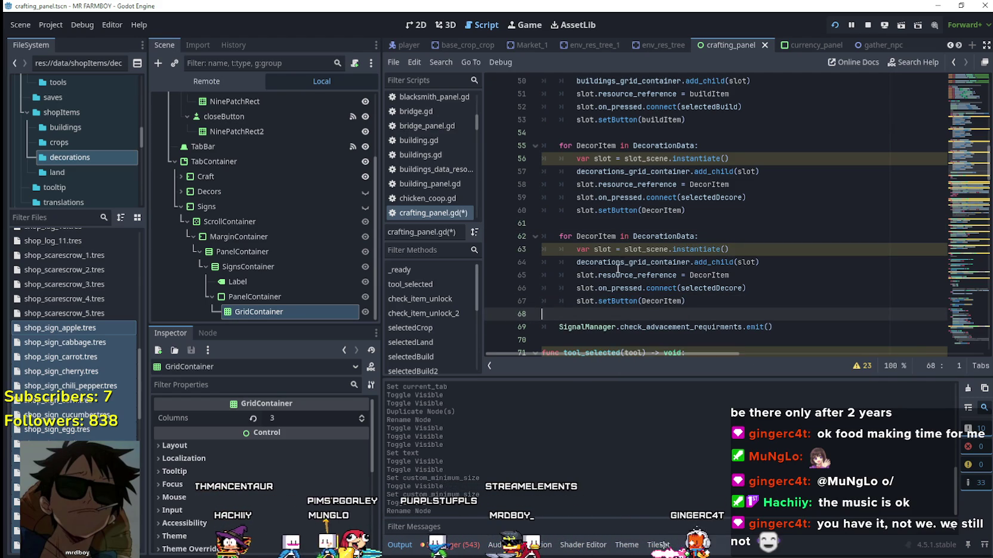
Step: Change the copied loop to 'for SignItem in SignsData' targeting sign_grid_container
left_click(652, 236)
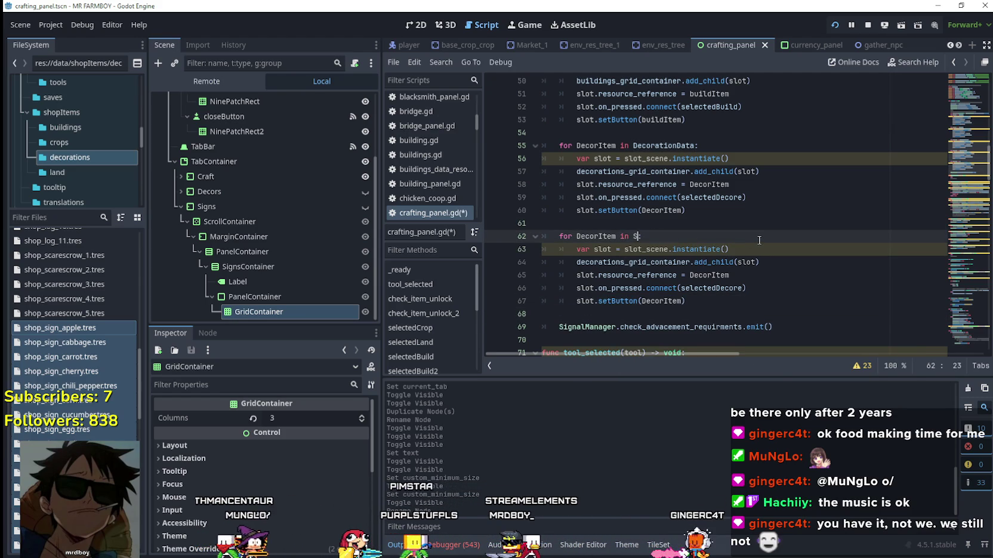
type("ignsData")
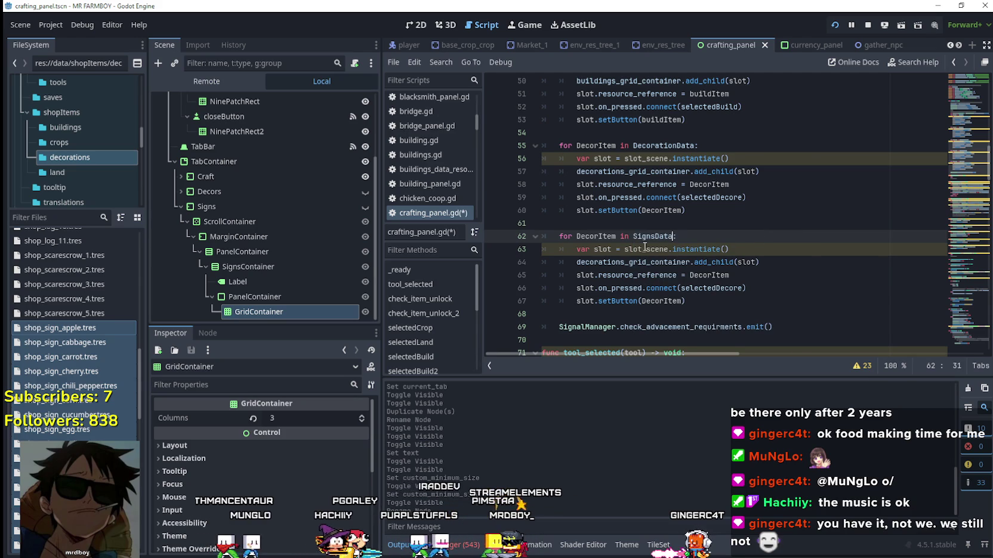
left_click(577, 236)
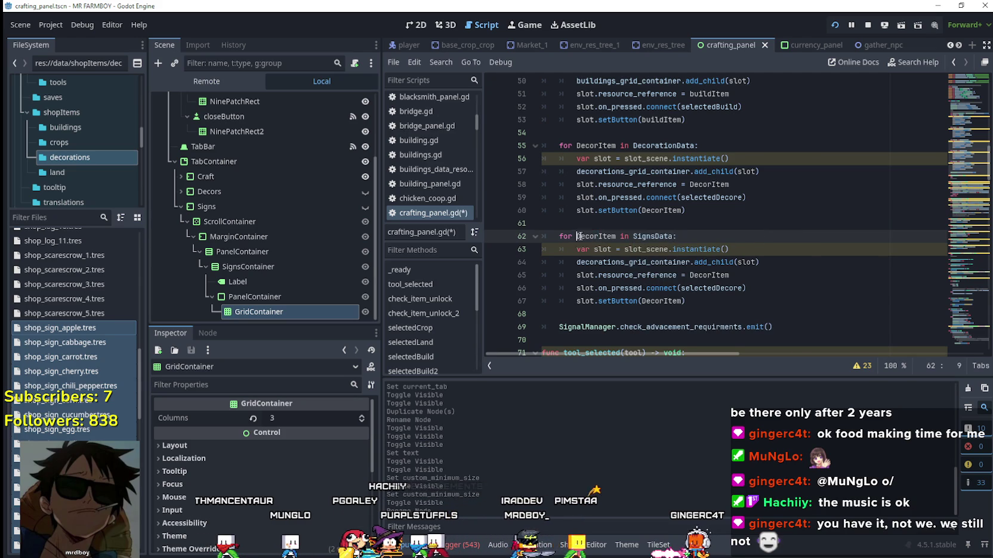
left_click(597, 236, "shift")
type("S")
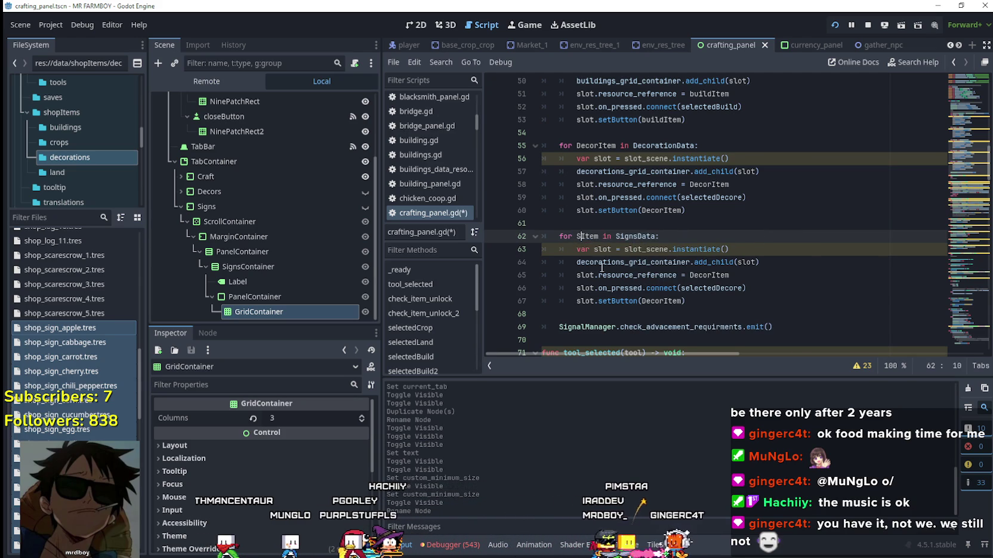
type("ign")
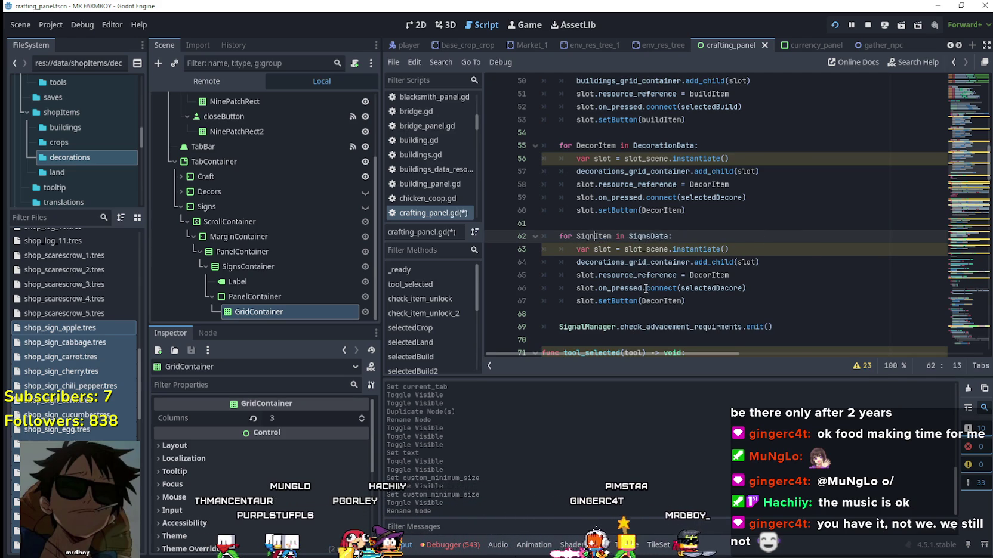
left_click(651, 288)
double_click(634, 265)
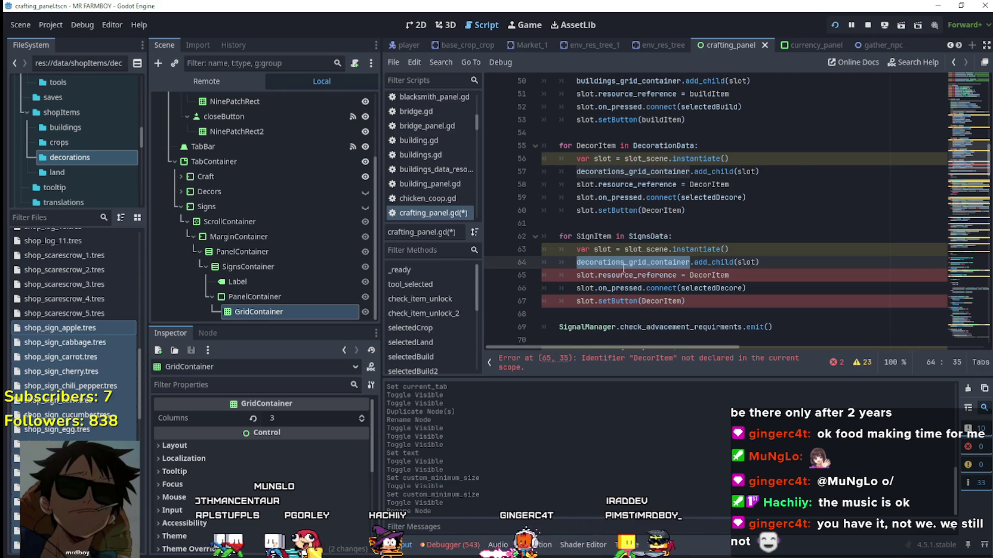
type("sign")
key("Return")
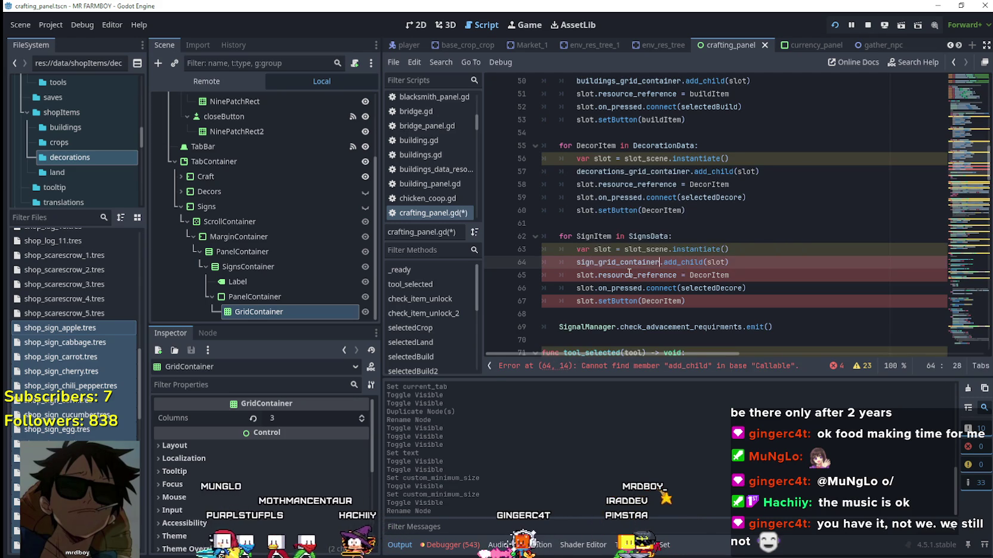
Step: Replace DecorItem with SignItem in the new loop's body, including setButton, and save
left_click(602, 275)
left_click(719, 274)
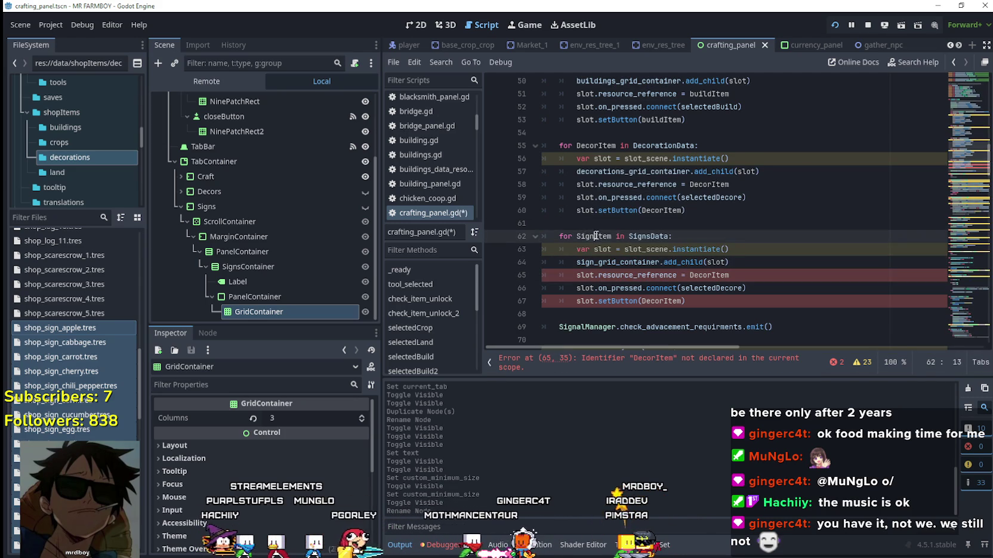
double_click(708, 275)
type("SignItem")
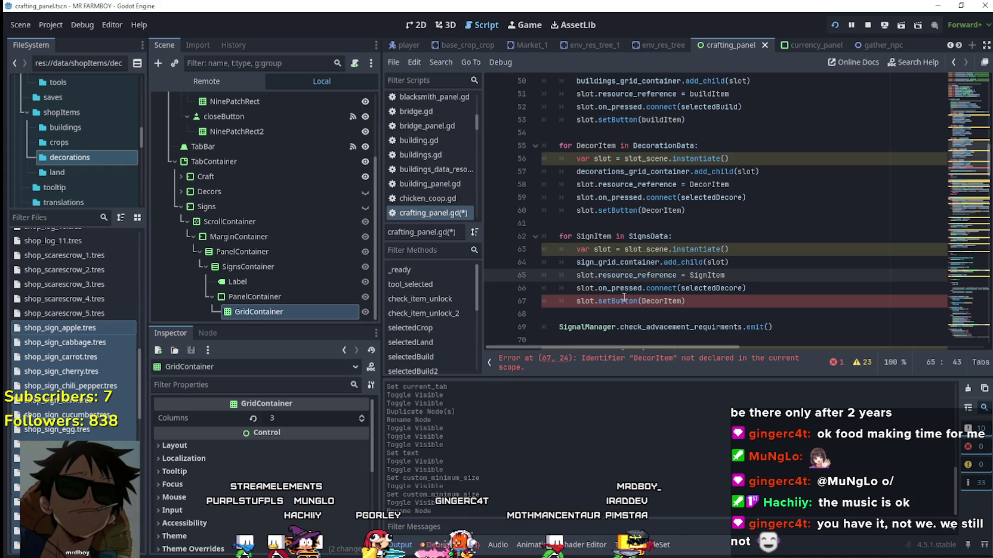
left_click(598, 236)
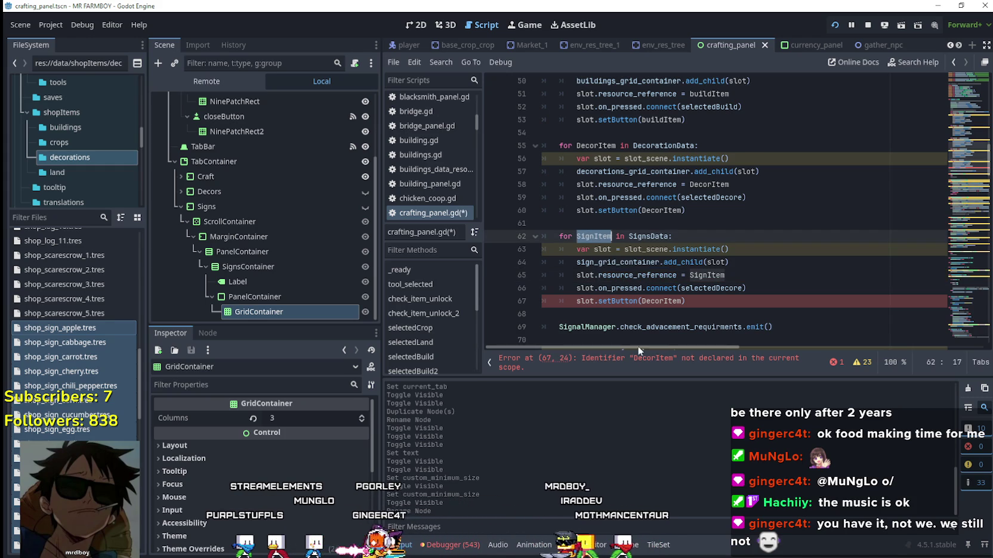
double_click(661, 289)
double_click(664, 301)
type("SignItem")
key("End")
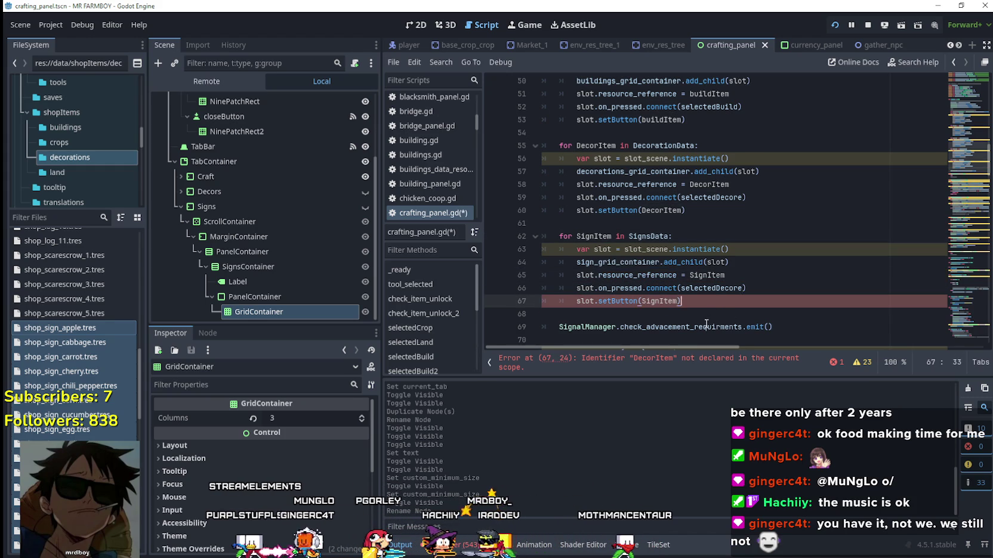
scroll(683, 256, "down", 2)
left_click(684, 253)
left_click(683, 239)
key("ctrl+s")
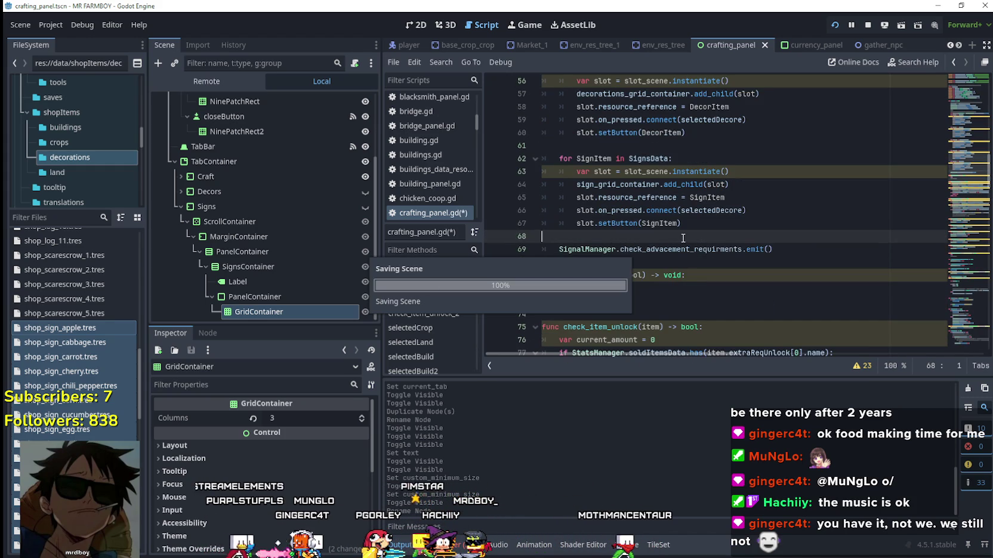
Step: Duplicate the selectedDecore function directly below itself
mouse_move(967, 173)
left_mouse_down()
mouse_move(962, 121)
mouse_move(956, 239)
left_mouse_up()
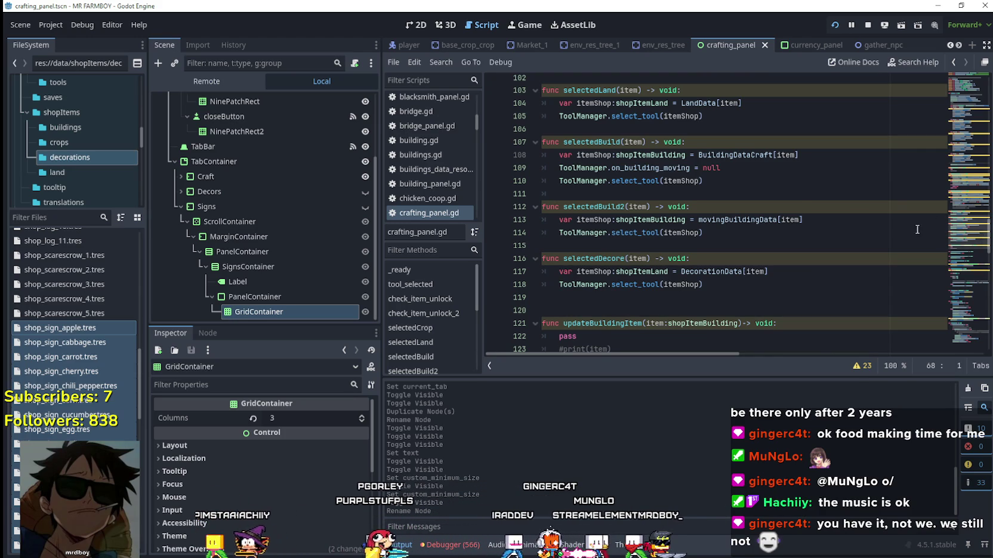
left_click_drag(714, 289, 543, 245)
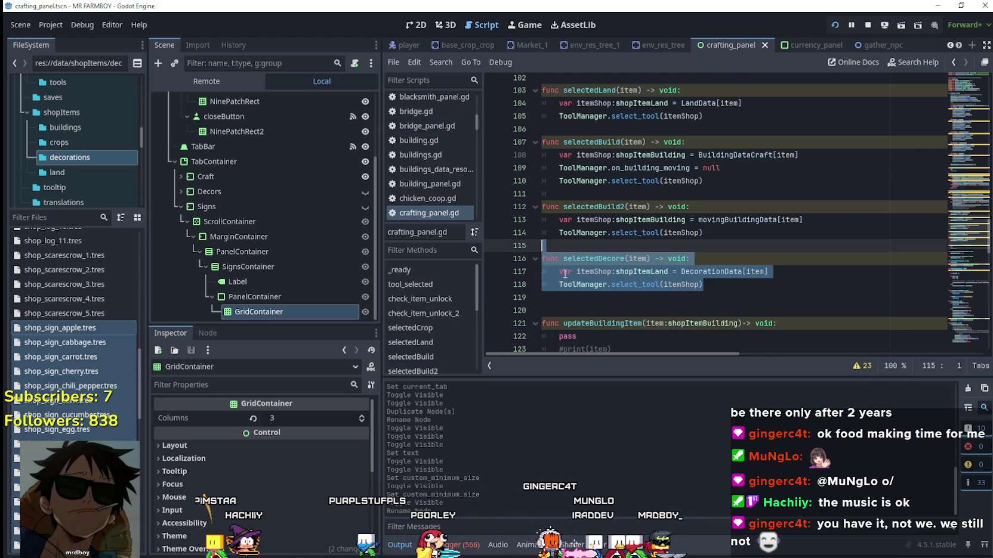
key("ctrl+c")
left_click(573, 303)
key("ctrl+v")
Step: Rename the copy selectedSign and make it read from SignsData instead of DecorationData
scroll(674, 277, "down", 1)
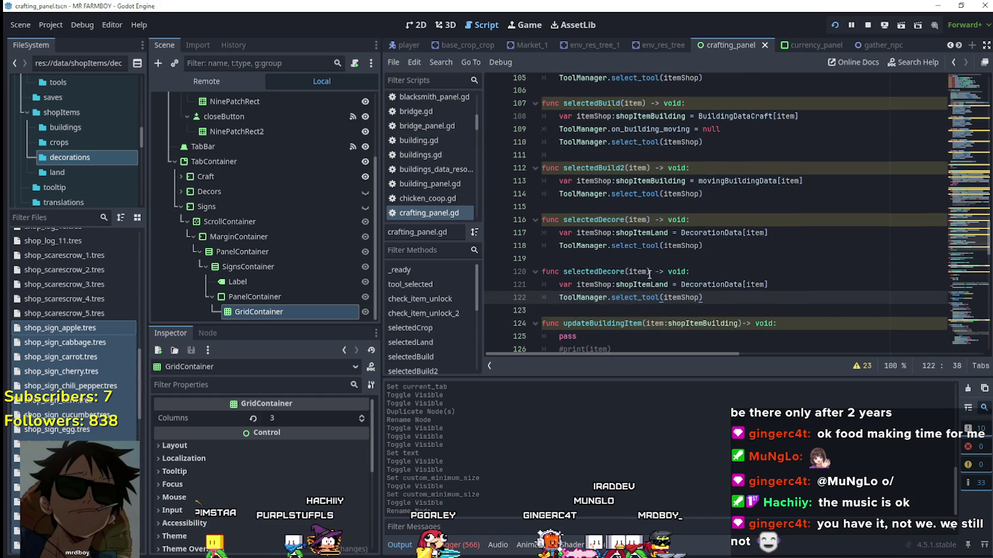
left_click_drag(624, 272, 605, 275)
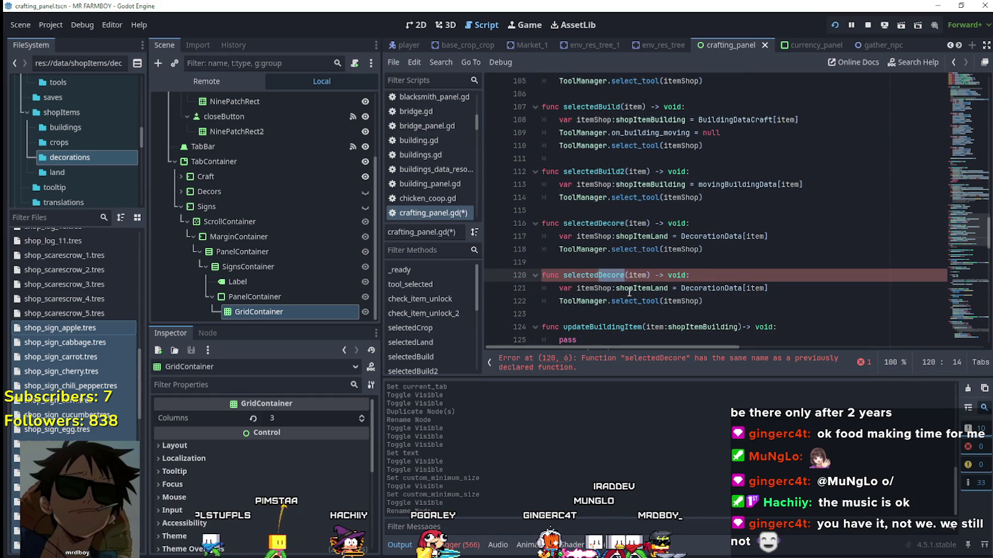
type("Sign")
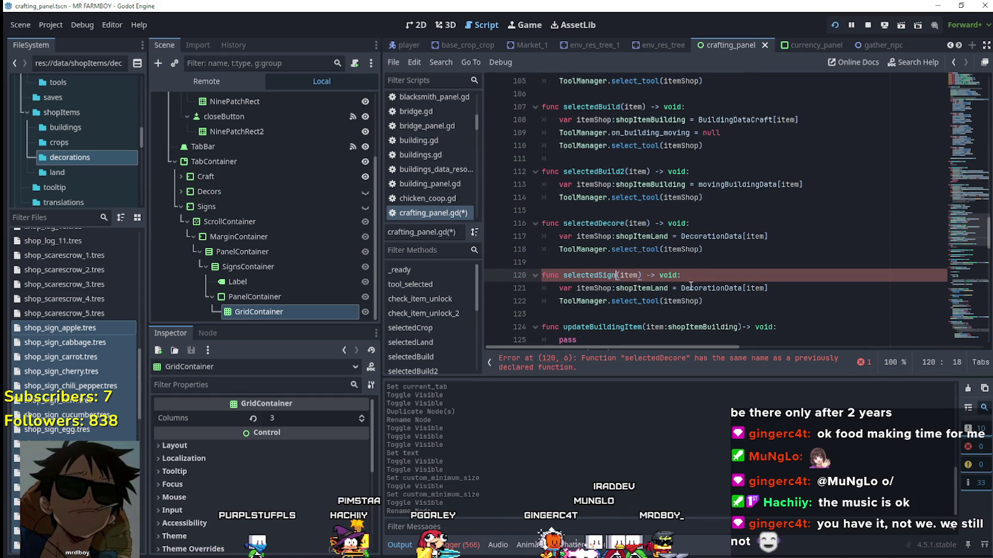
left_click(744, 300)
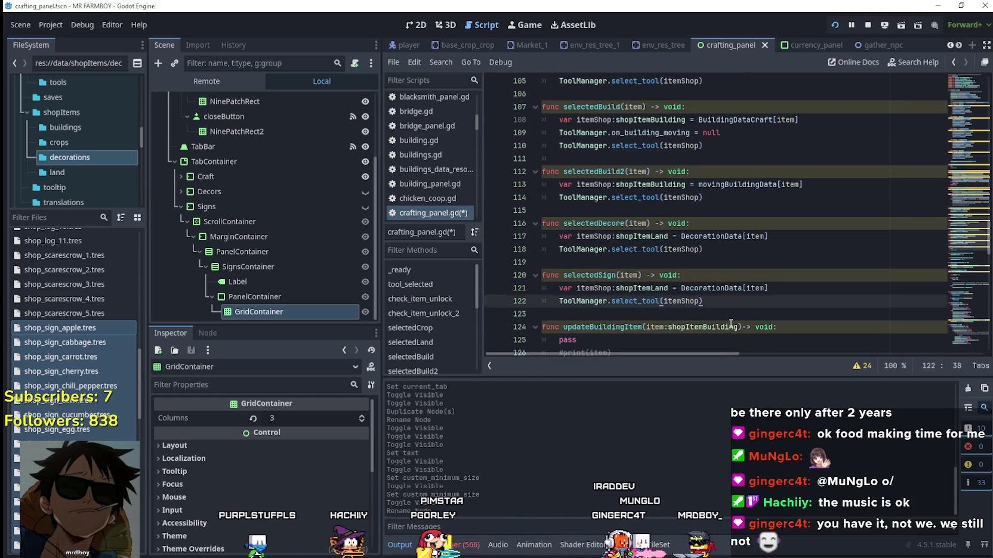
double_click(724, 289)
type("SignsData")
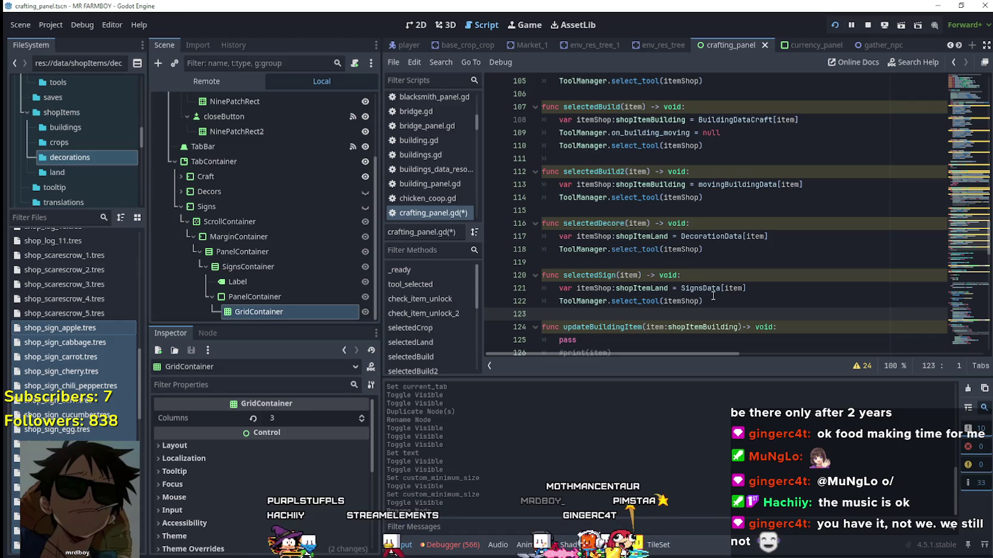
Step: Scroll through the script down to empty line 173 and back up
scroll(675, 210, "down", 3)
scroll(675, 209, "down", 6)
left_click(613, 262)
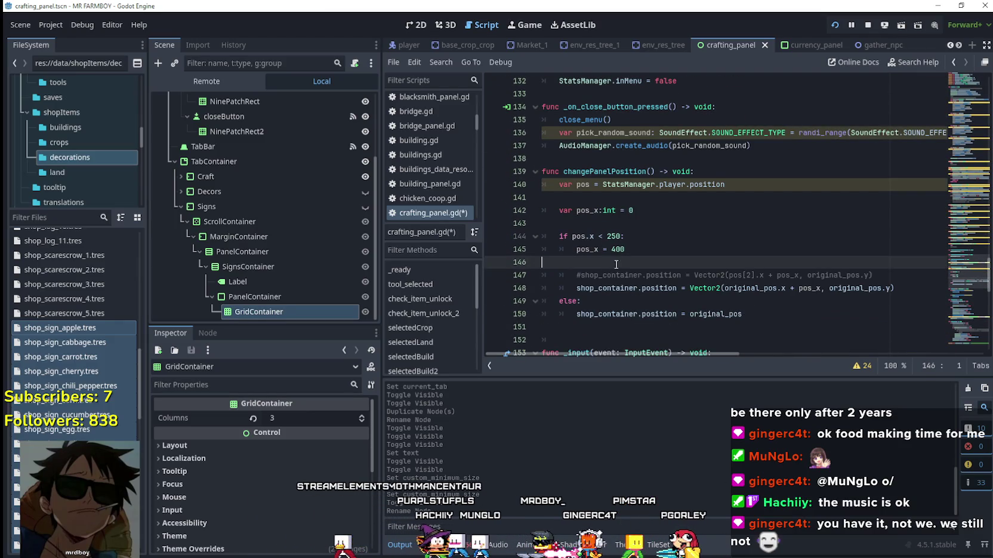
scroll(613, 268, "down", 3)
left_click(686, 214)
scroll(698, 251, "down", 2)
scroll(695, 250, "down", 3)
left_click(644, 303)
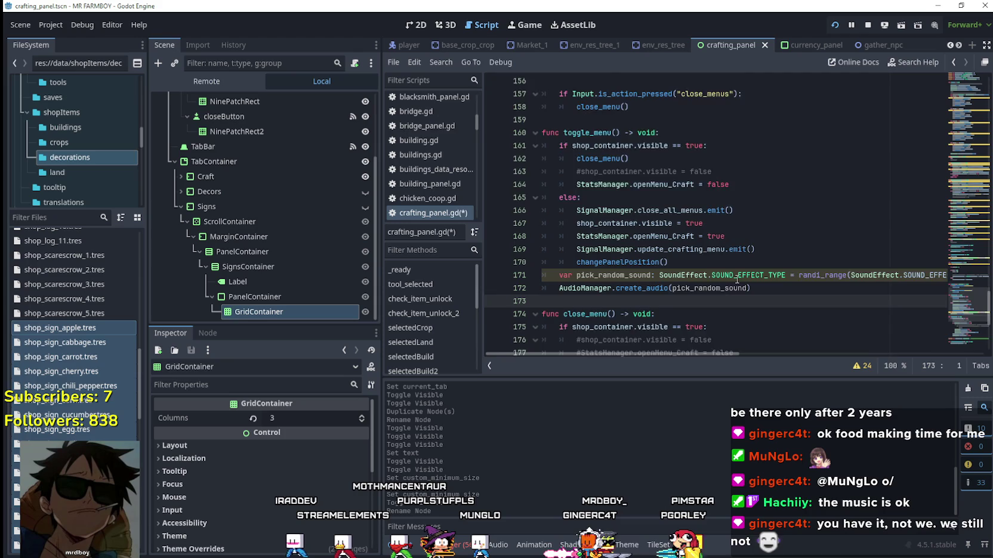
scroll(716, 281, "down", 6)
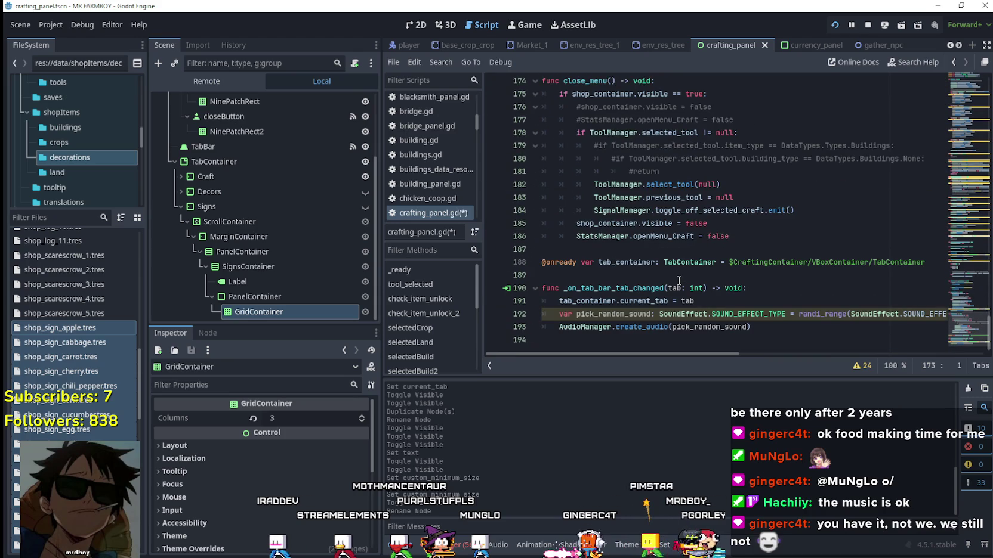
scroll(582, 235, "up", 15)
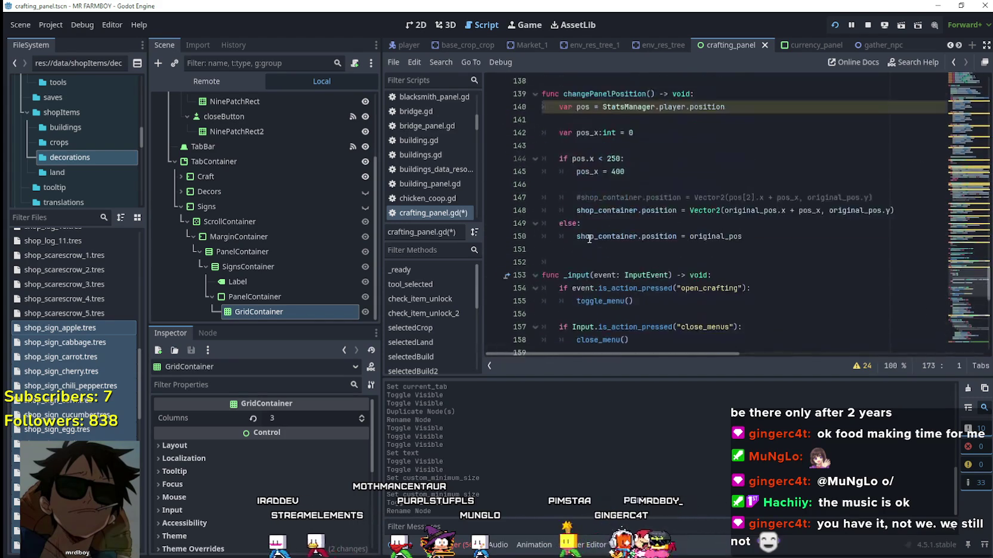
scroll(590, 238, "up", 8)
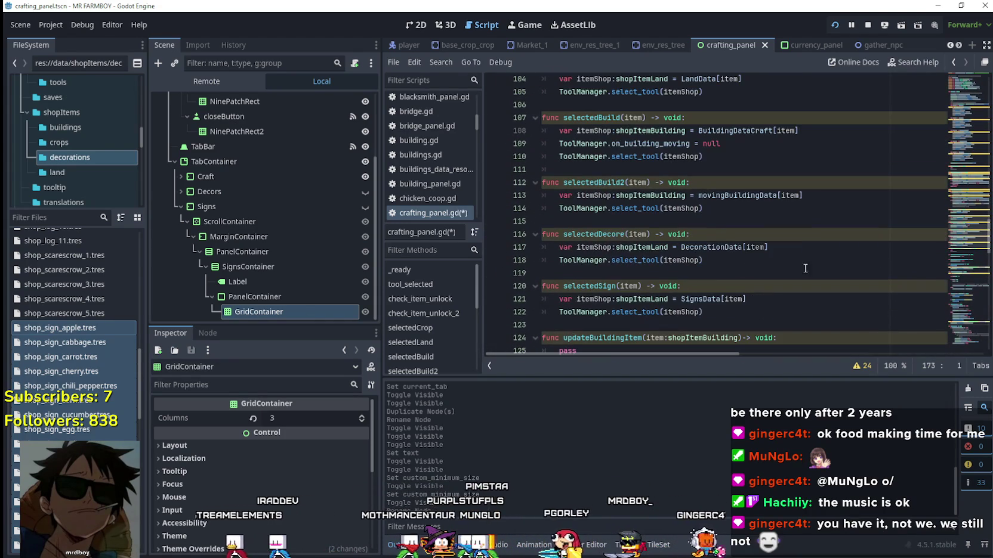
mouse_move(951, 228)
left_mouse_down()
mouse_move(961, 265)
mouse_move(954, 330)
mouse_move(942, 141)
mouse_move(941, 153)
mouse_move(942, 167)
mouse_move(950, 85)
mouse_move(931, 161)
mouse_move(934, 145)
left_mouse_up()
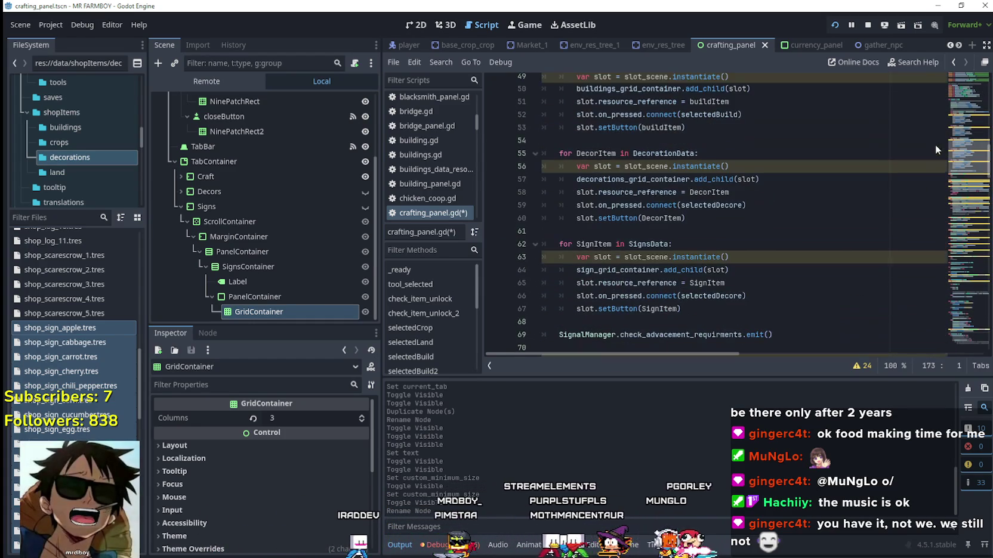
Step: Save the script, switch to the 2D view, and hide the CraftingContainer
left_click(655, 236)
key("ctrl+s")
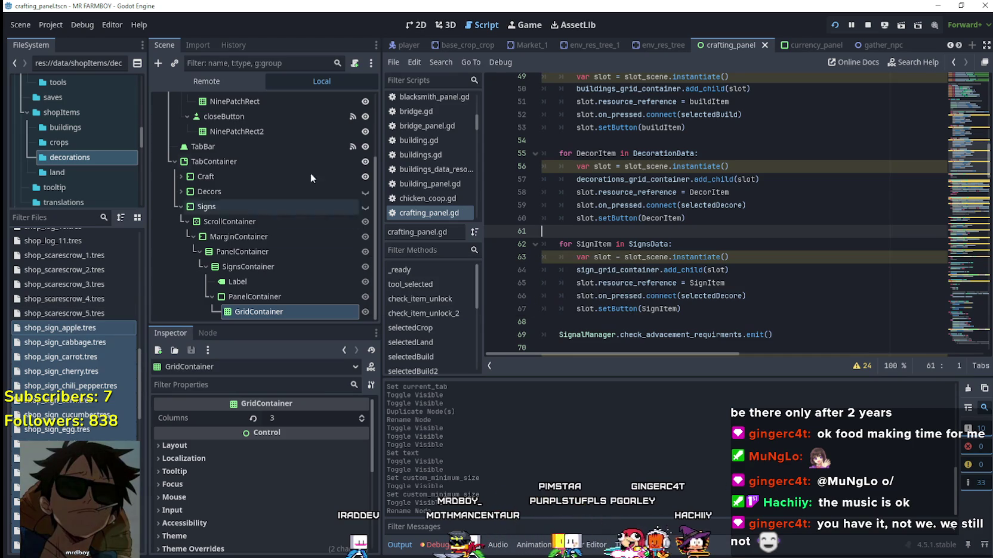
scroll(272, 194, "up", 5)
left_click(374, 100)
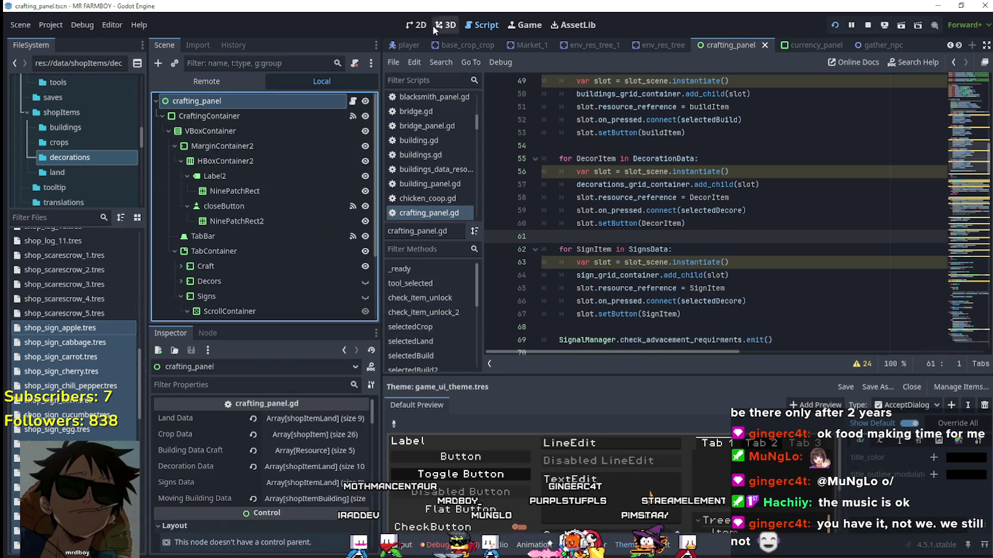
left_click(416, 24)
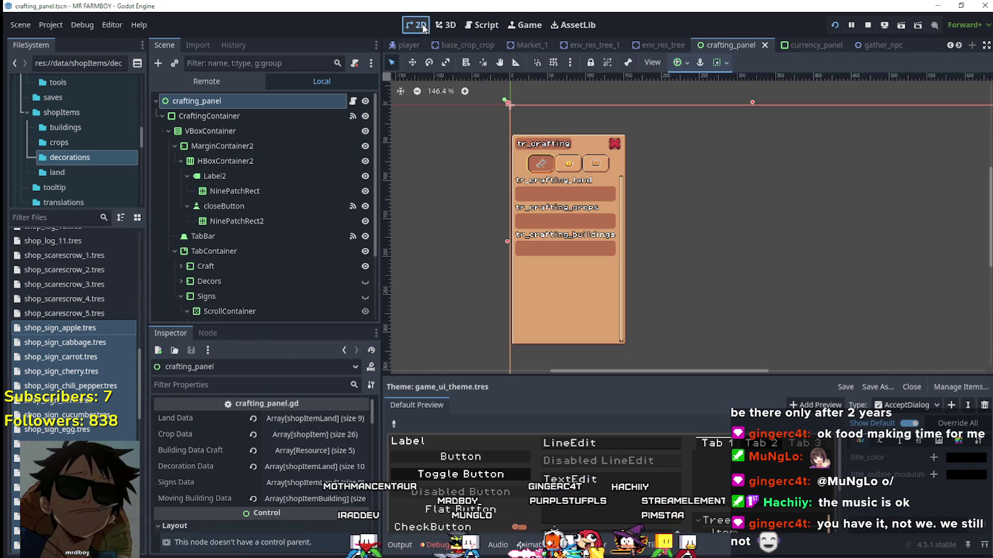
left_click(365, 116)
left_click(161, 116)
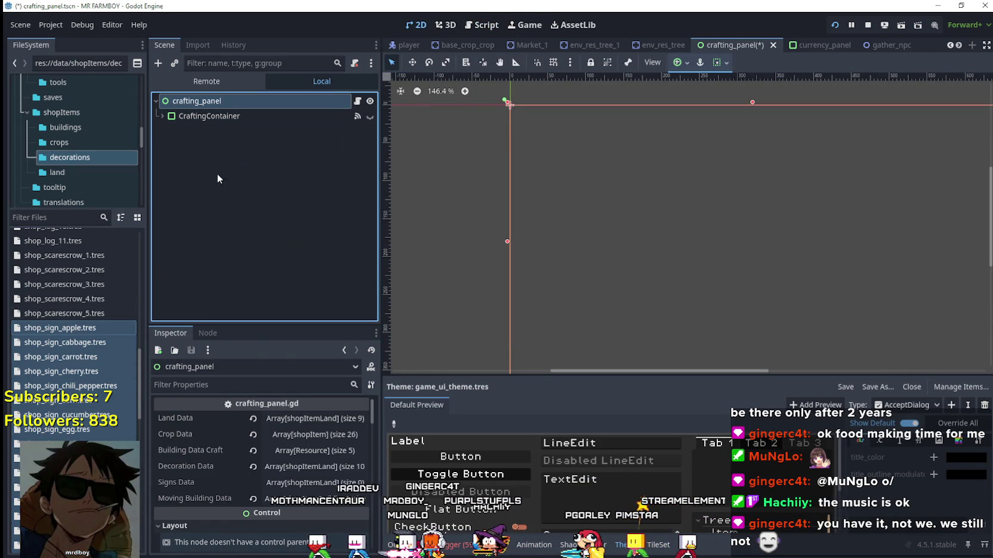
Step: Fill the Signs Data array with the 35 shop_sign resources
left_click(315, 482)
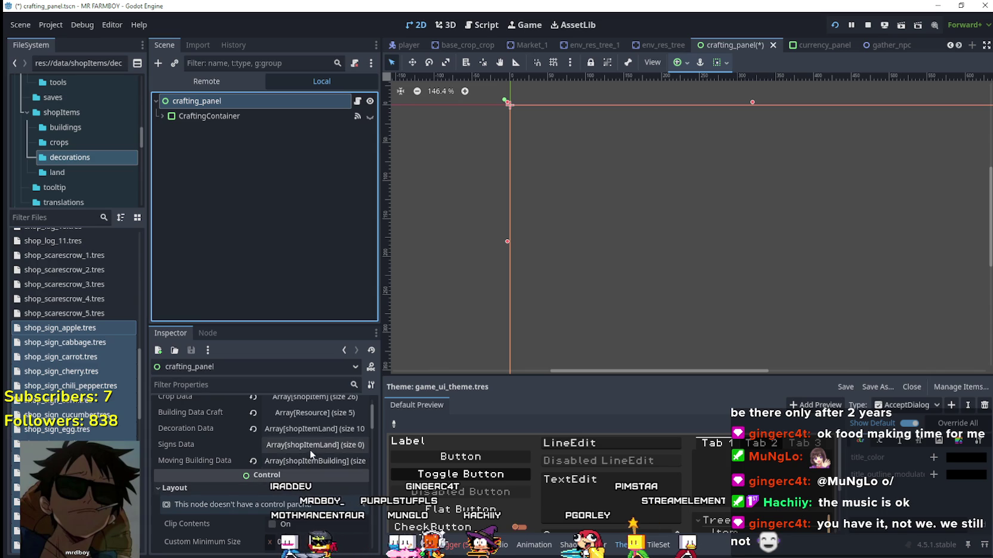
scroll(241, 458, "down", 1)
mouse_move(55, 343)
left_mouse_down()
mouse_move(54, 329)
mouse_move(179, 430)
mouse_move(257, 518)
left_mouse_up()
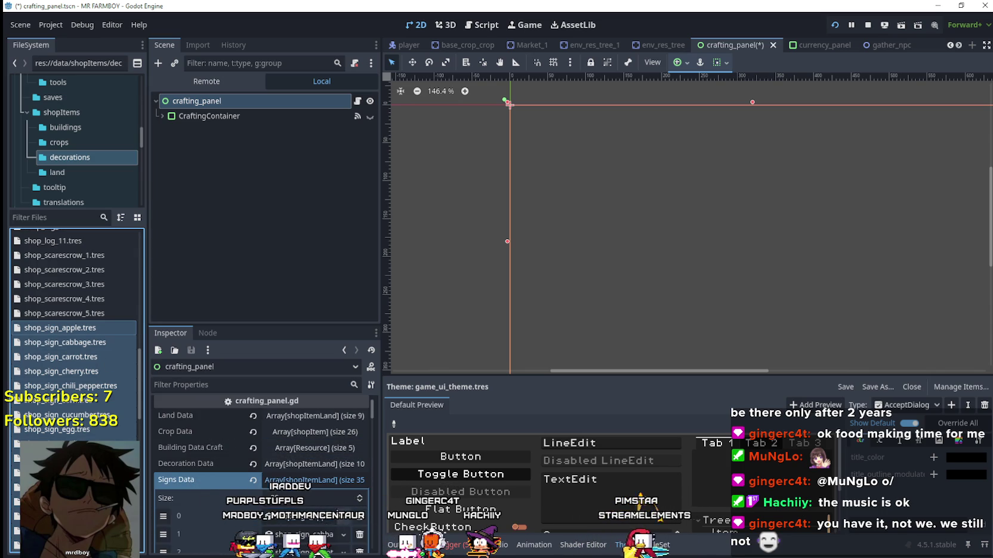
scroll(290, 482, "down", 3)
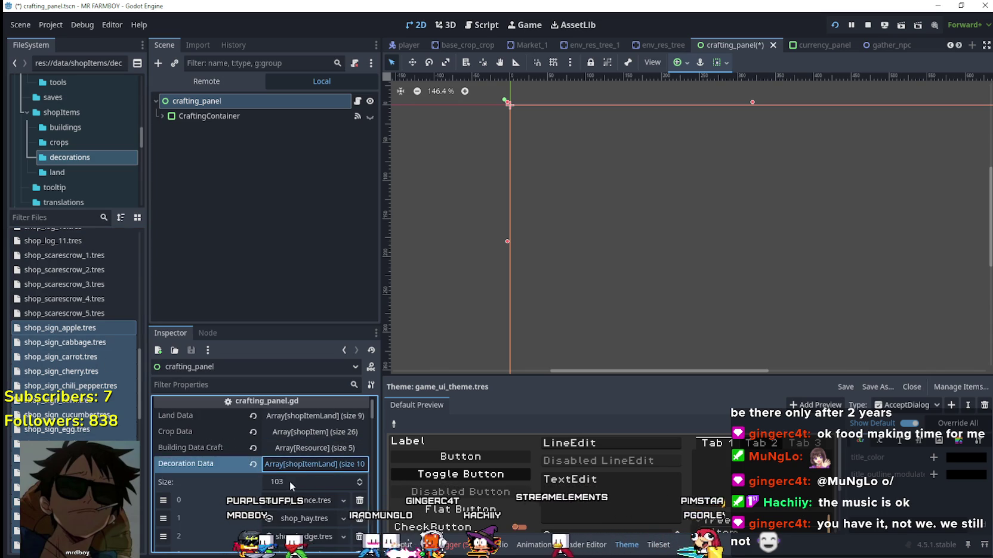
scroll(299, 472, "down", 3)
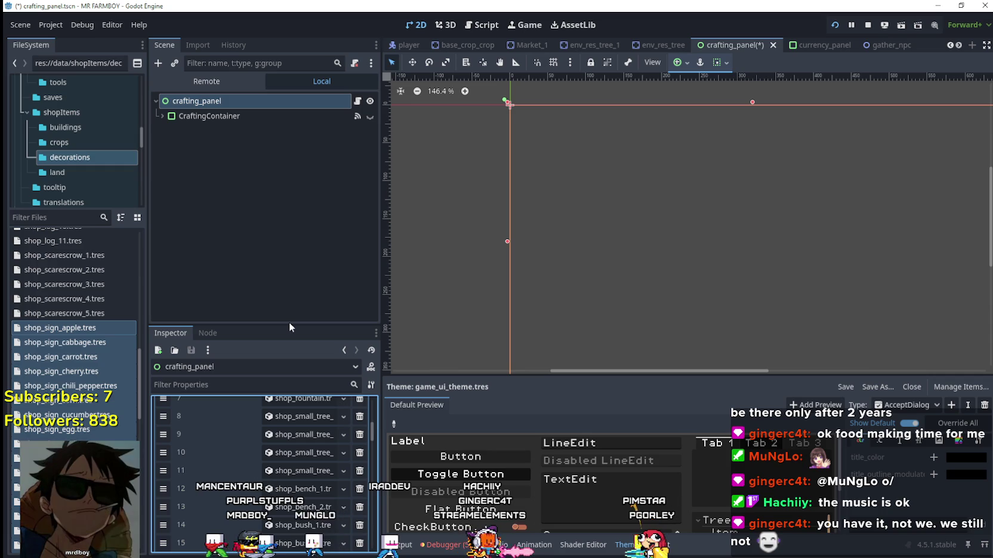
Step: Remove element 100 from Decoration Data, leaving 102 entries
left_click_drag(287, 325, 286, 172)
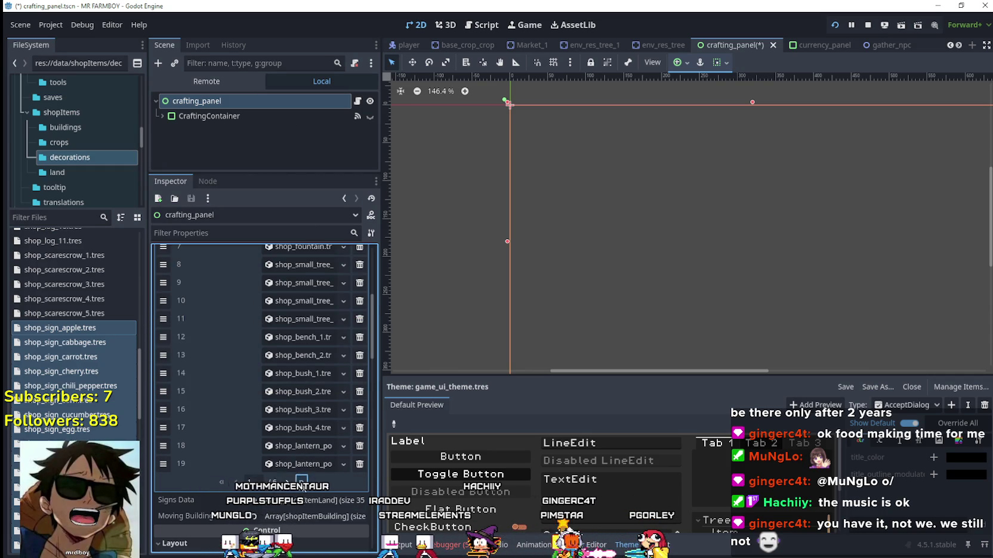
scroll(299, 417, "down", 10)
scroll(305, 374, "up", 10)
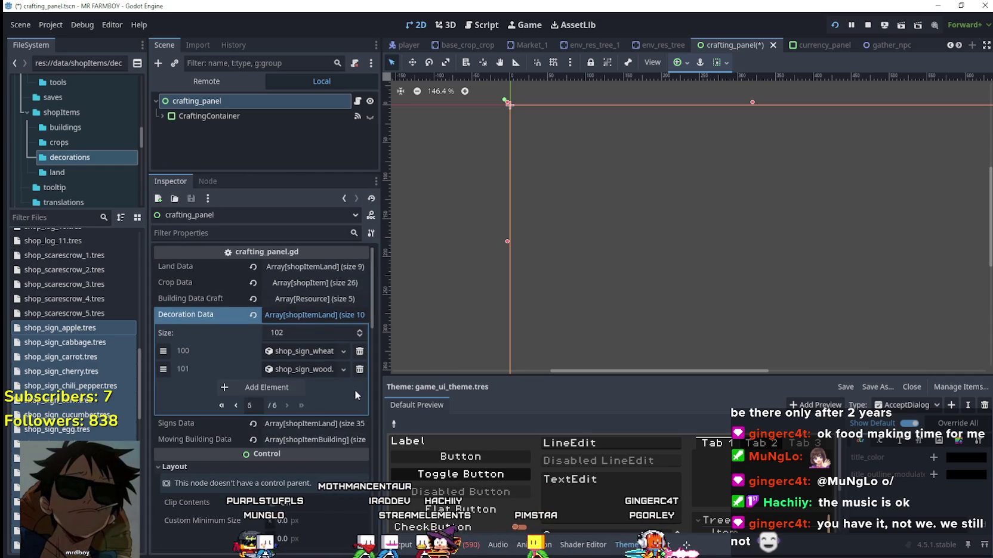
left_click(359, 351)
scroll(352, 417, "down", 4)
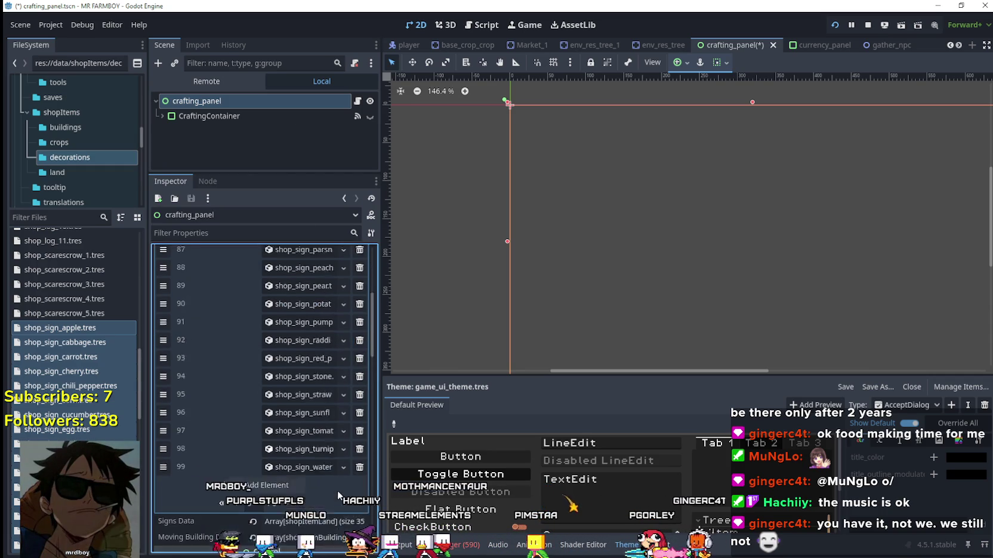
Step: Delete the first batch of shop_sign entries from the Decoration Data array
left_click(359, 469)
left_click(359, 469)
left_click(359, 469)
left_click(358, 453)
left_click(358, 434)
left_click(357, 416)
left_click(356, 399)
left_click(355, 380)
left_click(353, 387)
left_click(353, 388)
left_click(353, 389)
left_click(354, 390)
left_click(355, 406)
left_click(358, 389)
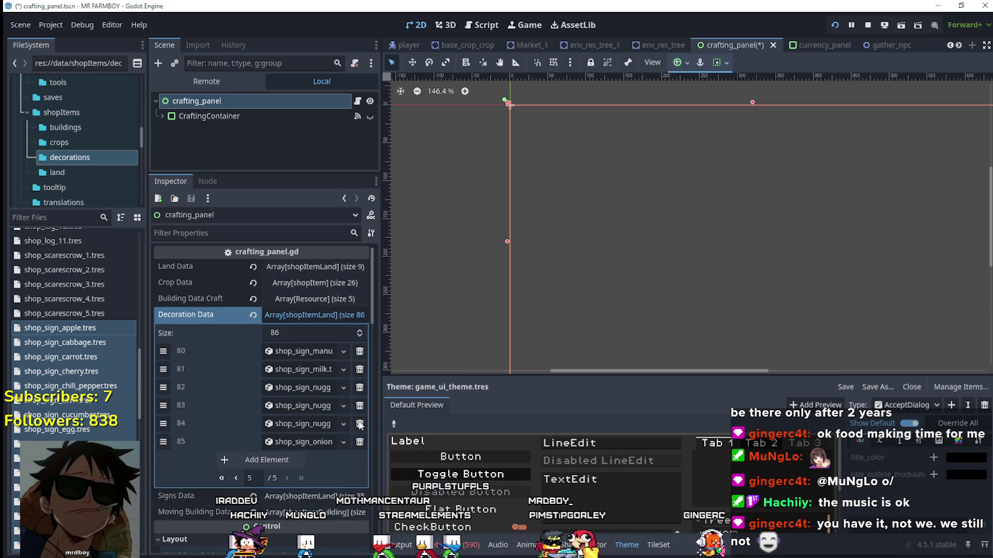
left_click(357, 443)
left_click(358, 423)
left_click(359, 407)
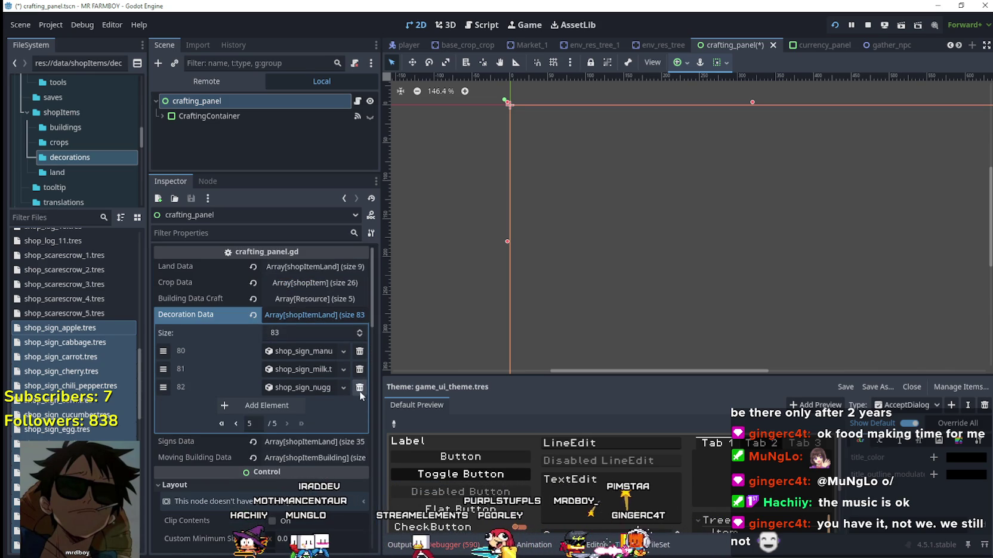
left_click(358, 388)
left_click(358, 370)
left_click(359, 351)
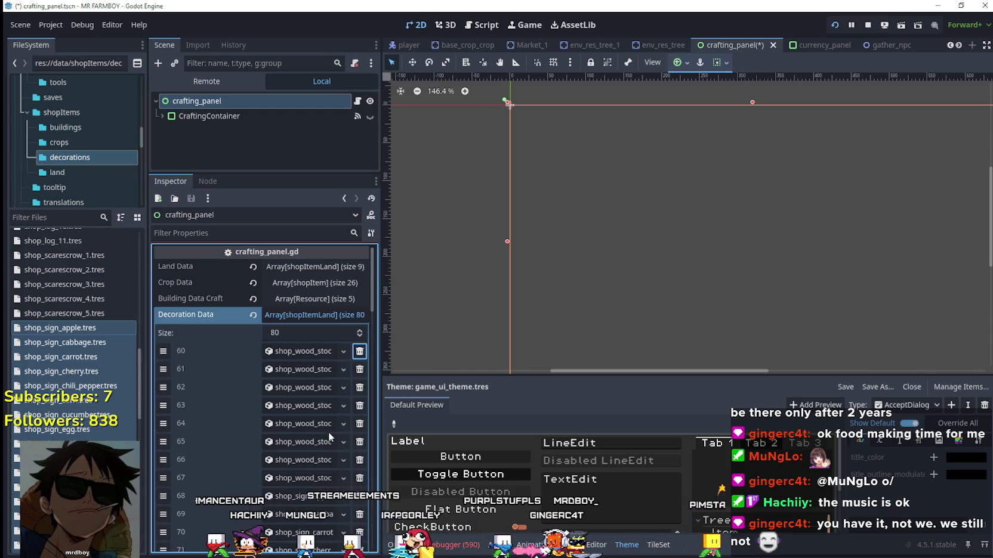
Step: Delete the remaining trailing sign entries, including entries 63 to 67 and row 73
scroll(326, 431, "down", 3)
left_click(360, 431)
left_click(359, 431)
left_click(360, 431)
left_click(360, 413)
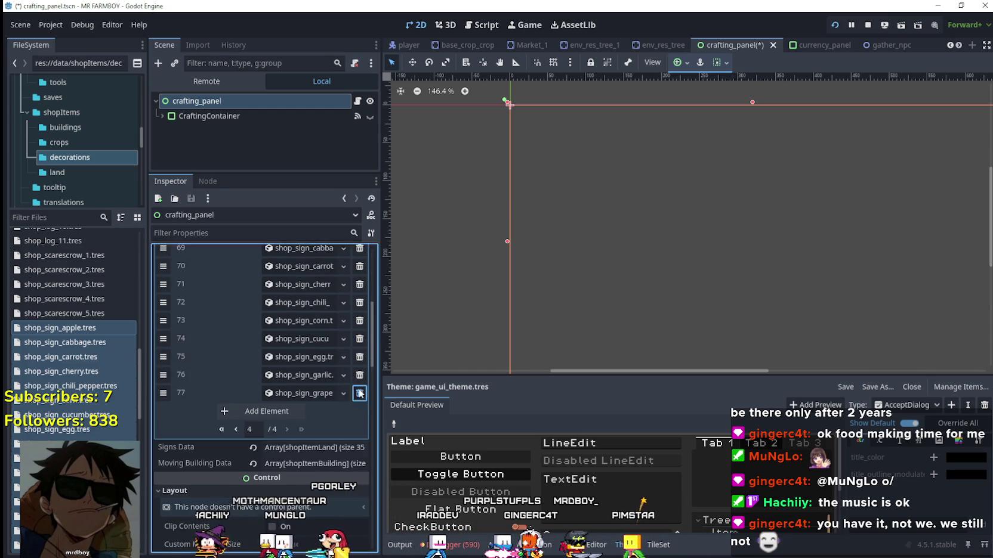
left_click(354, 361)
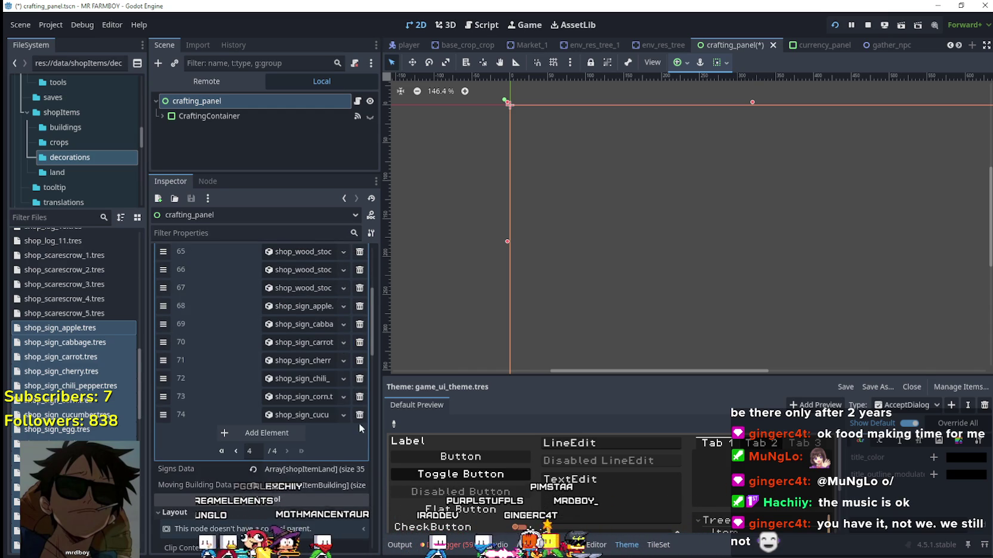
left_click(360, 419)
left_click(359, 397)
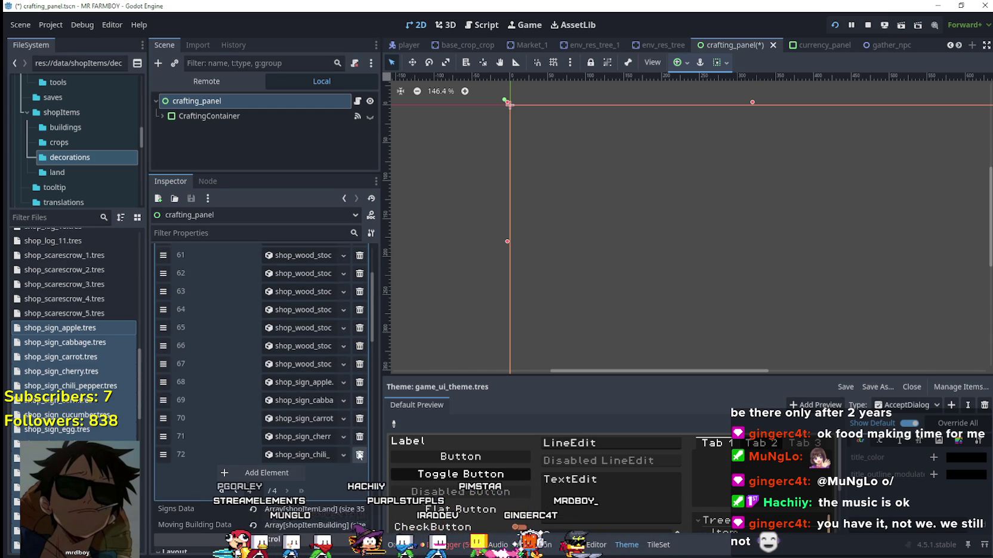
left_click(360, 455)
left_click(360, 438)
left_click(360, 425)
left_click(361, 406)
left_click(360, 406)
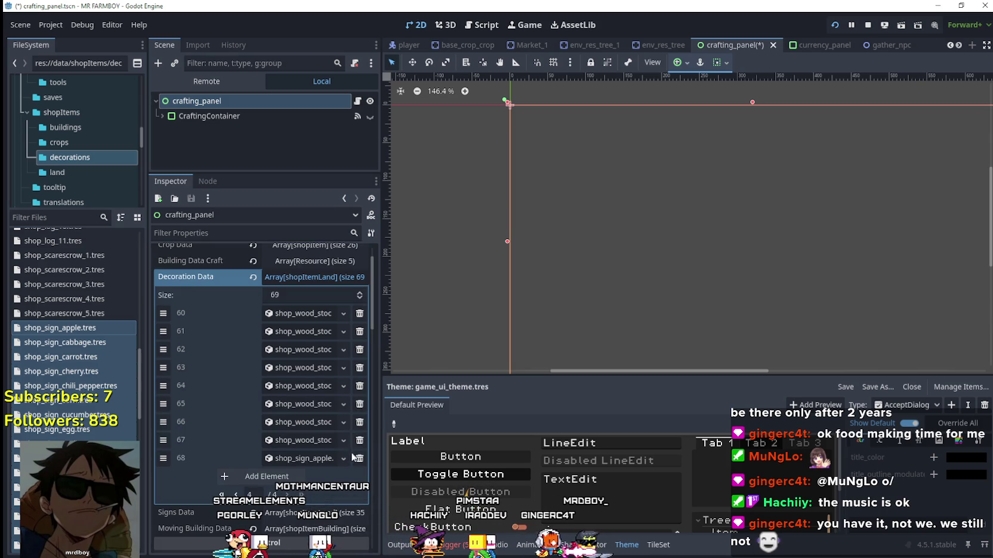
left_click(360, 441)
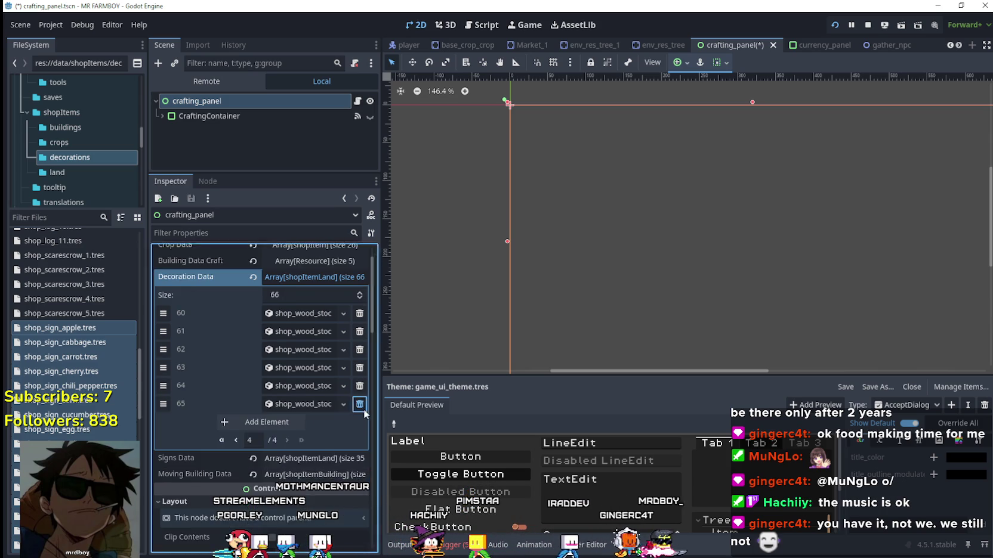
left_click(360, 422)
left_click(360, 406)
left_click(360, 424)
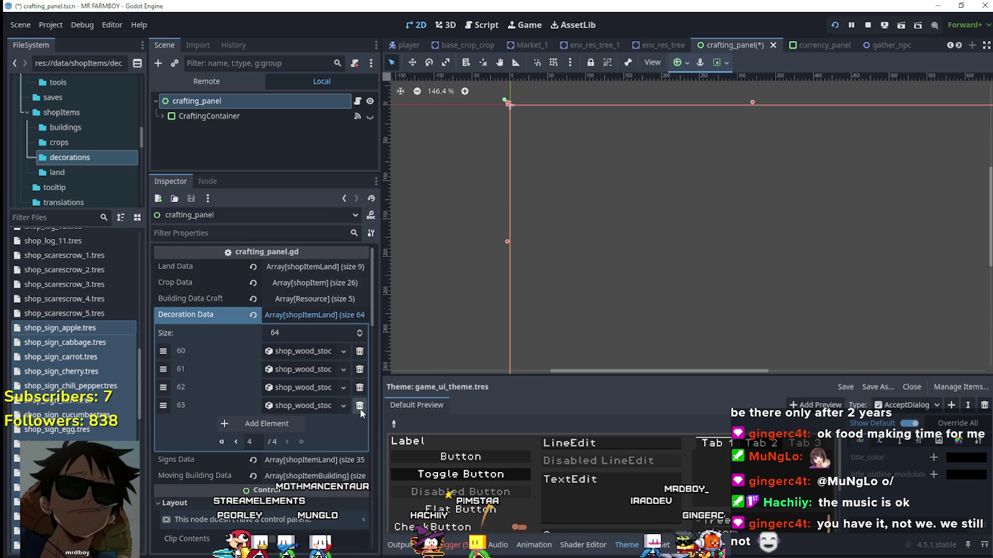
left_click(360, 406)
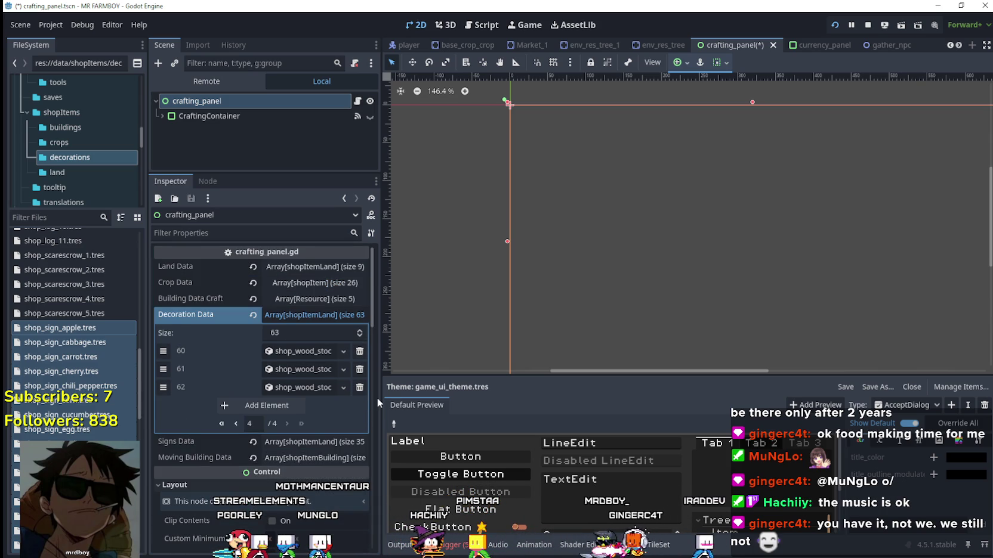
Step: Undo the mistaken wood stock deletion, then remove the chili pepper, cherry, carrot, cabbage and apple signs
left_click_drag(379, 398, 431, 400)
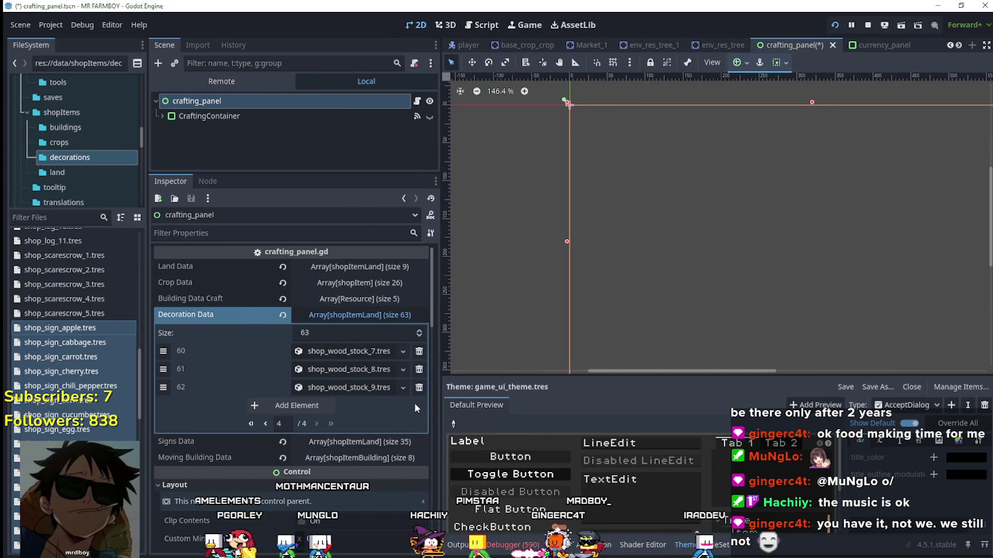
key("ctrl+z")
key("ctrl+z")
key("ctrl+z")
key("ctrl+z")
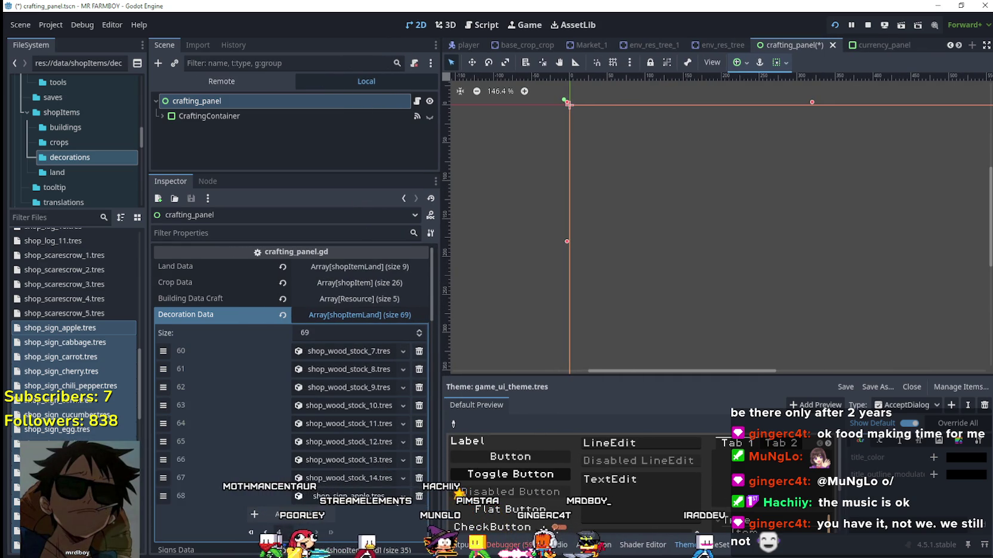
scroll(411, 478, "down", 1)
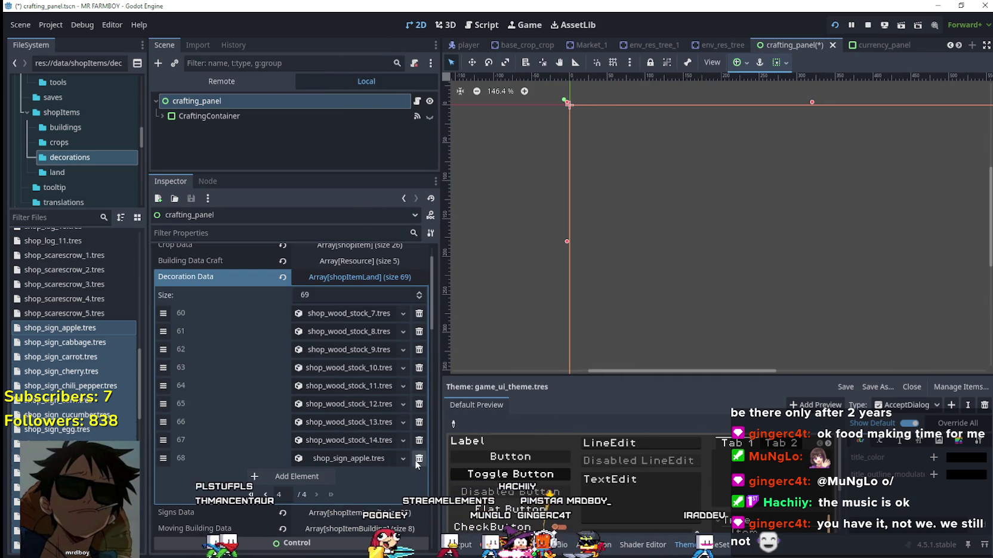
key("ctrl+z")
key("ctrl+z")
key("ctrl+z")
scroll(416, 464, "down", 2)
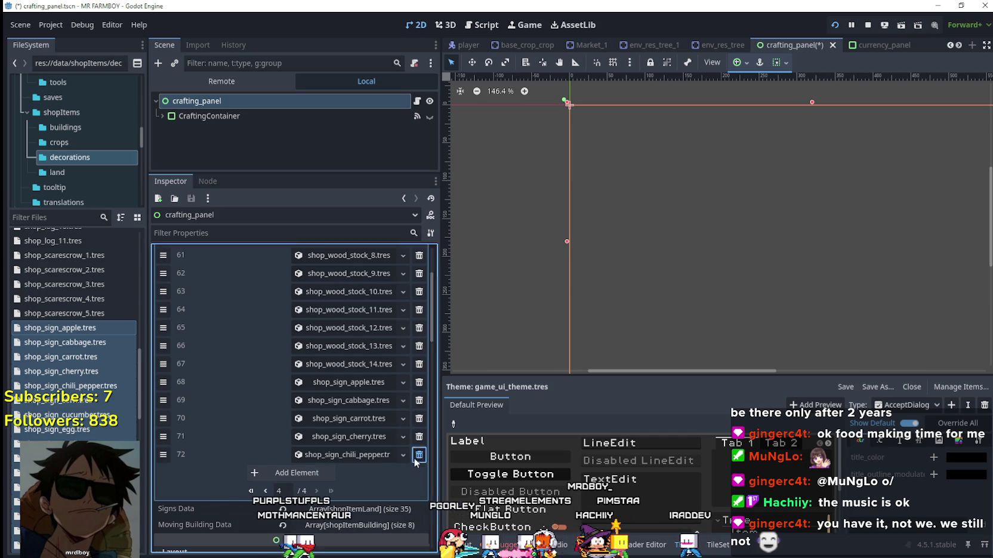
left_click(419, 454)
left_click(419, 436)
left_click(419, 419)
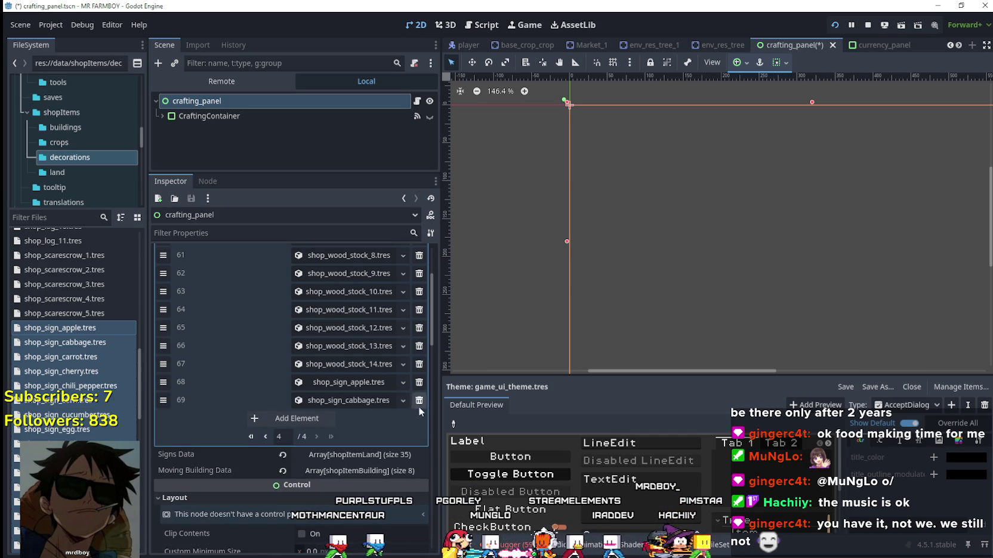
left_click(419, 400)
left_click(419, 382)
Step: Save the crafting_panel scene, collapse Decoration Data and stop the running game
scroll(398, 438, "up", 2)
key("ctrl+s")
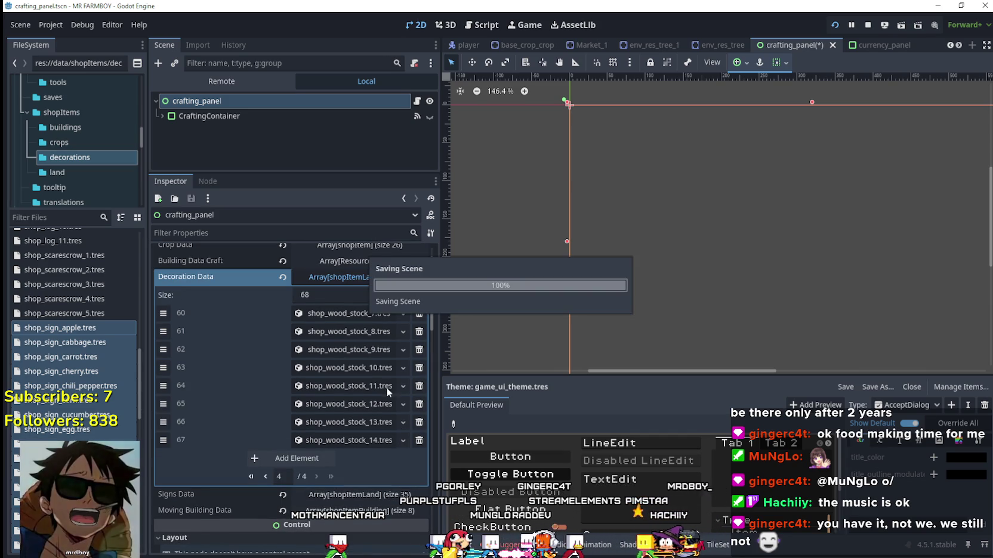
left_click(382, 277)
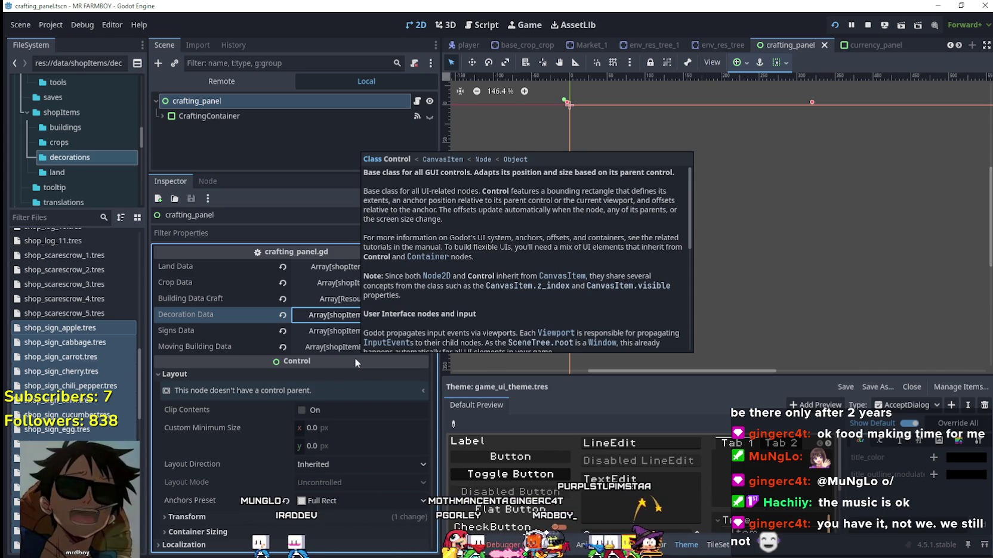
key("F8")
Step: Run the project and load Save 5 from the saved games list
left_click(837, 26)
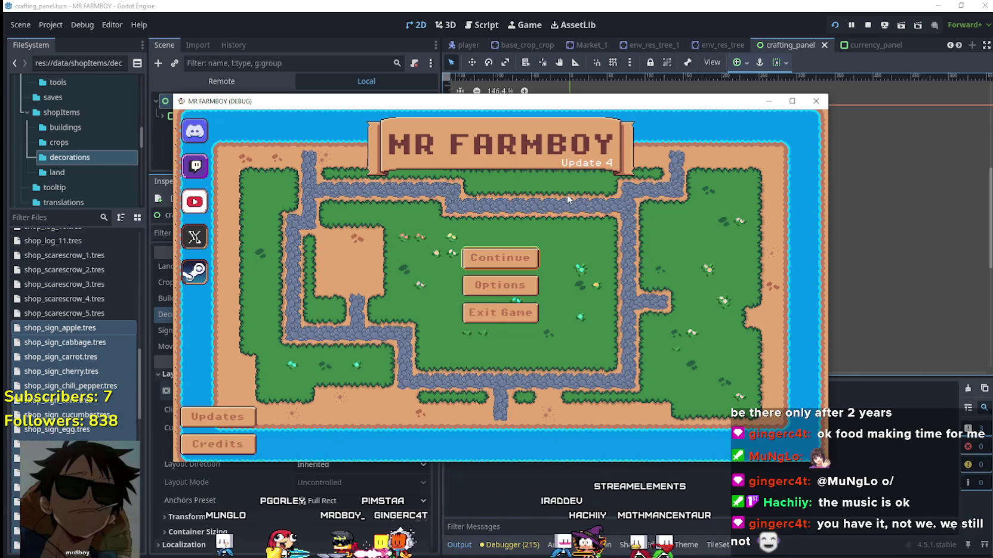
left_click(499, 257)
left_click(510, 327)
left_click(417, 322)
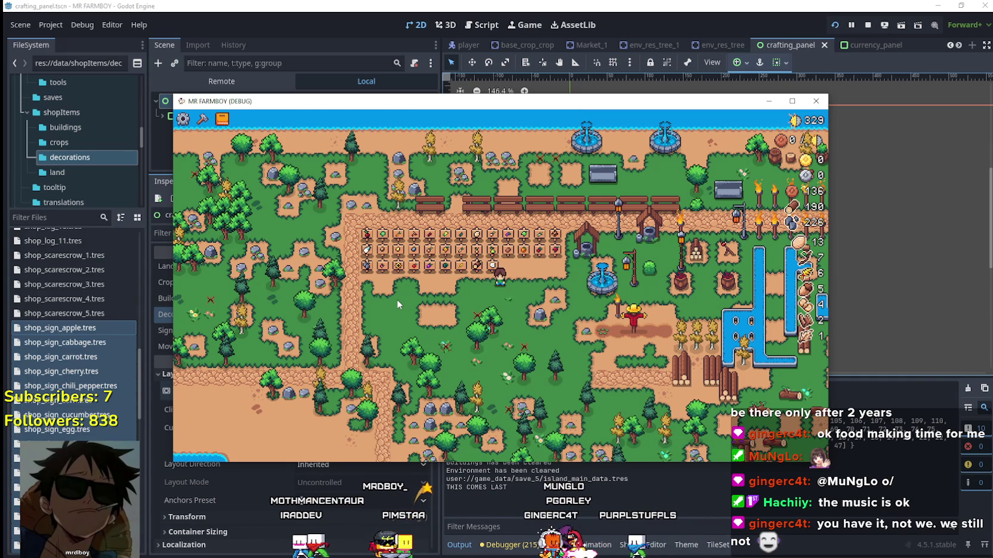
Step: Maximize the game window and open the Crafting panel with the C key
scroll(380, 264, "up", 1)
scroll(380, 265, "up", 1)
left_click(783, 107)
key("c")
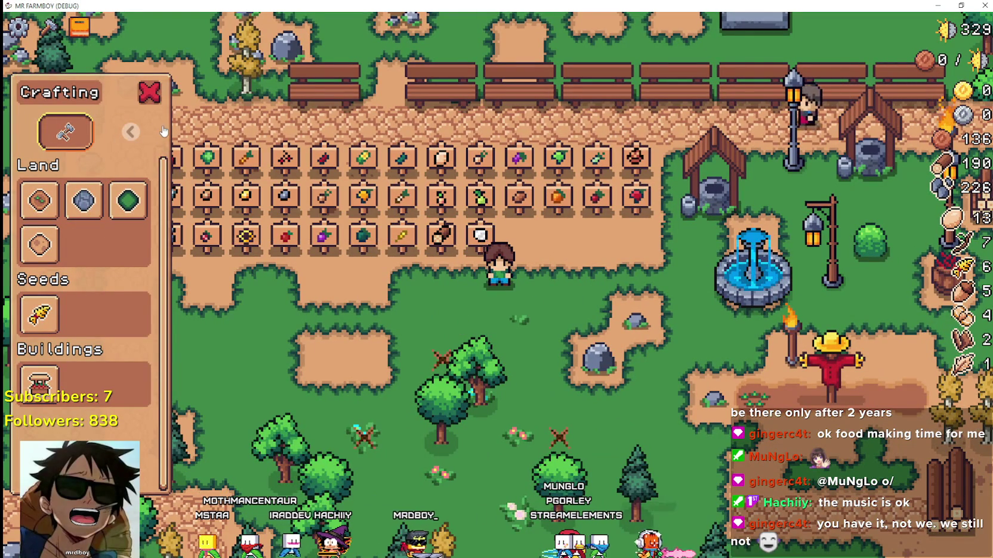
Step: Page to the Decorations category, scroll its item list, then switch to the Signs tab
left_click(132, 133)
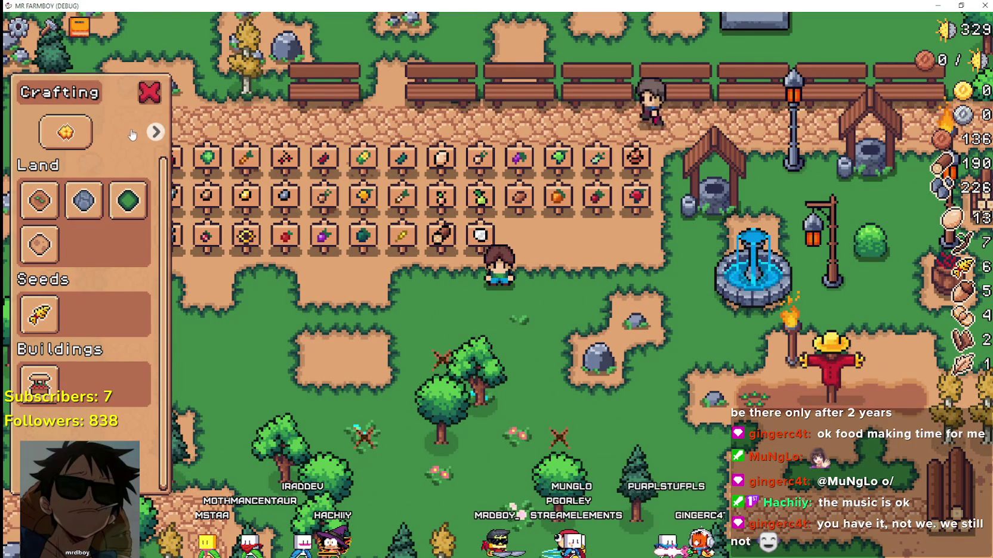
left_click(132, 134)
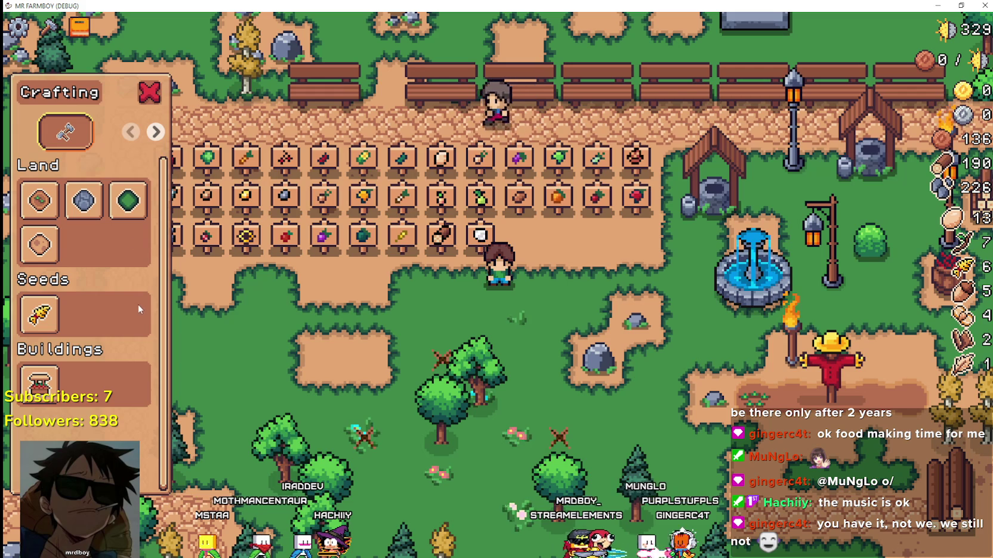
left_click(156, 132)
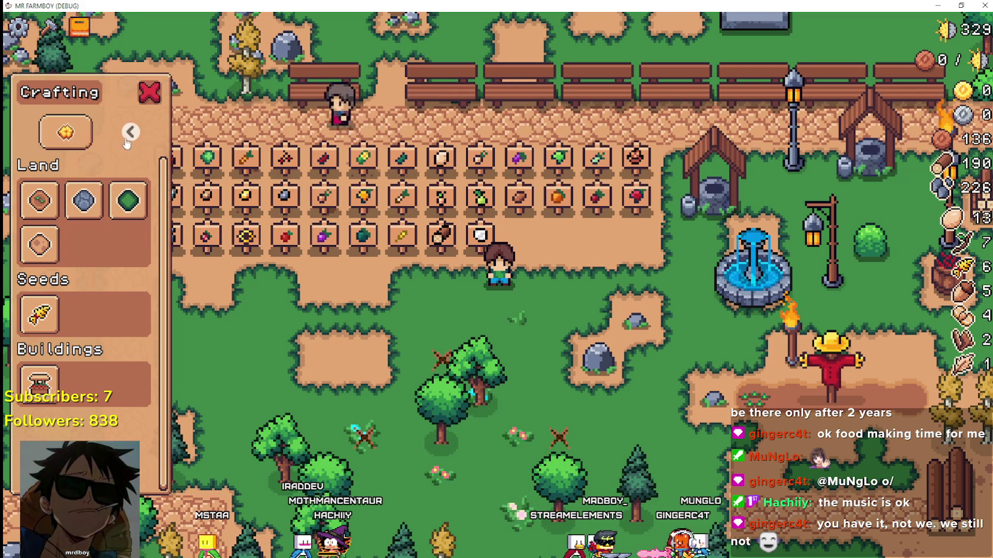
left_click(66, 132)
scroll(198, 311, "down", 5)
scroll(188, 296, "up", 5)
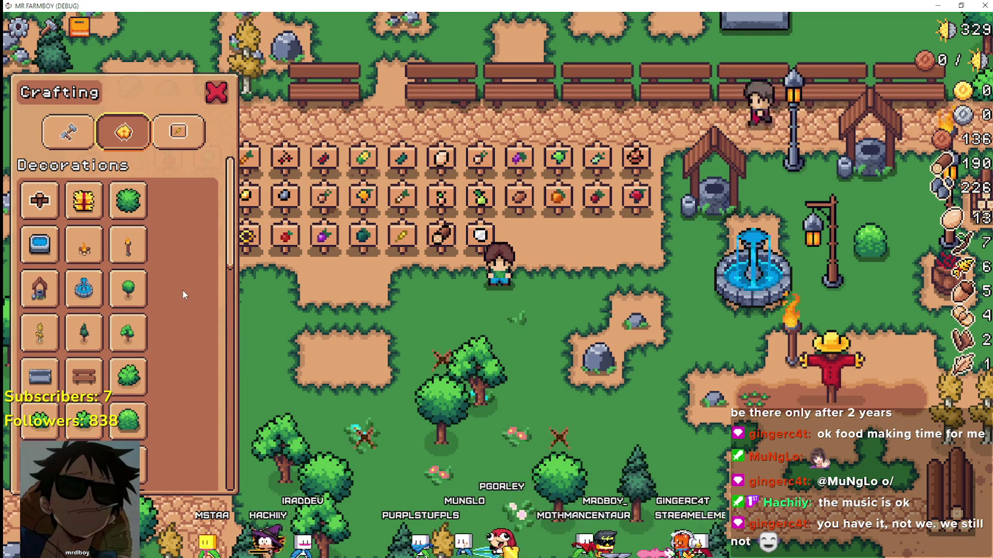
scroll(159, 320, "down", 6)
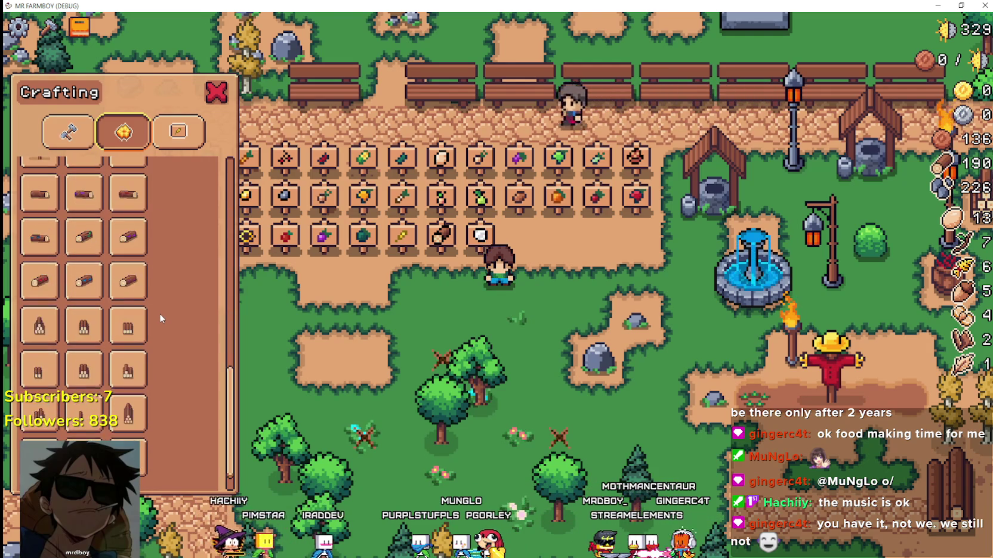
scroll(159, 316, "down", 2)
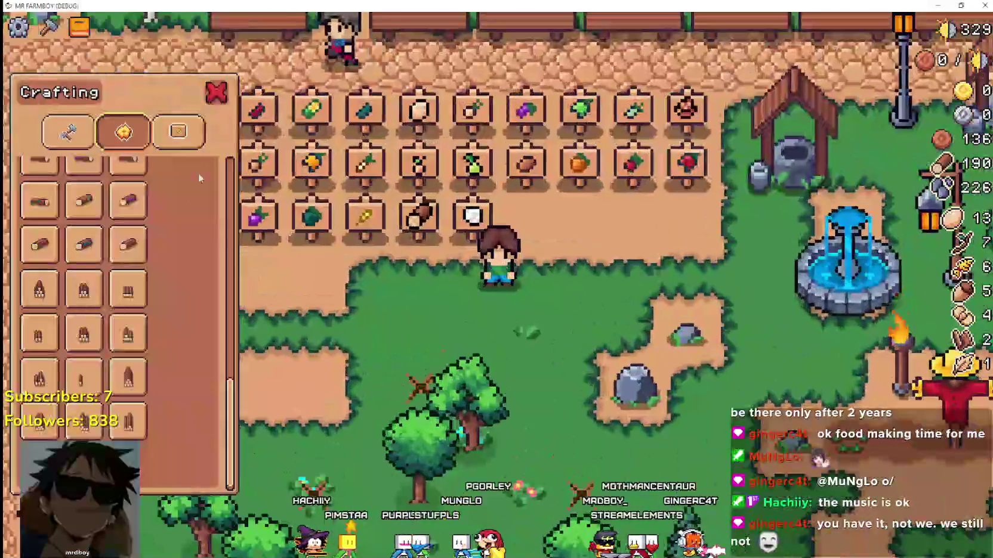
left_click(179, 132)
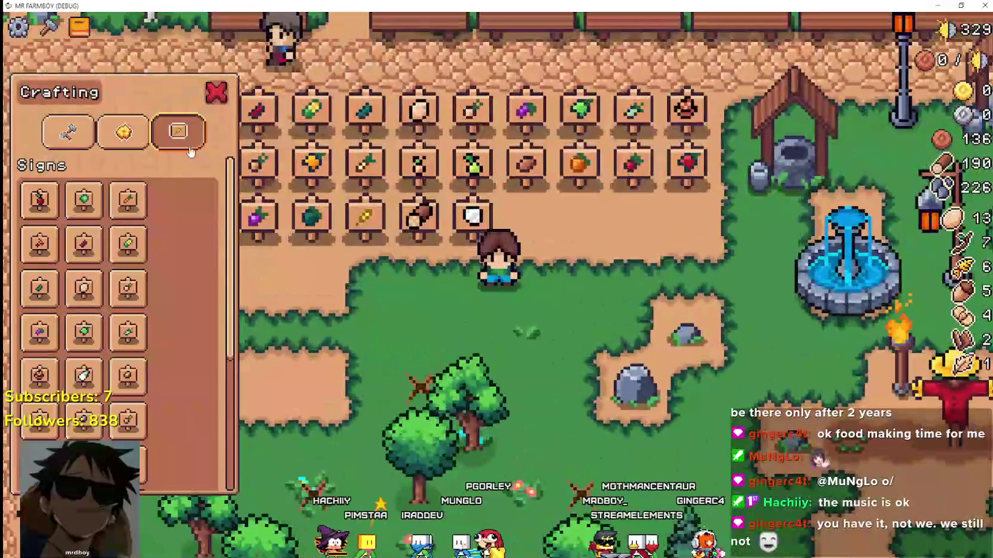
Step: Try placing the apple, carrot, chili pepper, cucumber, garlic and green_pepper signs
left_click(52, 207)
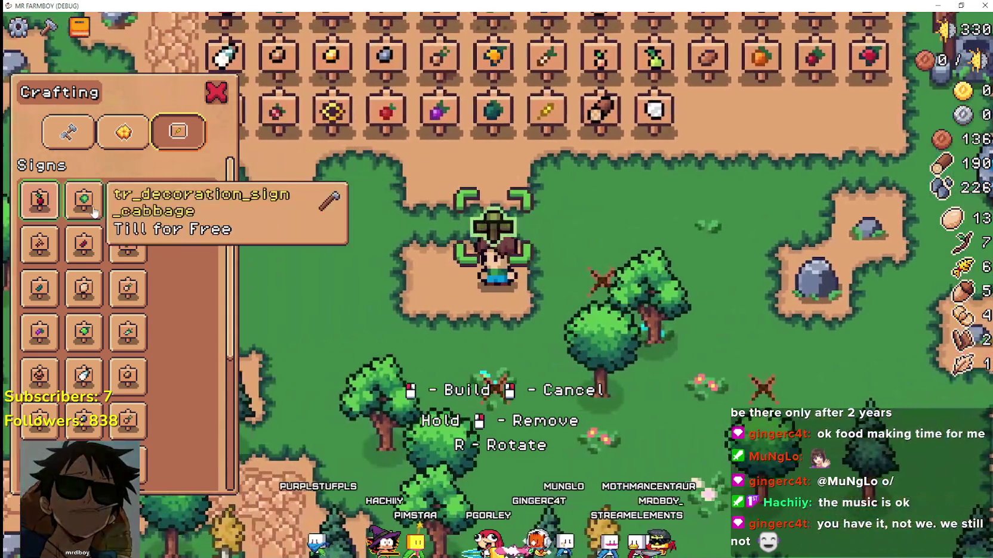
left_click(128, 209)
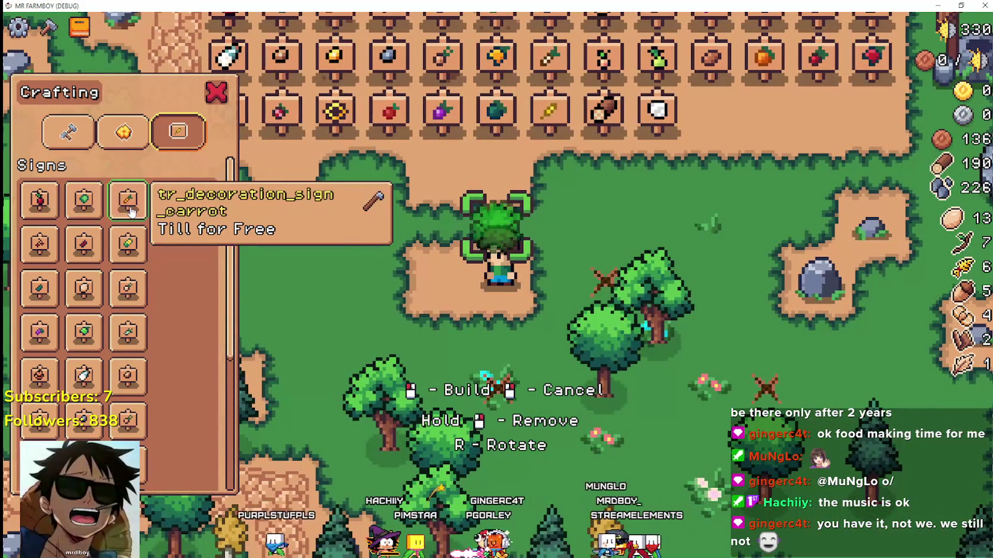
left_click(80, 248)
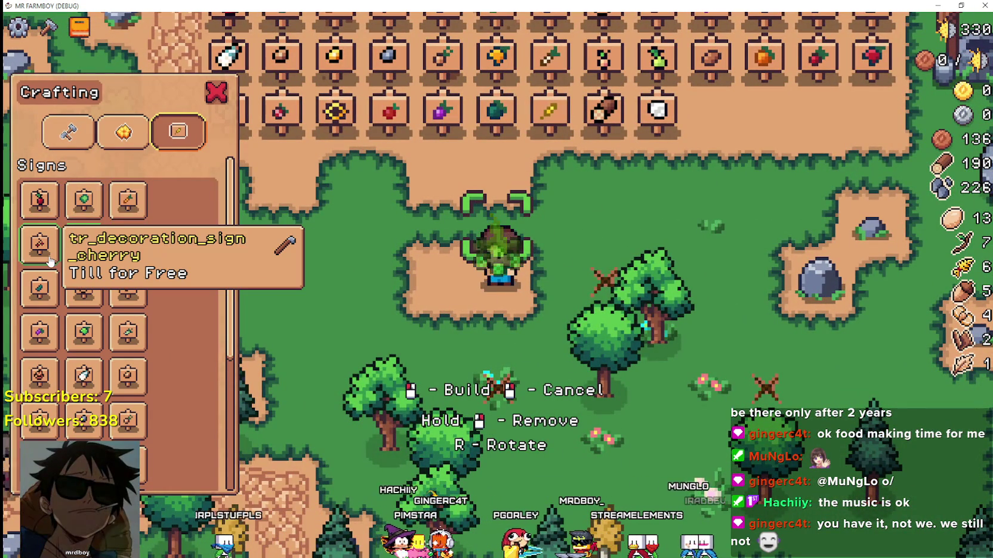
left_click(39, 288)
left_click(84, 288)
left_click(128, 376)
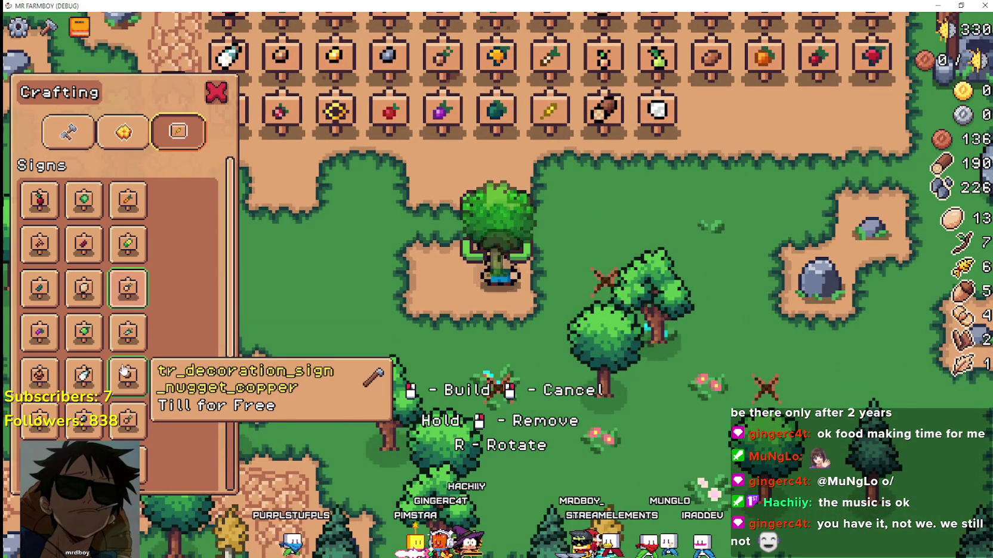
left_click(128, 332)
left_click(39, 333)
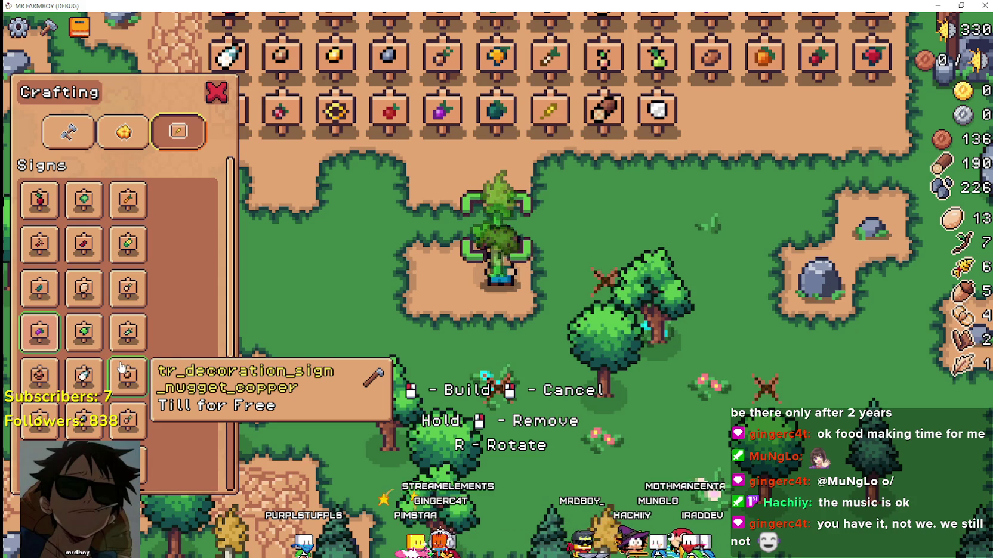
Step: Scroll through the Signs list, walk the character around, then return to decoration items
scroll(116, 353, "down", 2)
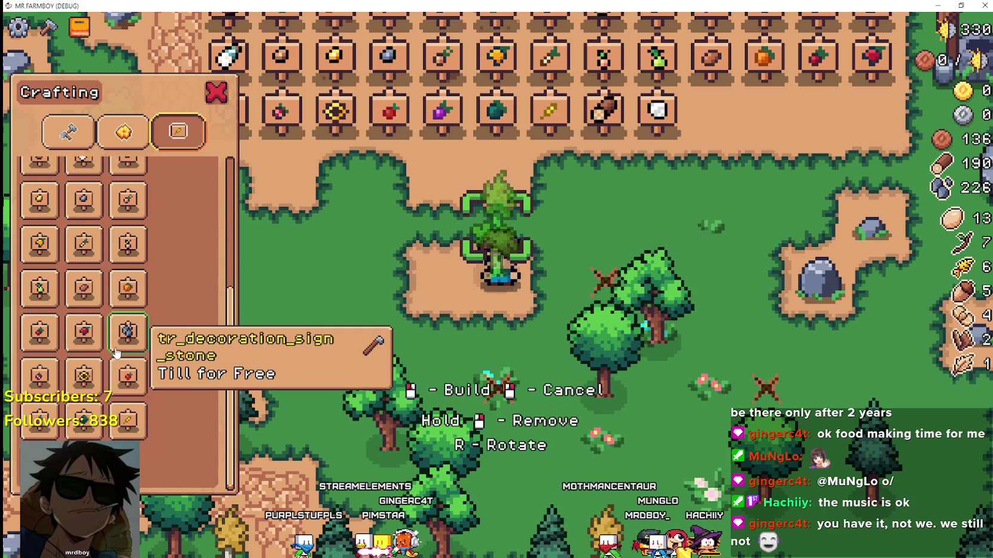
scroll(117, 352, "up", 3)
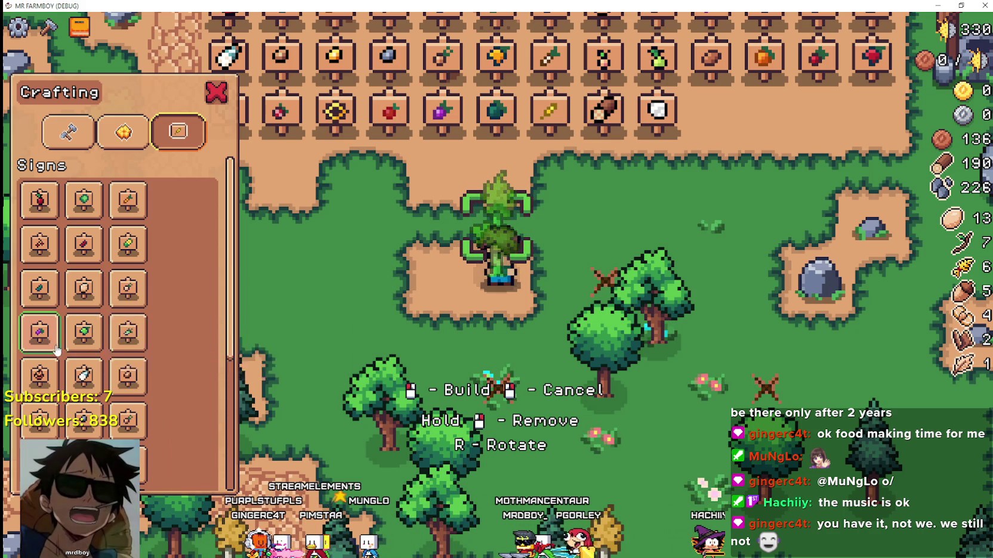
scroll(166, 343, "down", 5)
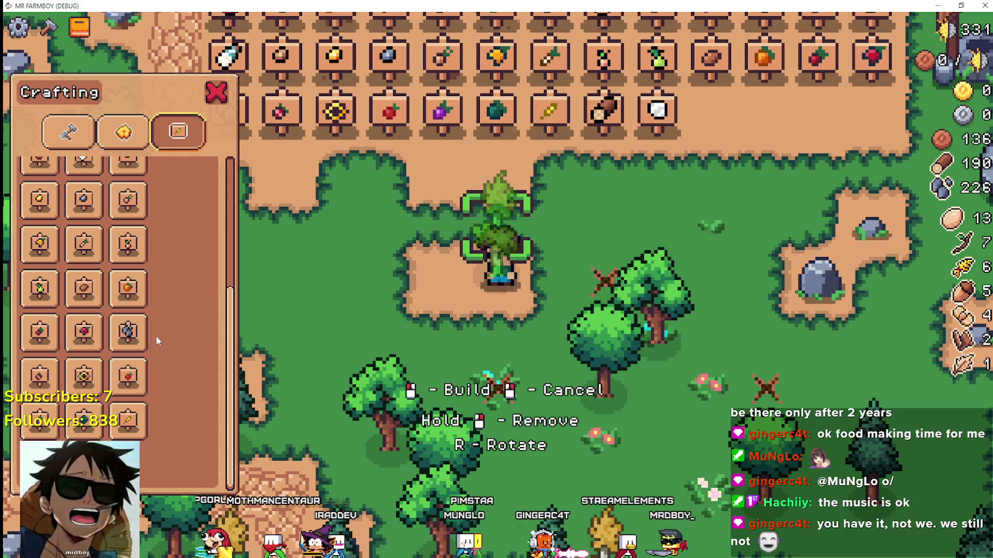
scroll(521, 219, "up", 2)
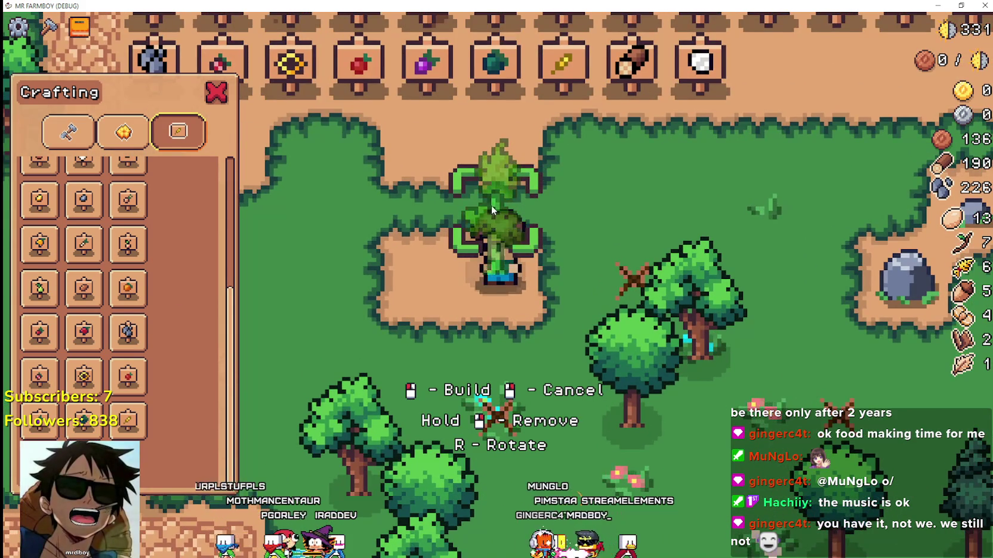
scroll(472, 204, "down", 2)
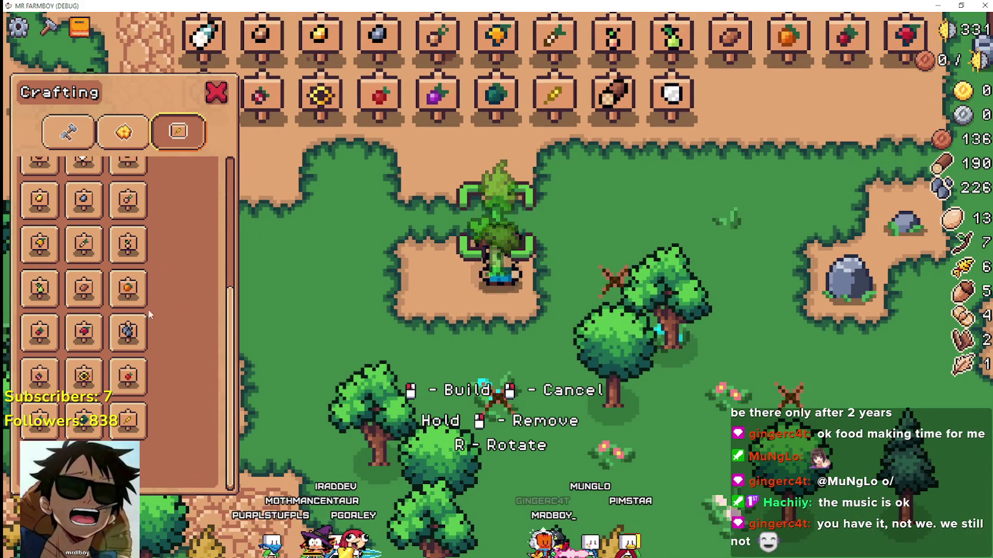
scroll(157, 284, "up", 5)
scroll(168, 341, "up", 2)
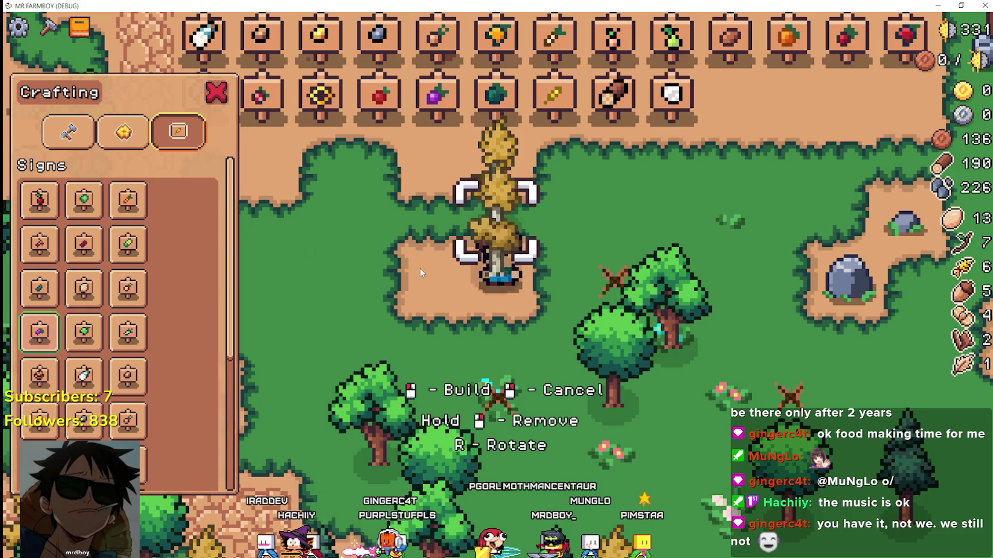
key("d")
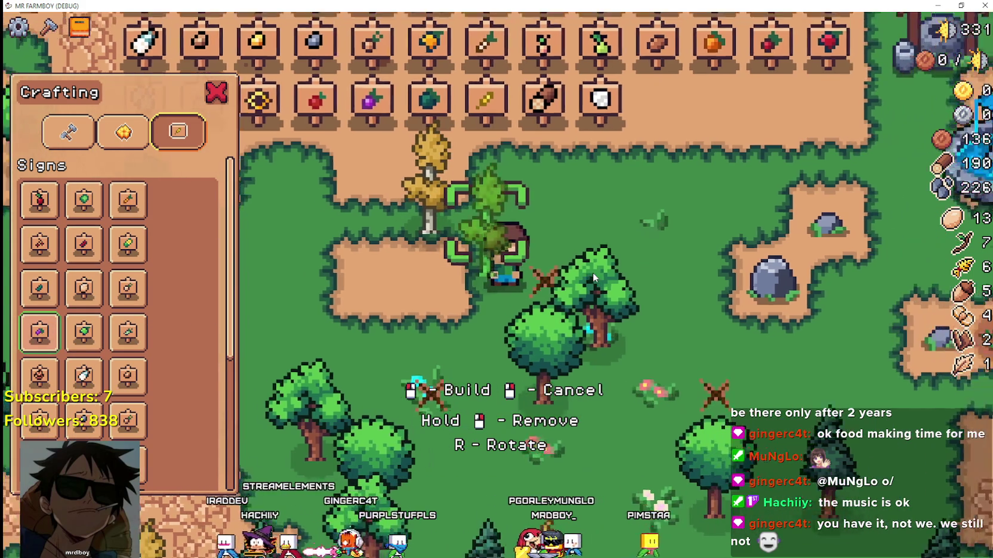
key("d")
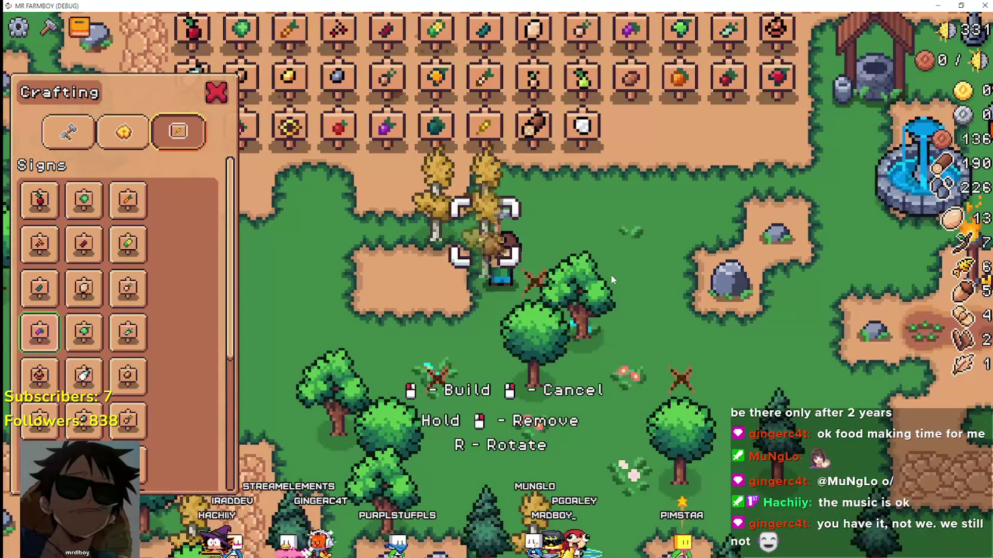
key("w")
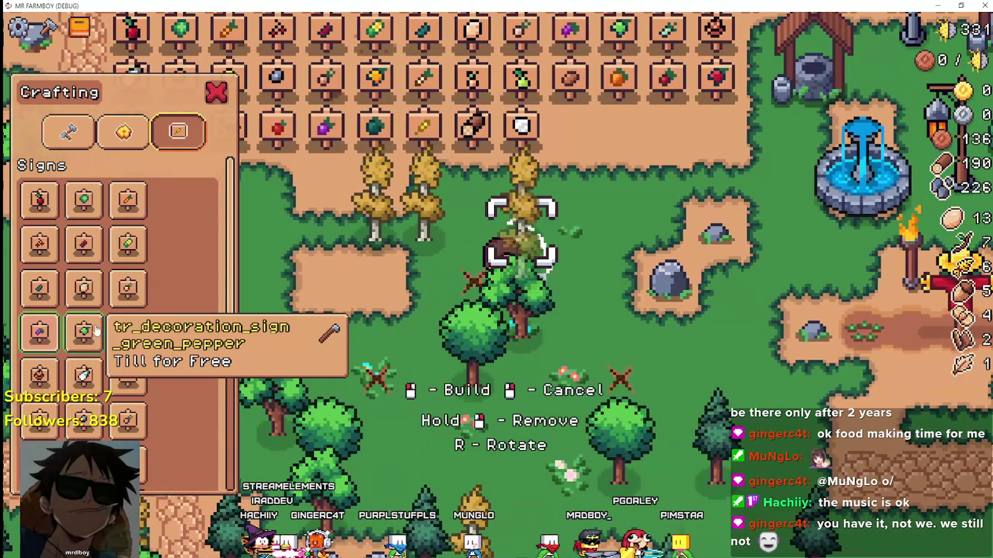
key("a")
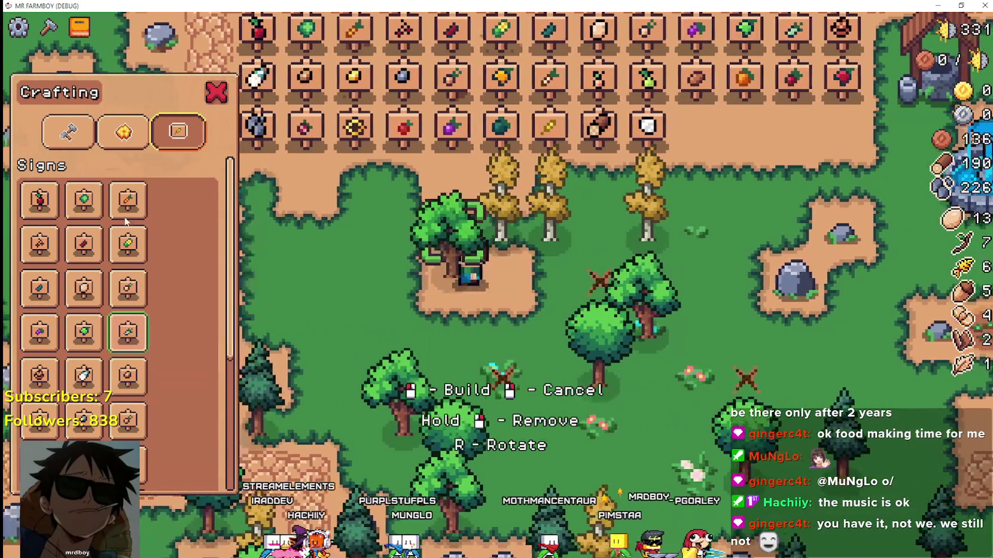
key("a")
left_click(123, 132)
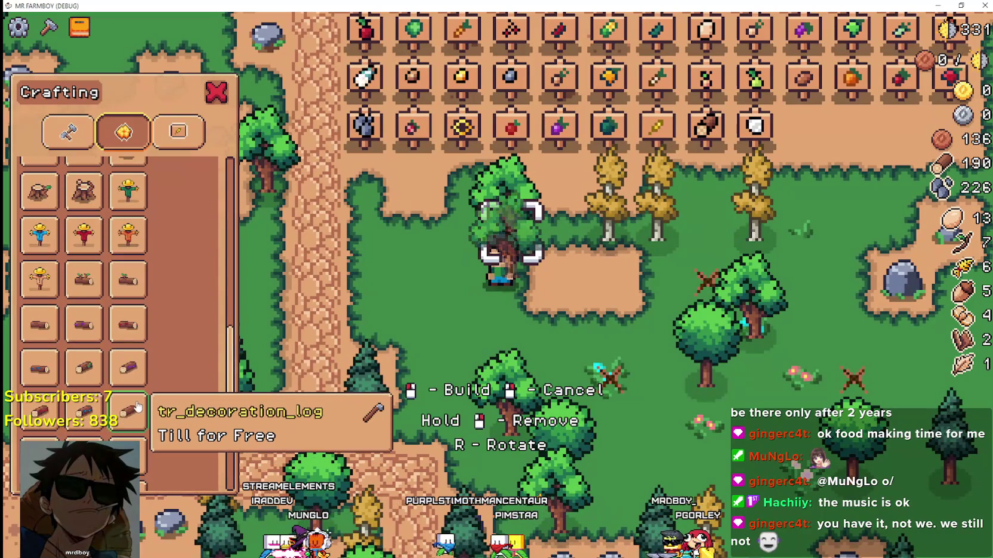
Step: Preview the barrel, plant pot and wood-stock log pile decorations, then leave the game
scroll(138, 407, "up", 6)
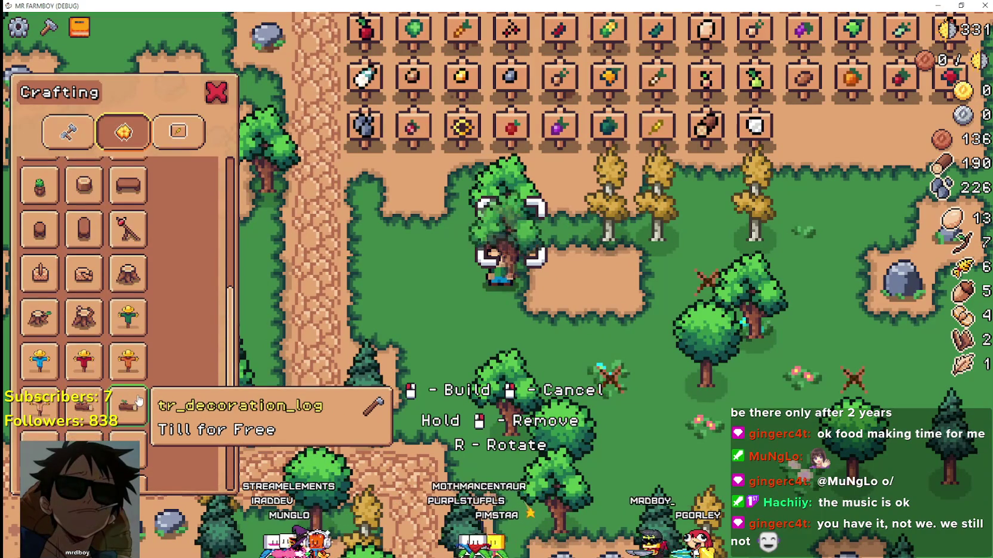
left_click(134, 354)
key("s")
key("d")
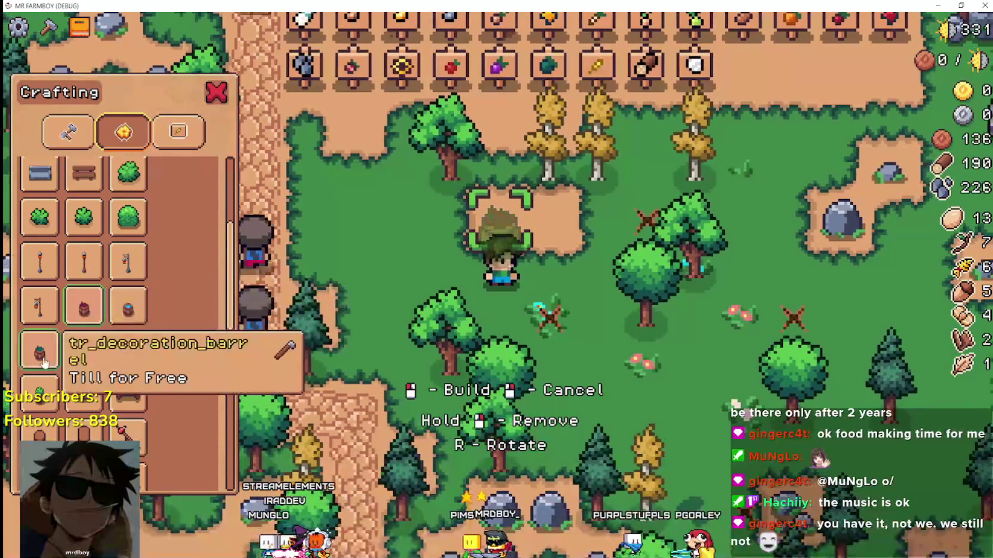
left_click(133, 369)
scroll(136, 372, "down", 2)
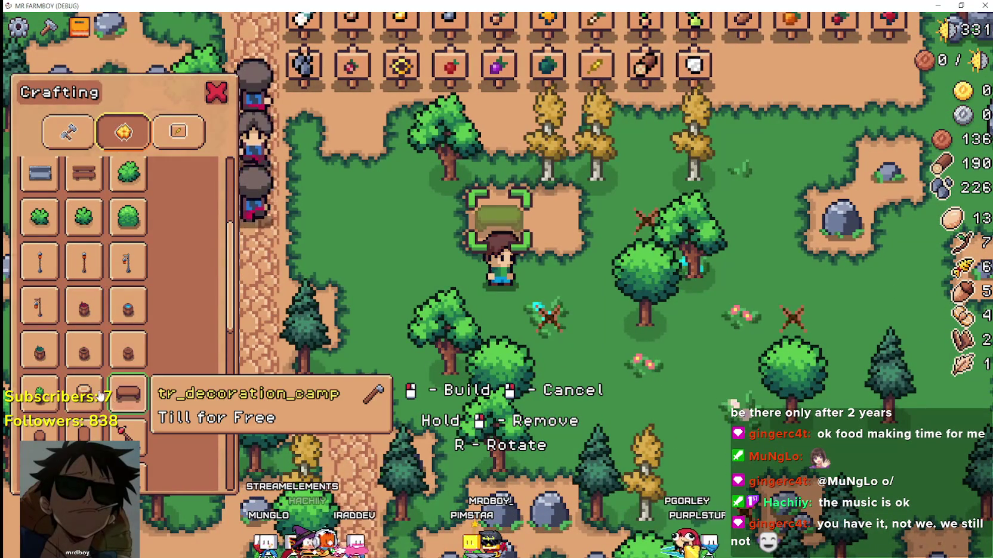
left_click(39, 309)
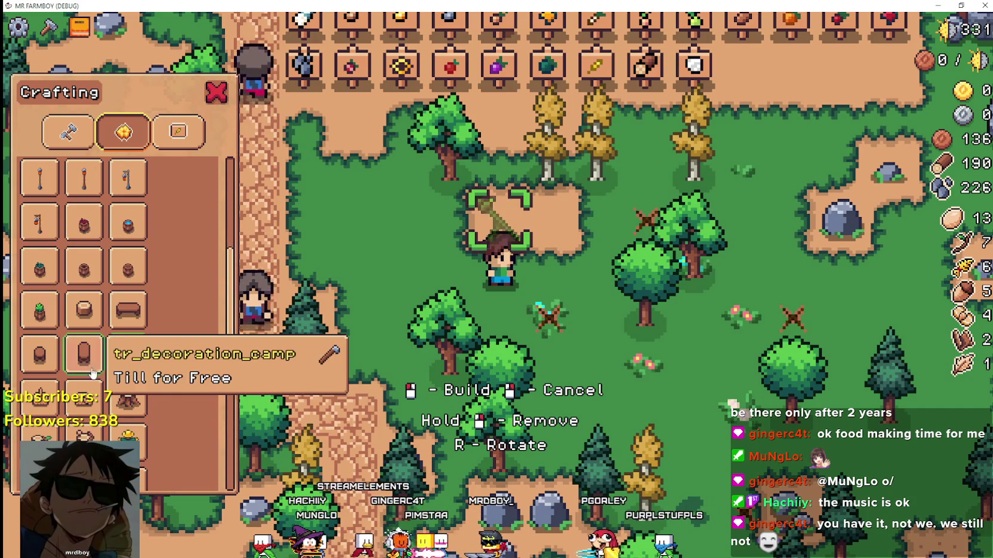
left_click(39, 354)
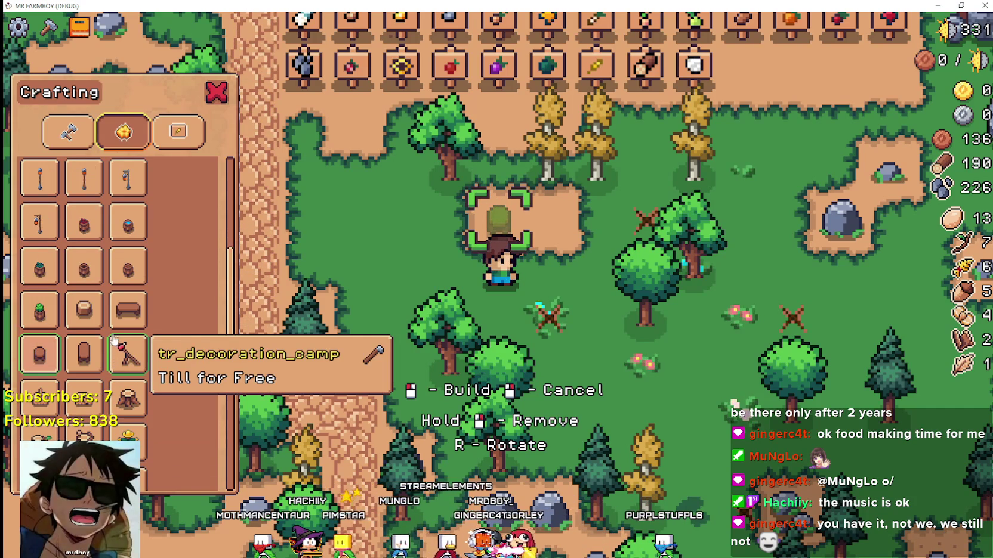
scroll(119, 358, "down", 8)
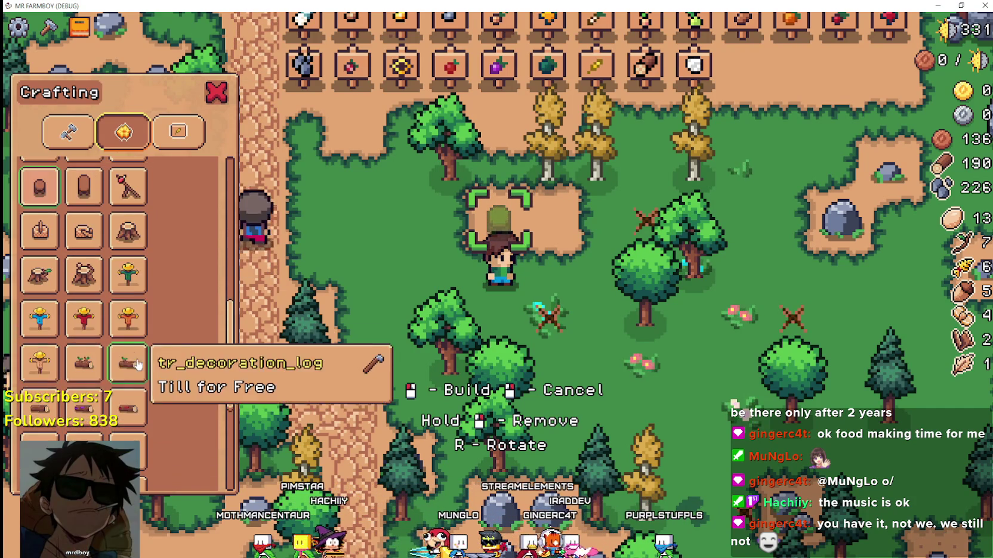
left_click(126, 425)
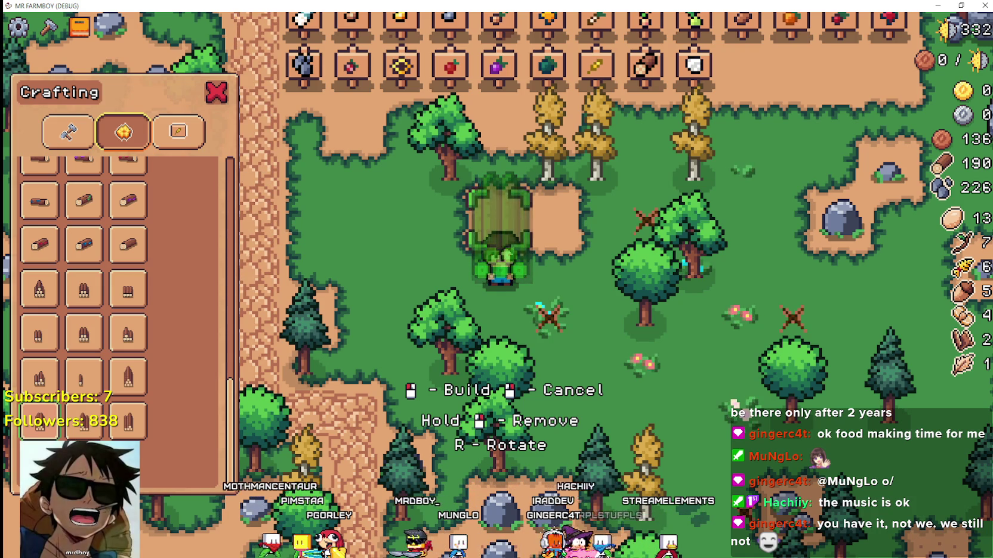
key("alt+Tab")
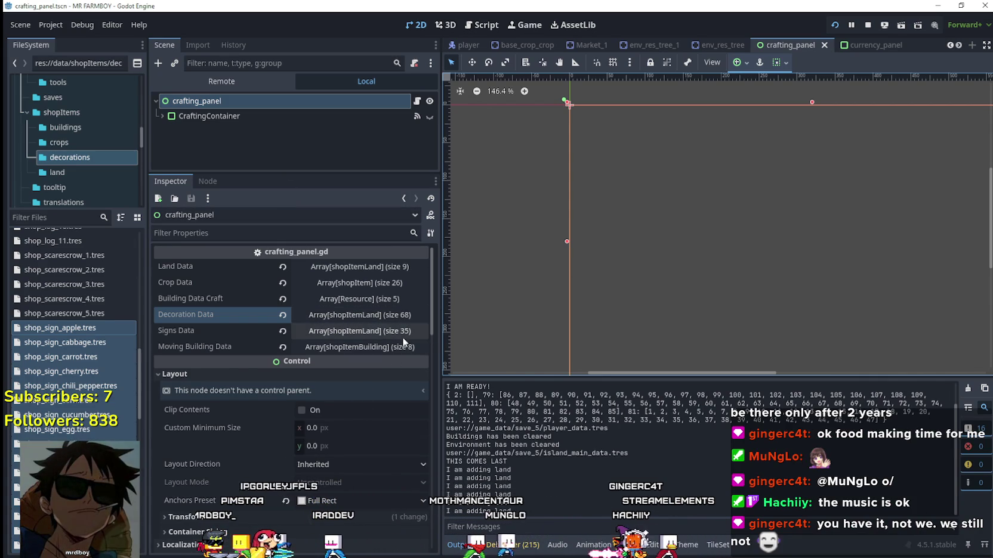
Step: Open crafting_panel.gd and scroll to the SignsData loop
scroll(402, 337, "down", 1)
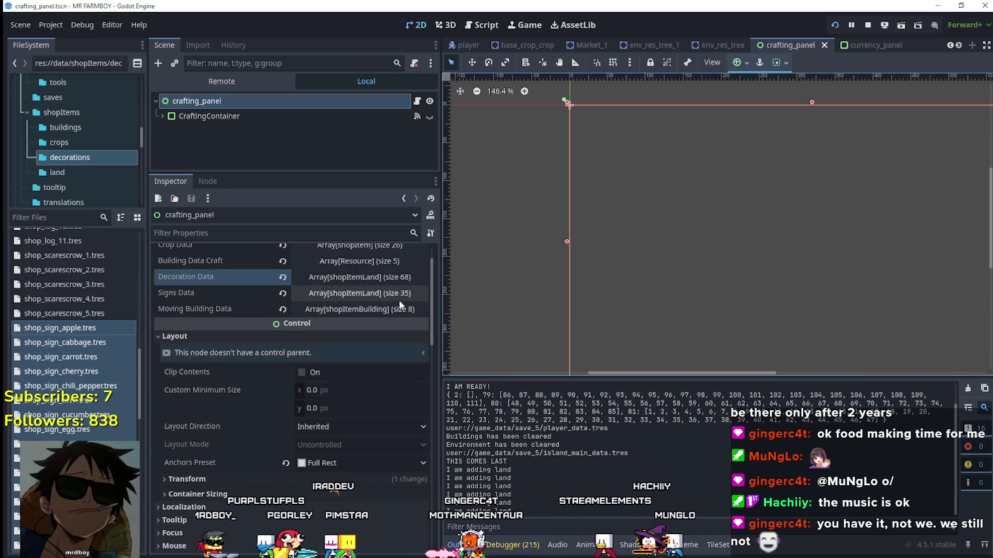
scroll(411, 259, "up", 2)
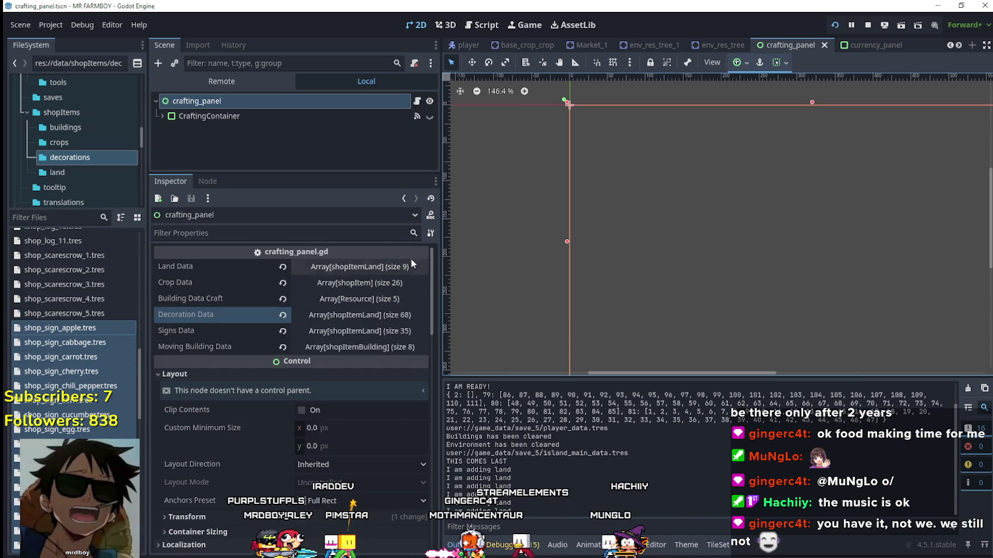
left_click(418, 101)
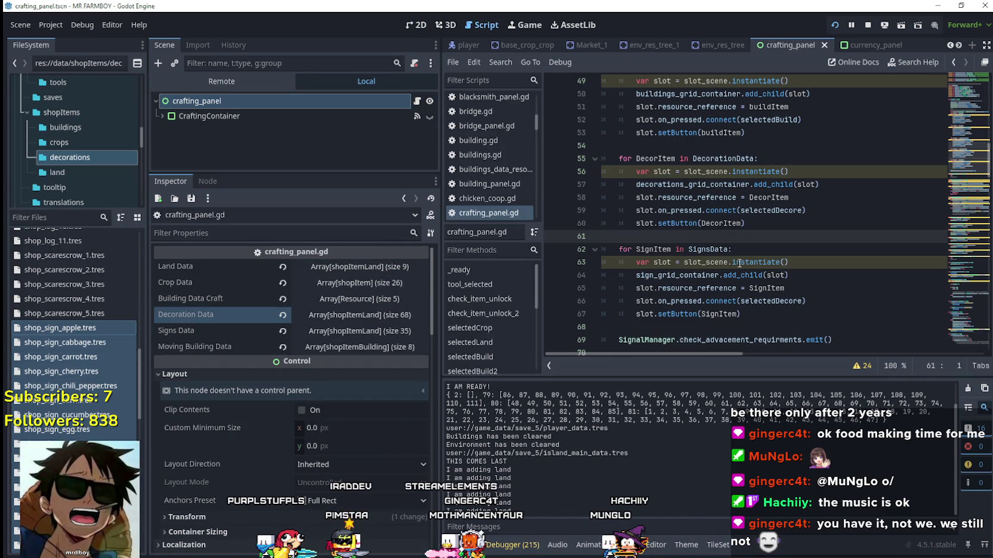
left_click(744, 327)
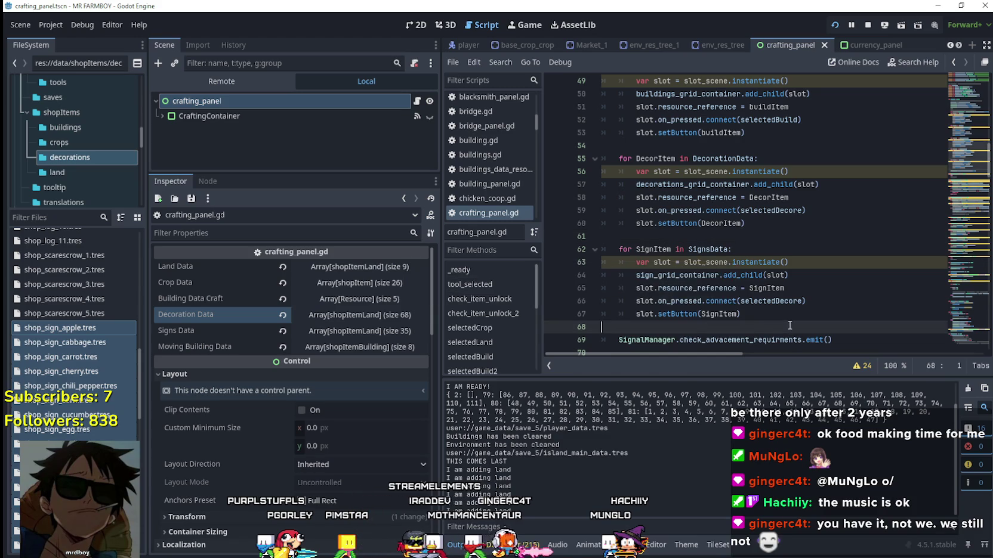
scroll(951, 202, "down", 6)
scroll(954, 199, "up", 3)
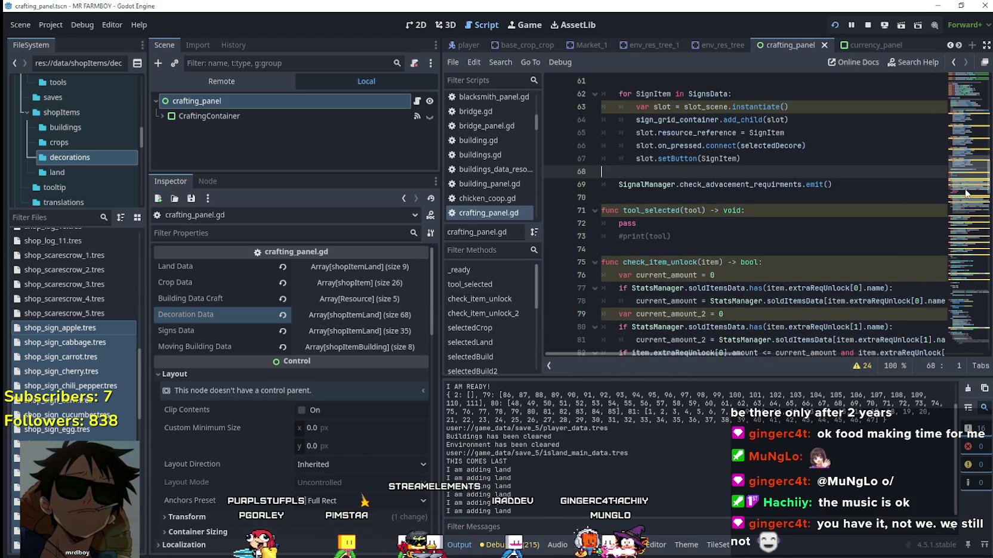
scroll(963, 191, "down", 3)
scroll(963, 190, "down", 1)
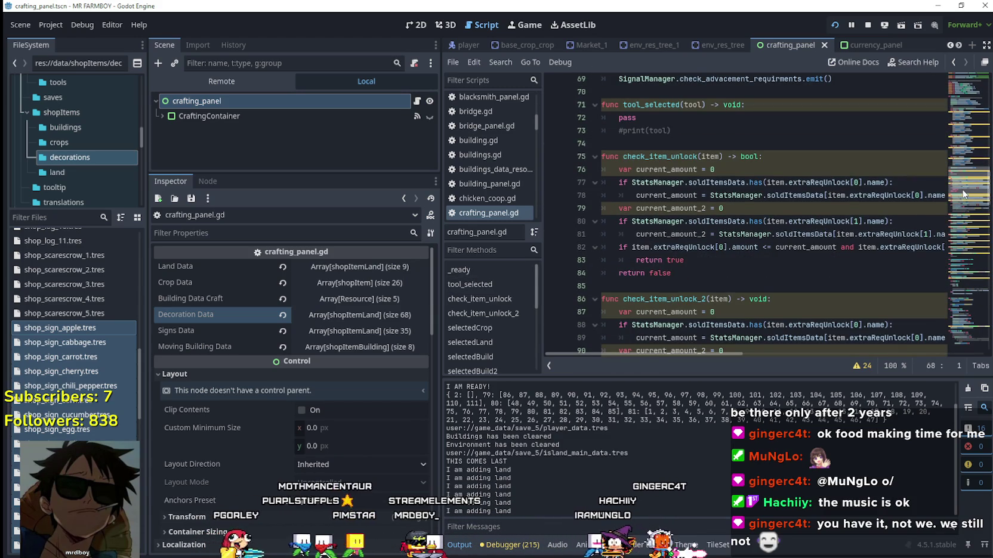
scroll(963, 190, "up", 4)
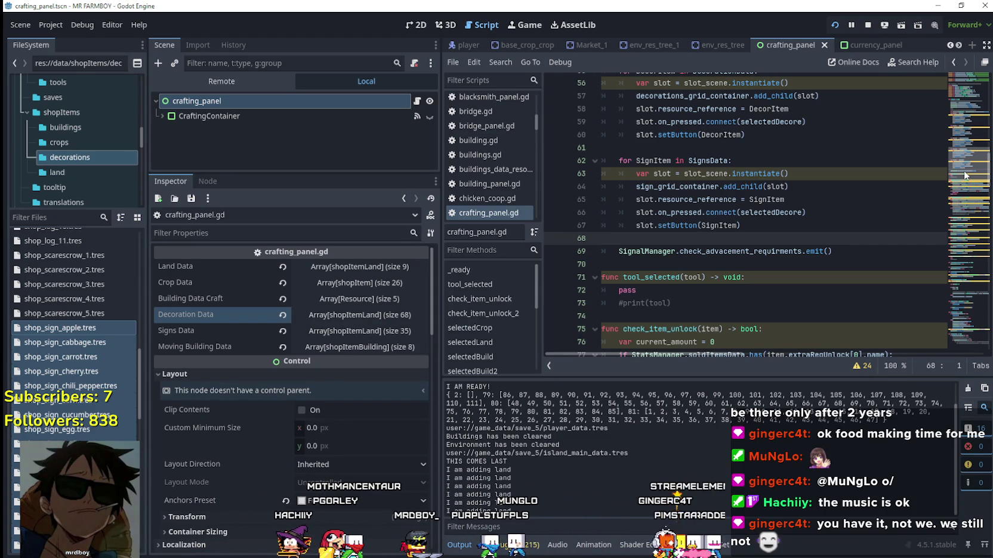
Step: Inspect selectedSign, highlighting itemShop and the item index in the SignsData lookup
left_click_drag(965, 175, 962, 246)
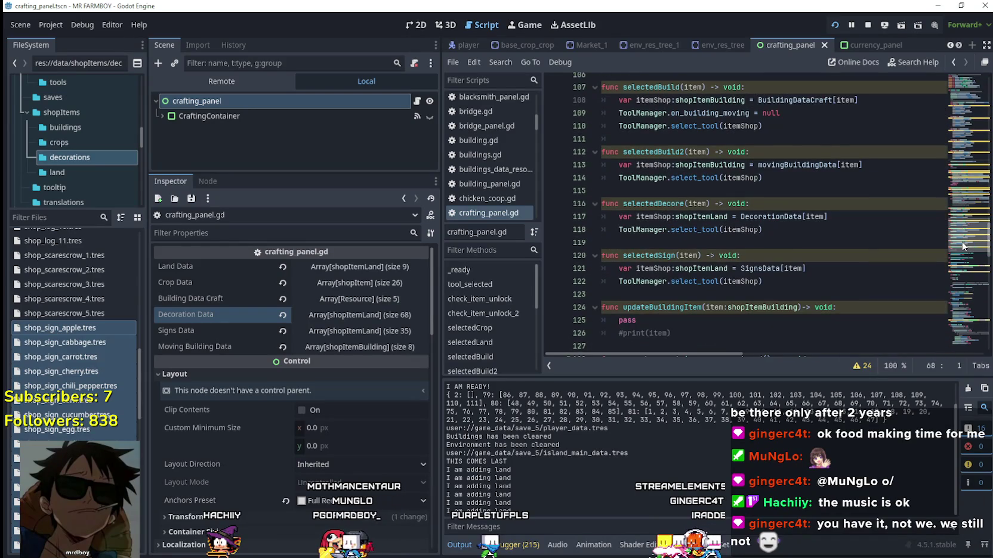
left_click(659, 269)
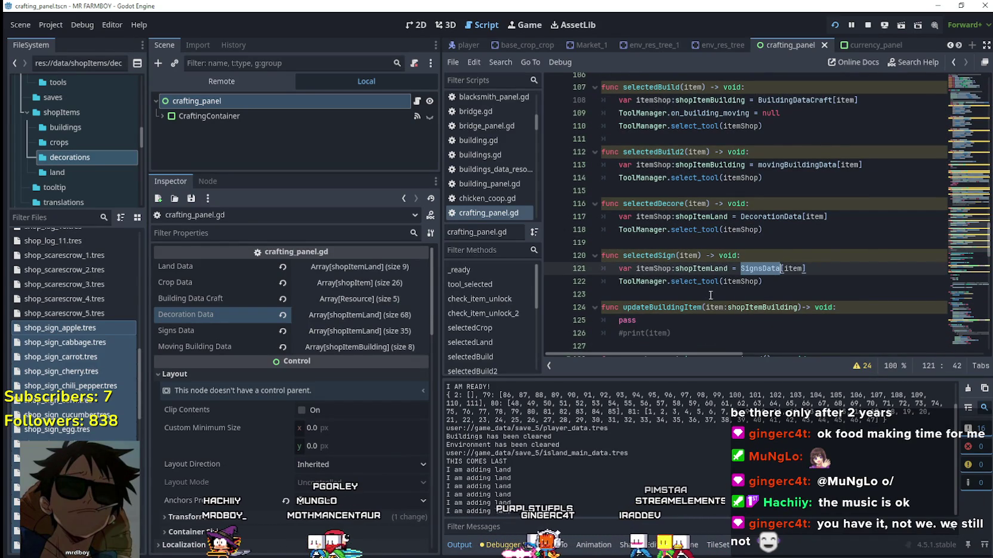
double_click(727, 281)
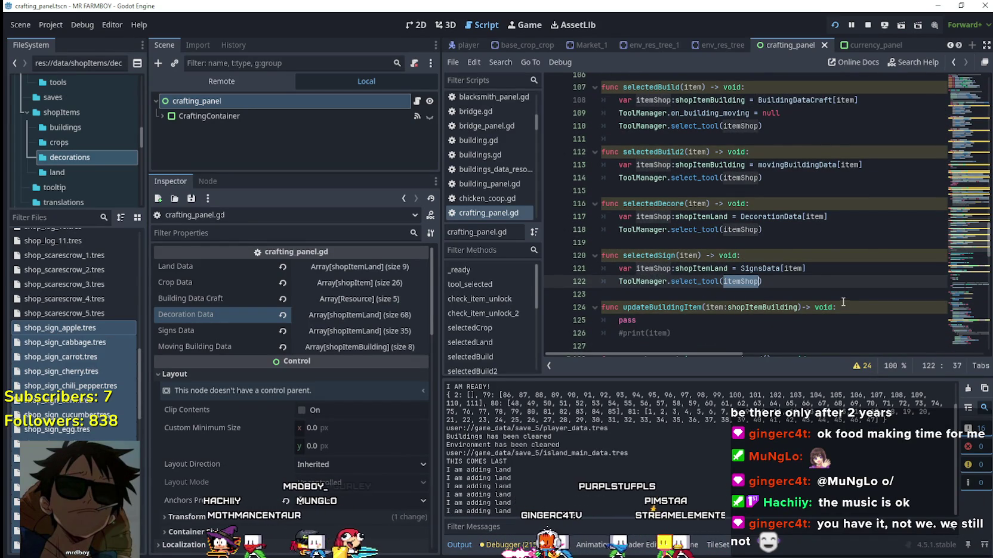
double_click(793, 269)
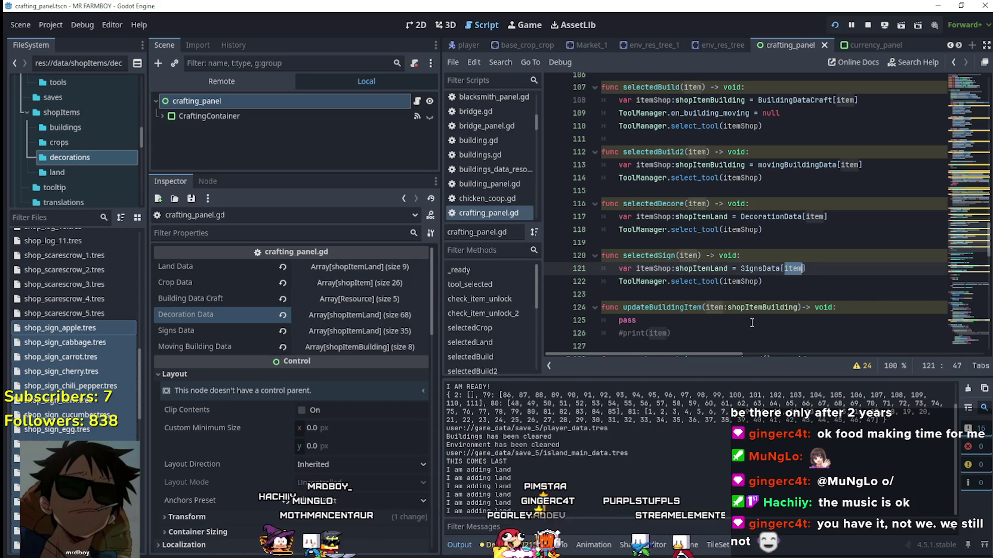
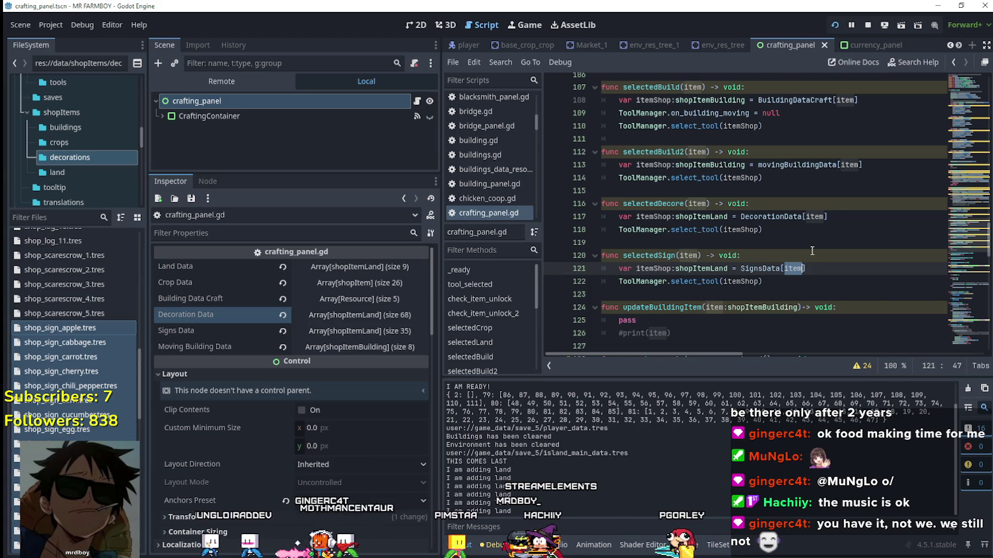
Step: Expand Signs Data in the Inspector and view the apple sign entry's properties
left_click(797, 281)
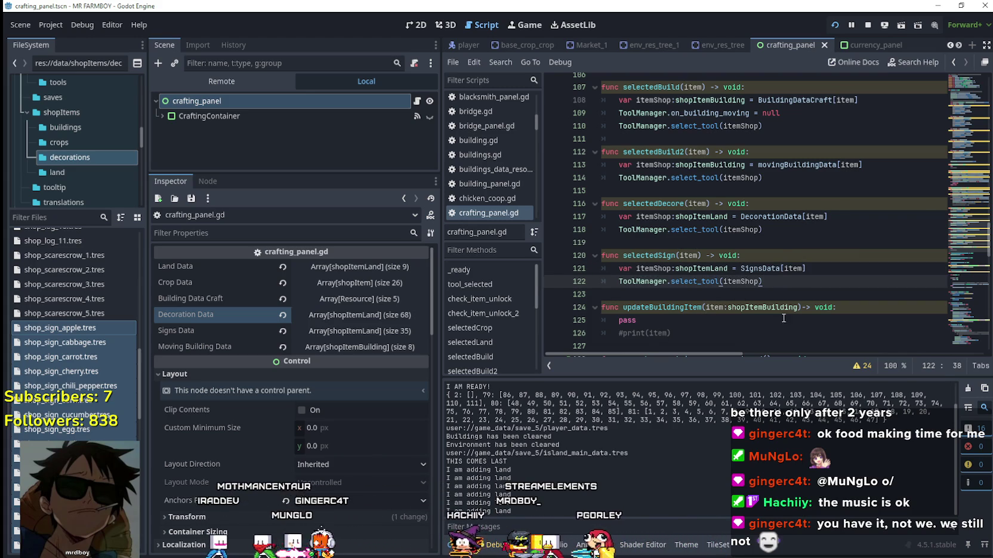
scroll(783, 326, "down", 2)
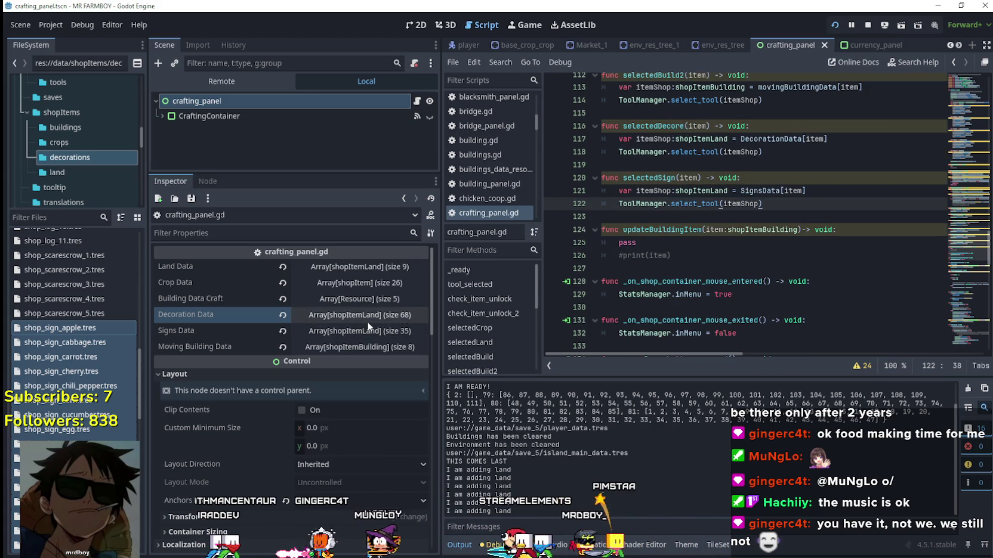
left_click(358, 333)
left_click(335, 369)
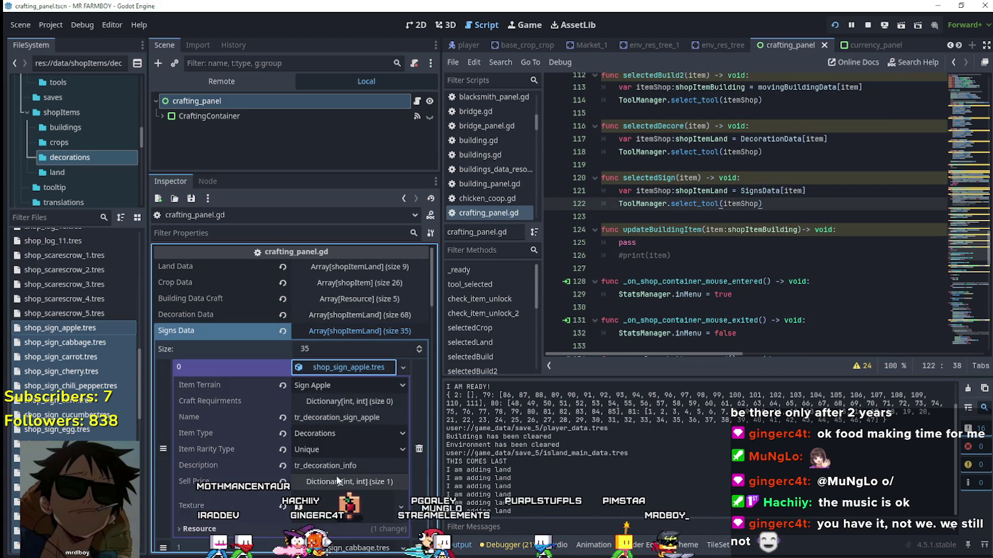
mouse_move(220, 386)
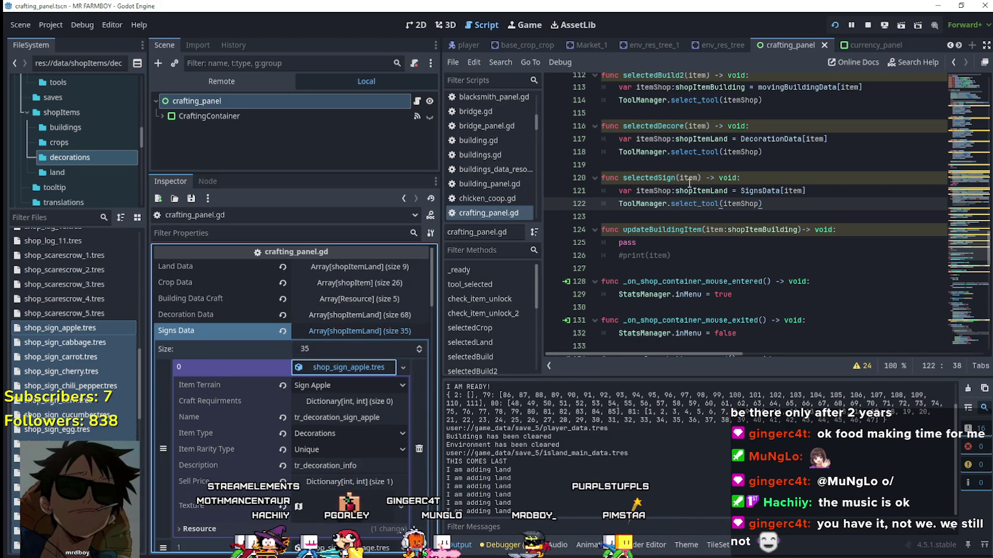
Step: Use Lookup Symbol on select_tool at line 122 to jump into tool_manager.gd
double_click(726, 203)
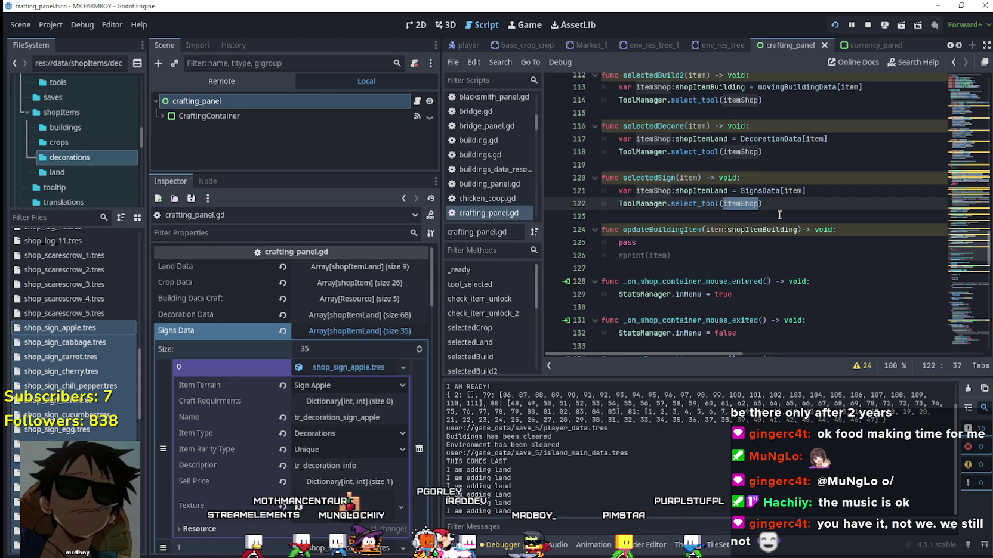
left_click(759, 204)
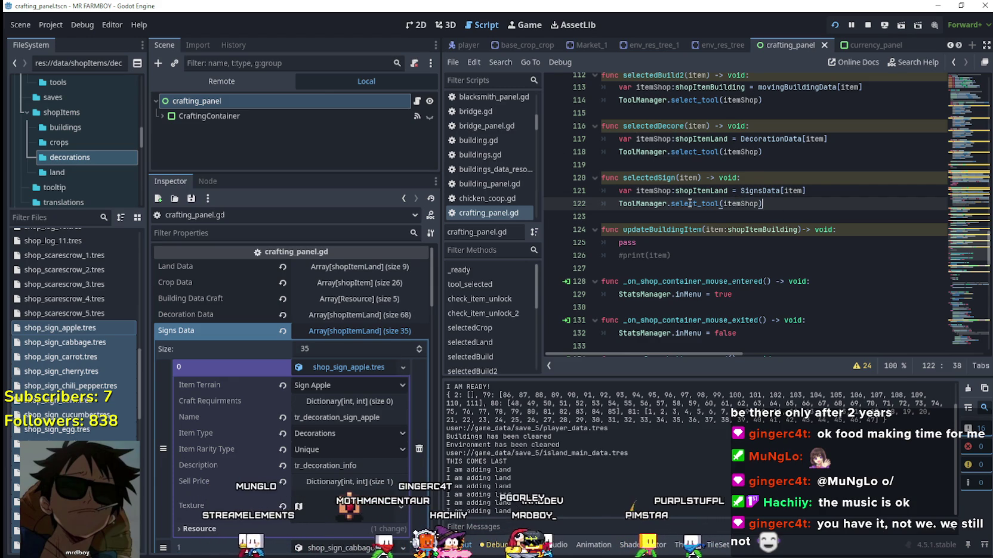
scroll(769, 209, "up", 2)
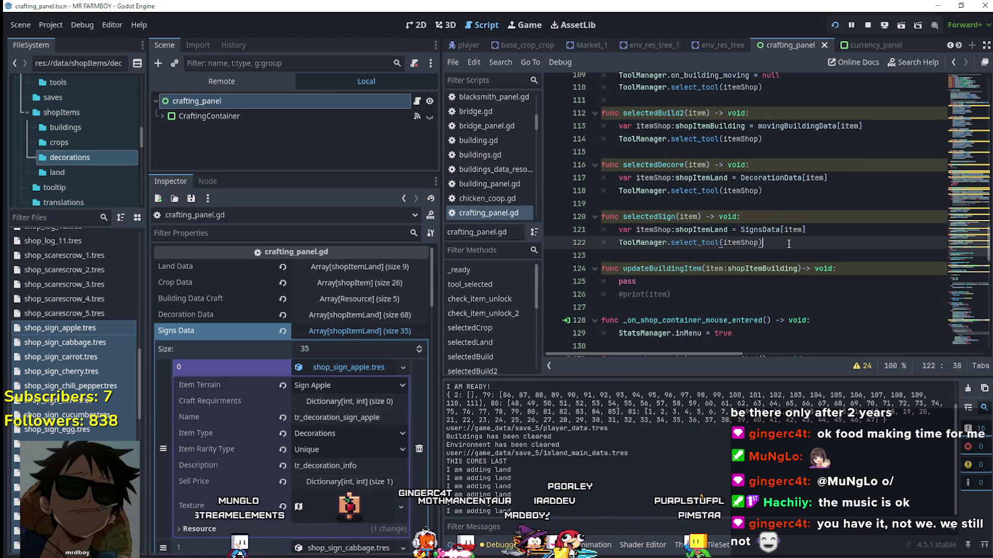
scroll(779, 213, "down", 2)
right_click(713, 205)
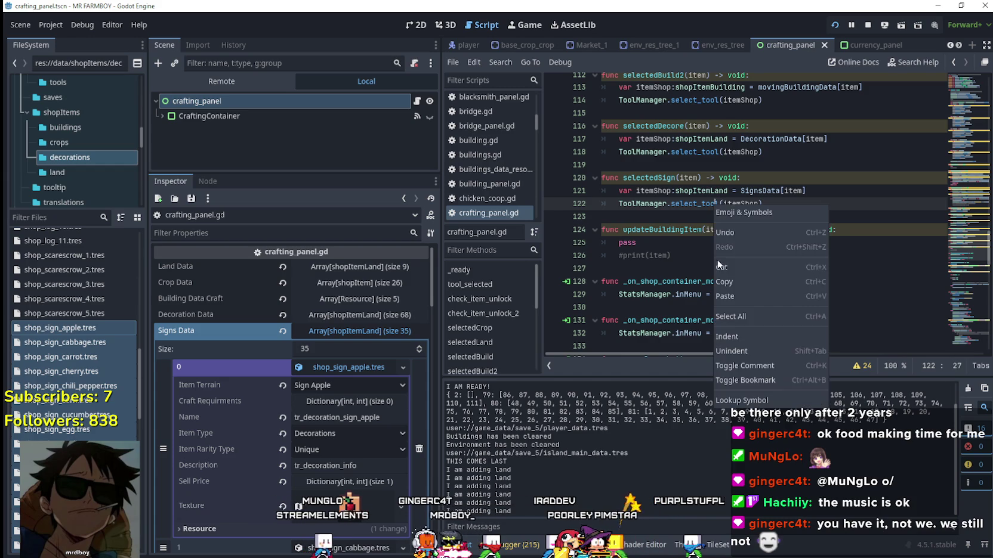
left_click(740, 401)
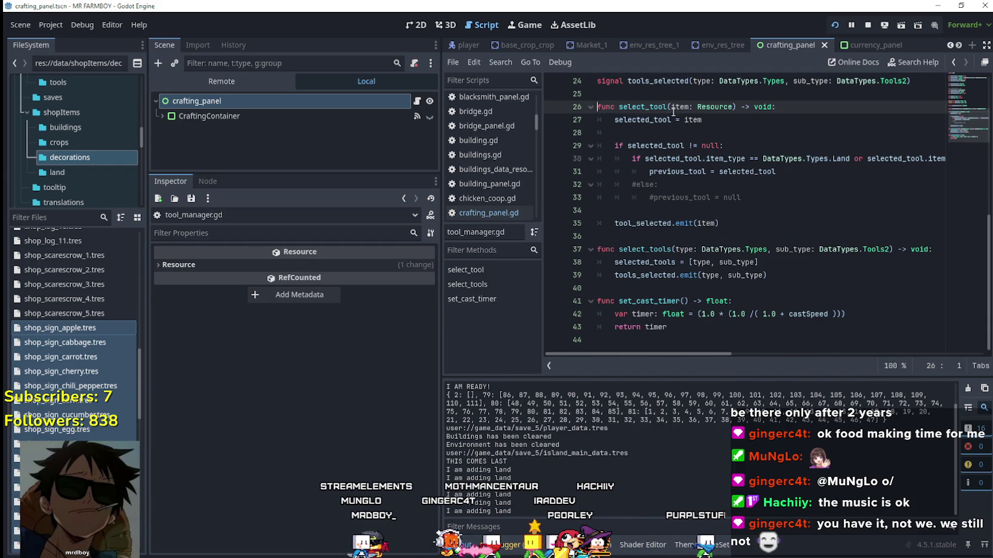
mouse_move(679, 356)
left_mouse_down()
mouse_move(835, 356)
mouse_move(544, 360)
left_mouse_up()
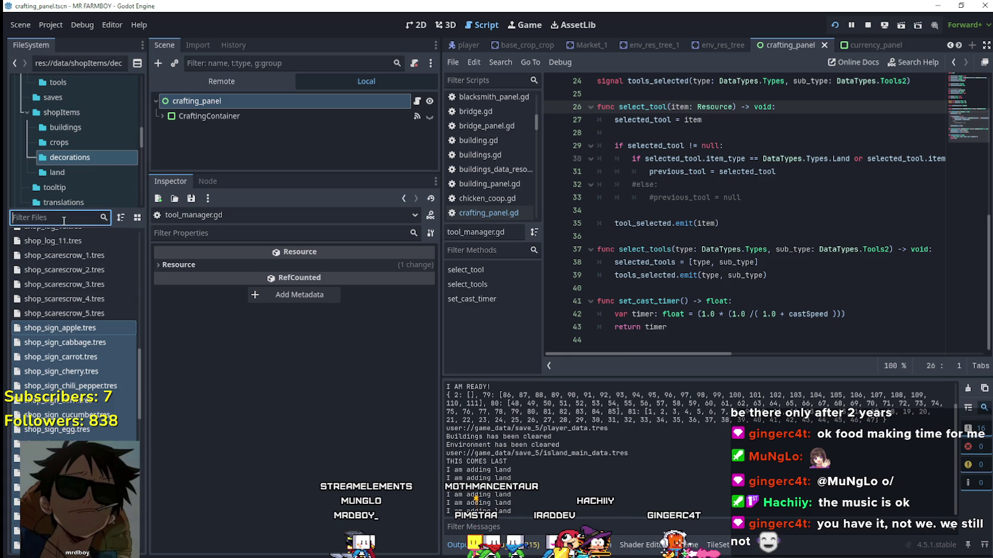
Step: Filter the FileSystem by 'test' and open test_scene_everything.tscn
type("test")
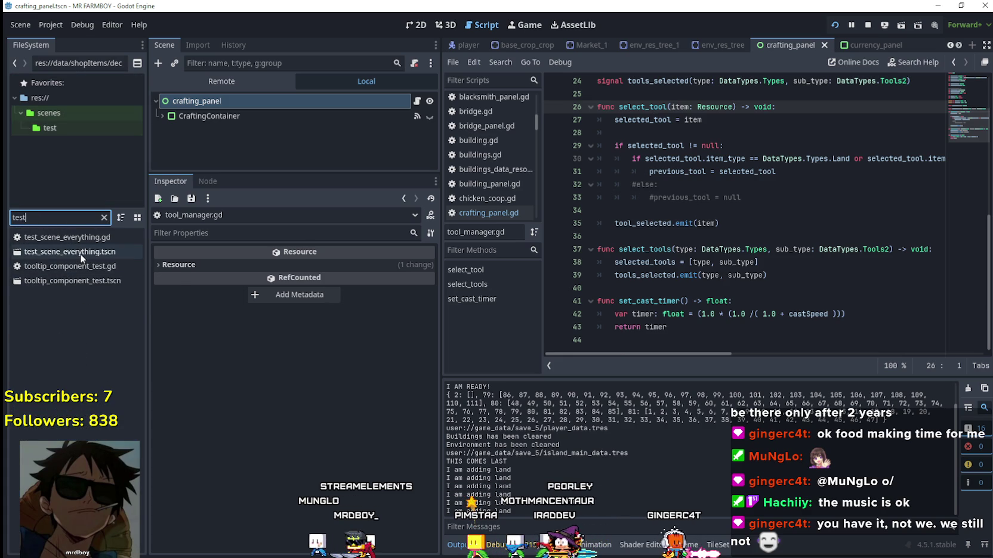
double_click(80, 253)
scroll(400, 149, "down", 3)
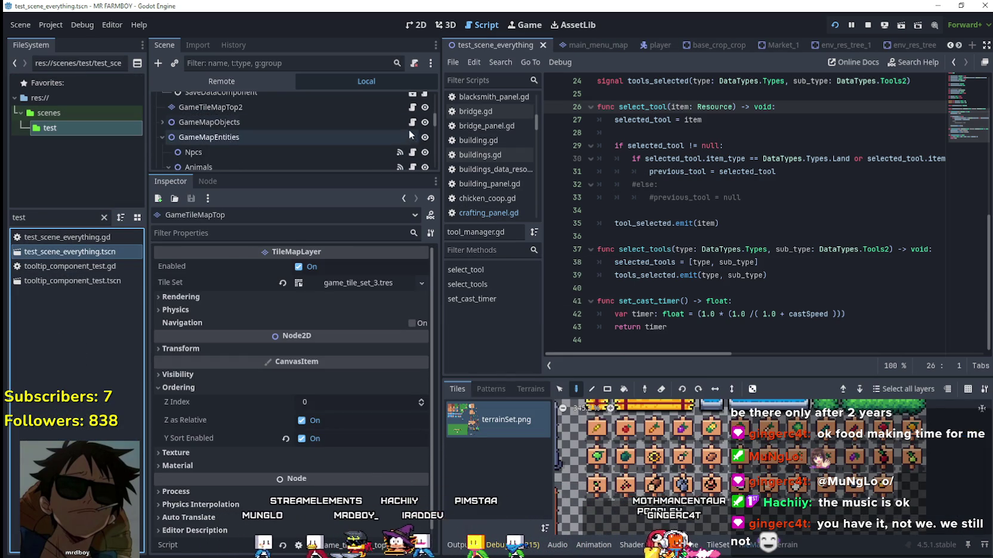
scroll(402, 139, "down", 3)
scroll(402, 141, "down", 3)
Step: Open CursorComponent's field_cursor_component.gd and scroll to its add_decor function
left_click(425, 114)
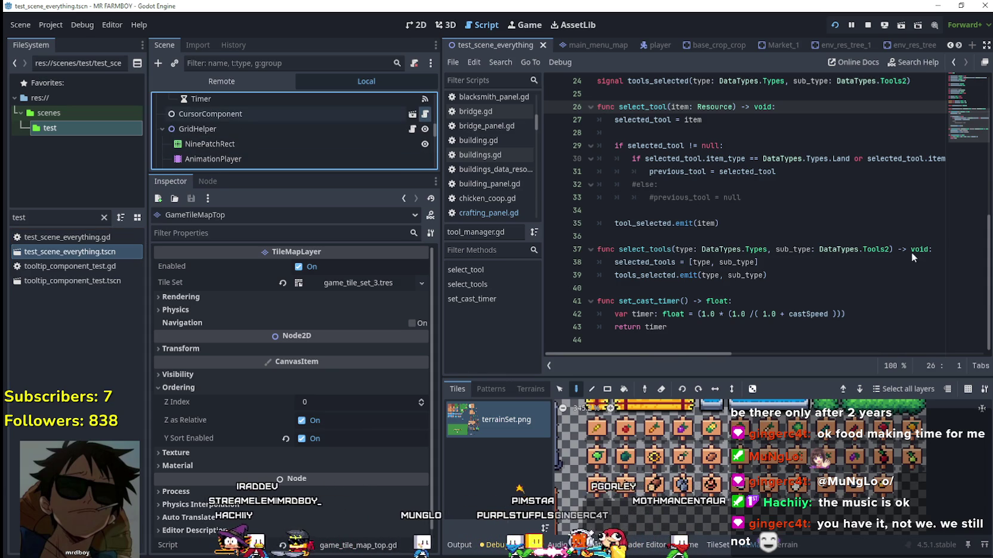
scroll(800, 217, "down", 10)
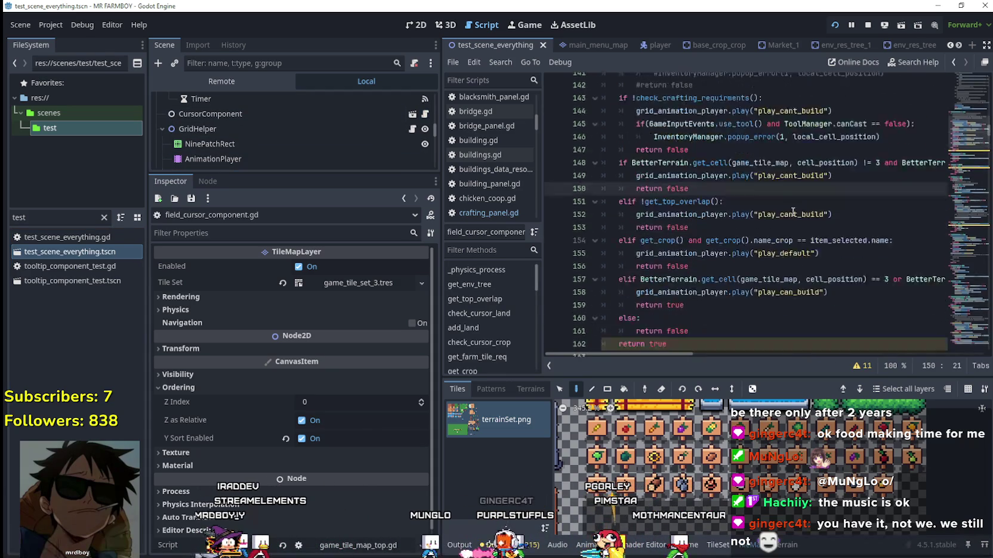
scroll(789, 208, "down", 5)
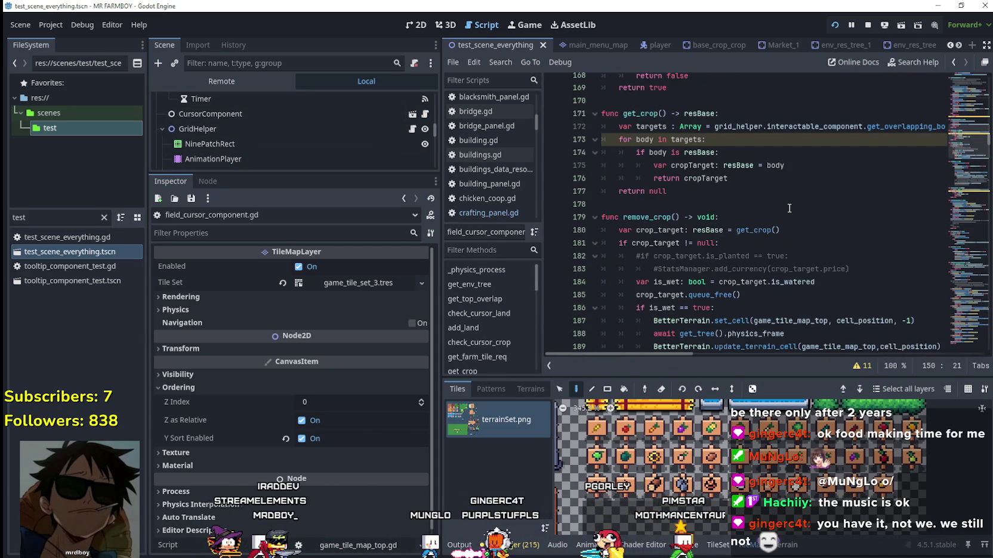
scroll(788, 207, "down", 3)
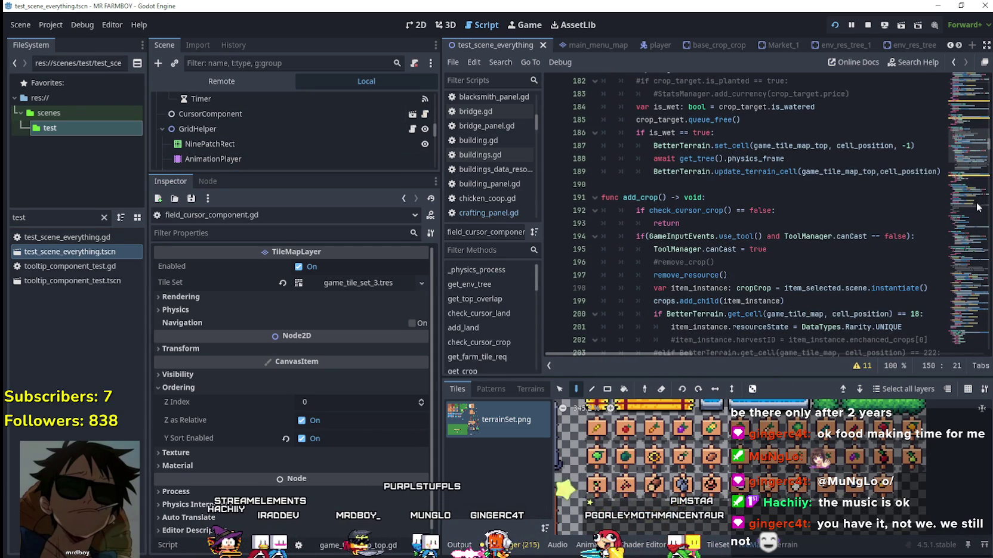
scroll(960, 169, "down", 18)
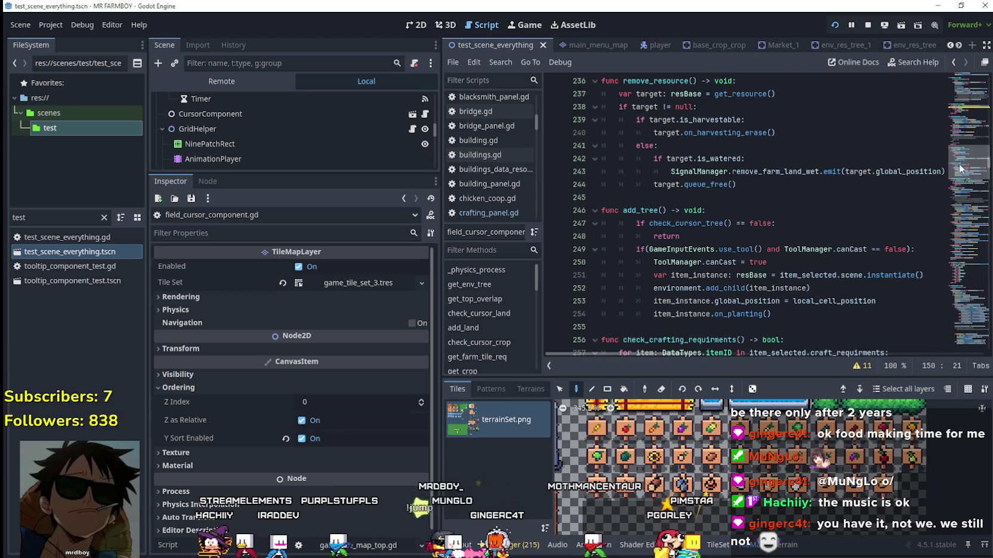
scroll(961, 169, "down", 3)
scroll(959, 173, "down", 17)
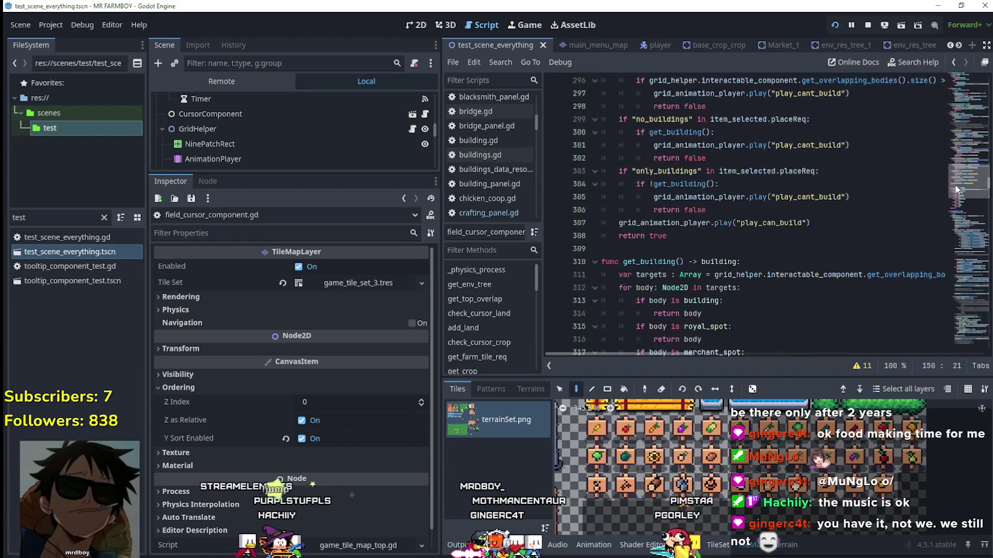
scroll(956, 194, "down", 8)
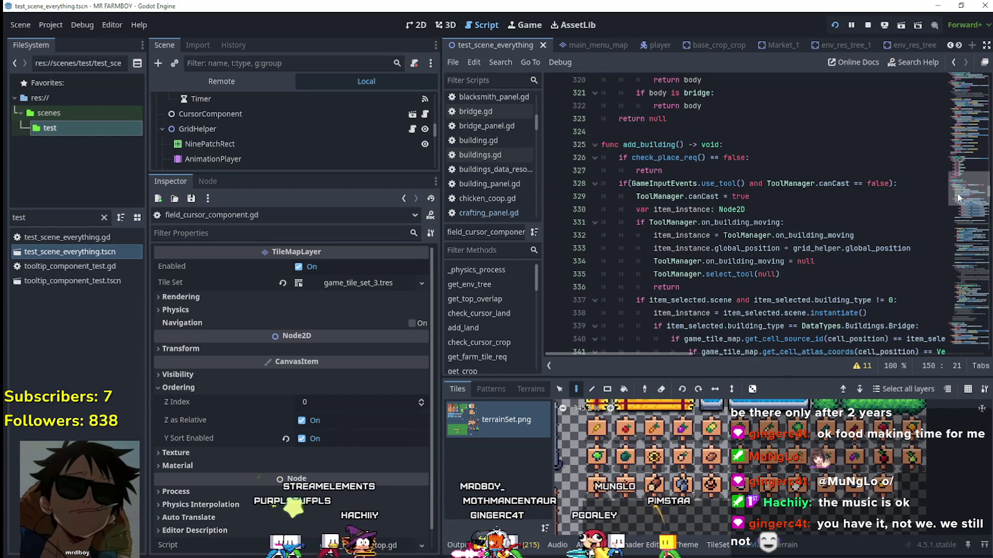
scroll(957, 198, "down", 20)
mouse_move(956, 230)
left_mouse_down()
mouse_move(972, 85)
mouse_move(968, 284)
left_mouse_up()
scroll(857, 264, "down", 1)
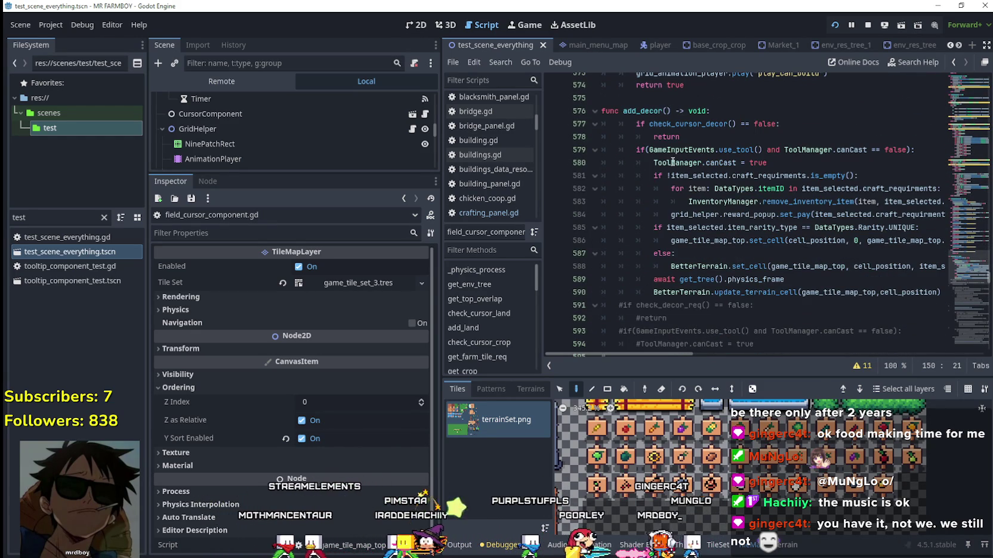
mouse_move(690, 355)
left_mouse_down()
mouse_move(716, 344)
mouse_move(700, 348)
left_mouse_up()
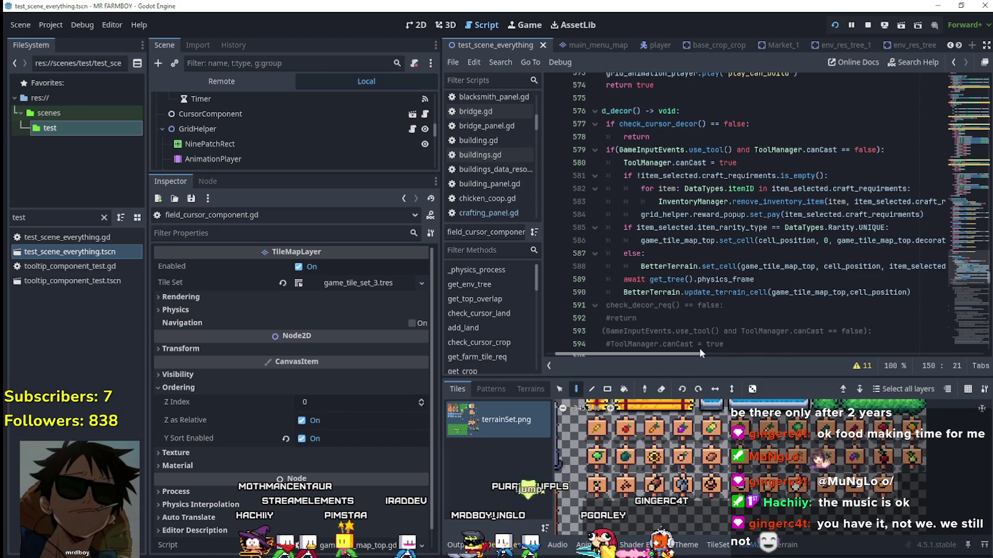
left_click_drag(700, 349, 754, 360)
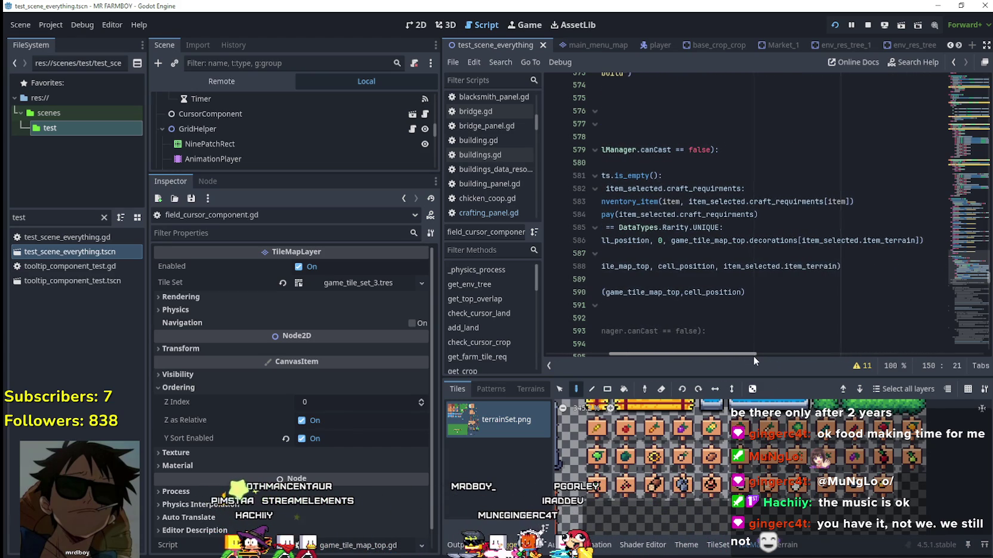
left_click_drag(915, 241, 671, 242)
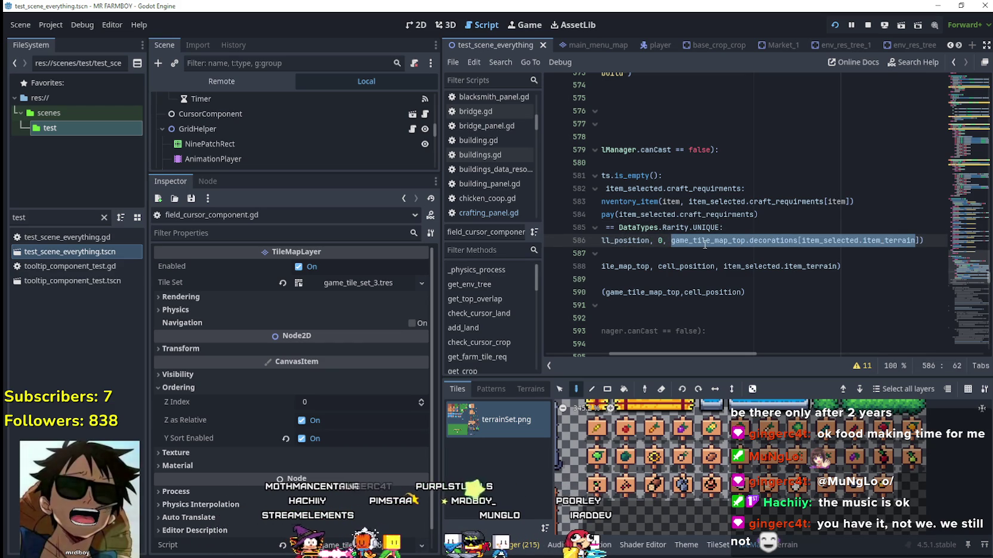
double_click(815, 239)
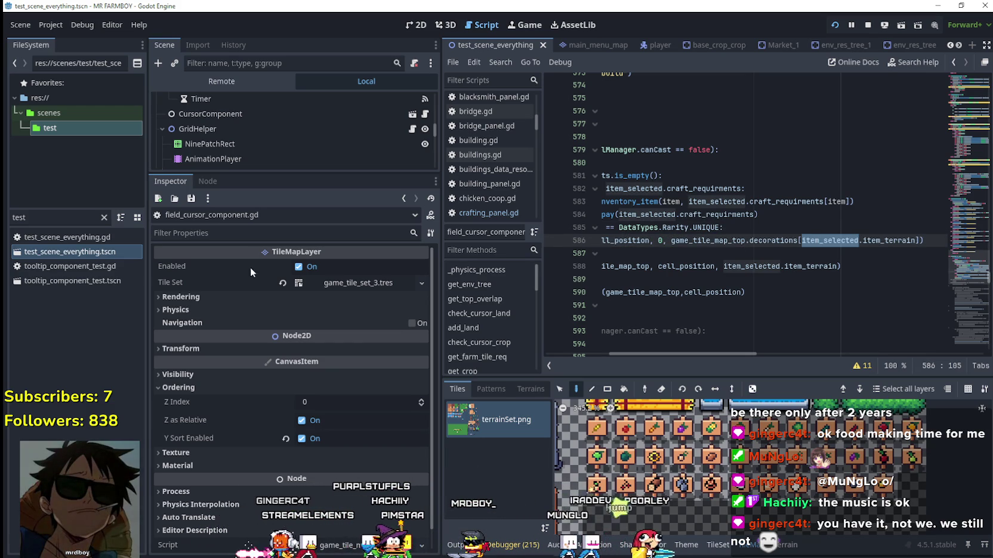
mouse_move(914, 241)
left_mouse_down()
mouse_move(773, 230)
mouse_move(671, 241)
left_mouse_up()
mouse_move(721, 354)
left_mouse_down()
mouse_move(699, 352)
mouse_move(753, 346)
mouse_move(747, 359)
mouse_move(679, 350)
mouse_move(738, 356)
mouse_move(691, 359)
mouse_move(666, 355)
mouse_move(743, 344)
mouse_move(641, 339)
mouse_move(743, 336)
mouse_move(669, 326)
mouse_move(733, 322)
mouse_move(665, 322)
mouse_move(728, 320)
left_mouse_up()
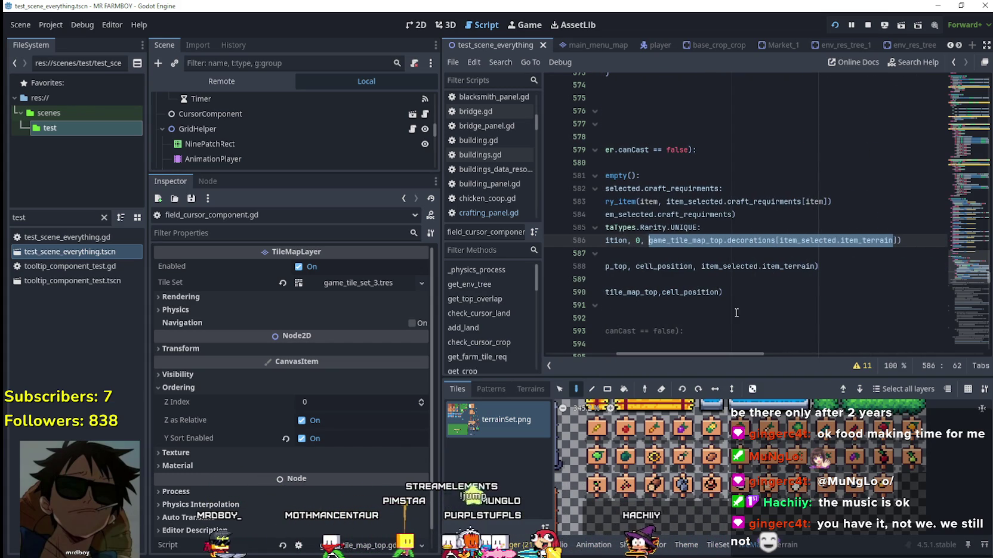
double_click(875, 241)
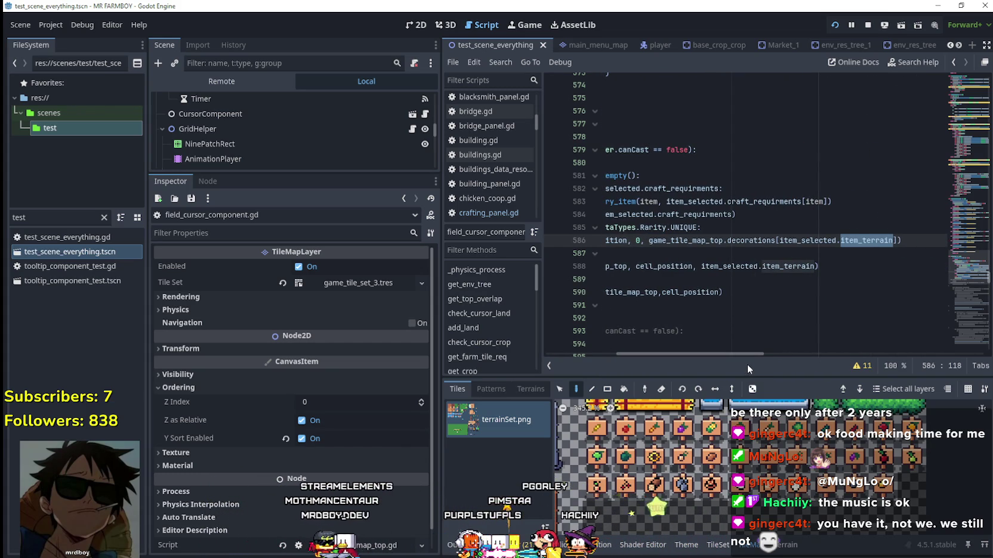
double_click(821, 240)
left_click(893, 241, "shift")
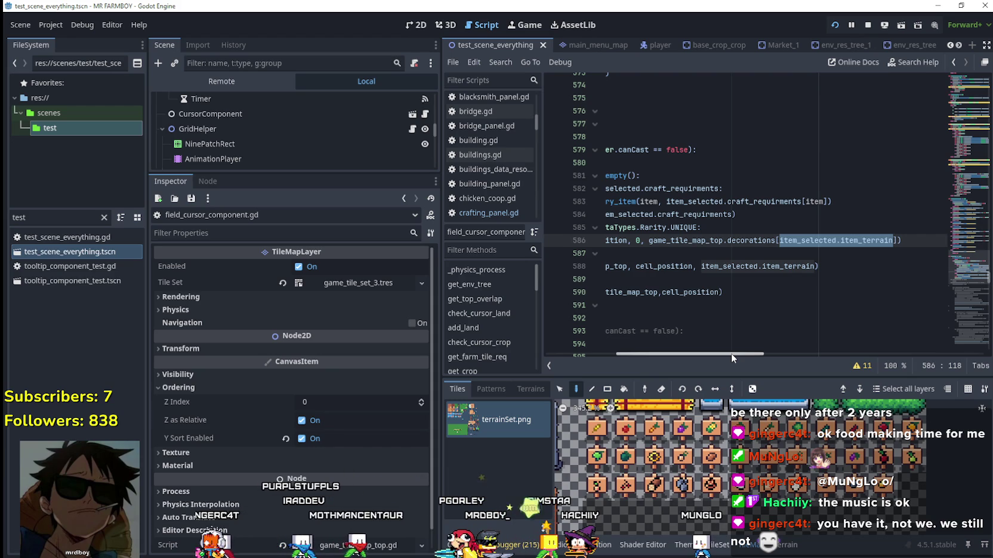
left_click_drag(731, 353, 339, 323)
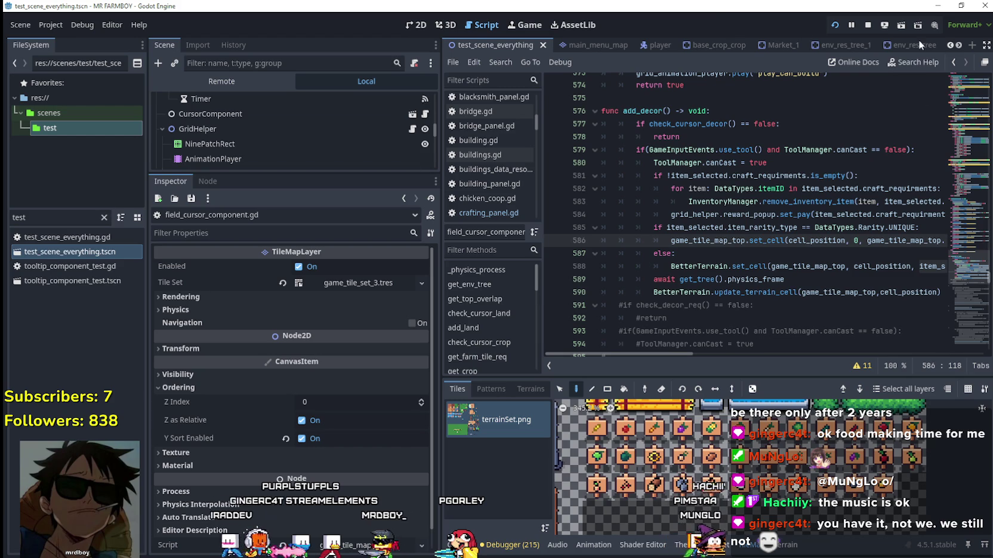
left_click(958, 45)
Step: Open the crafting_panel.gd script and locate the selectedSign function on line 120
left_click(869, 45)
left_click(417, 103)
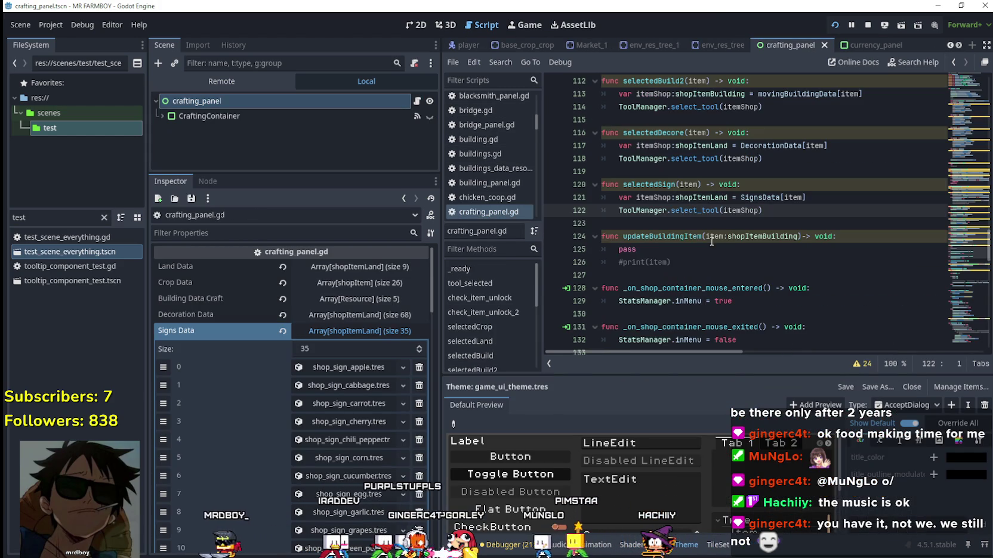
double_click(663, 184)
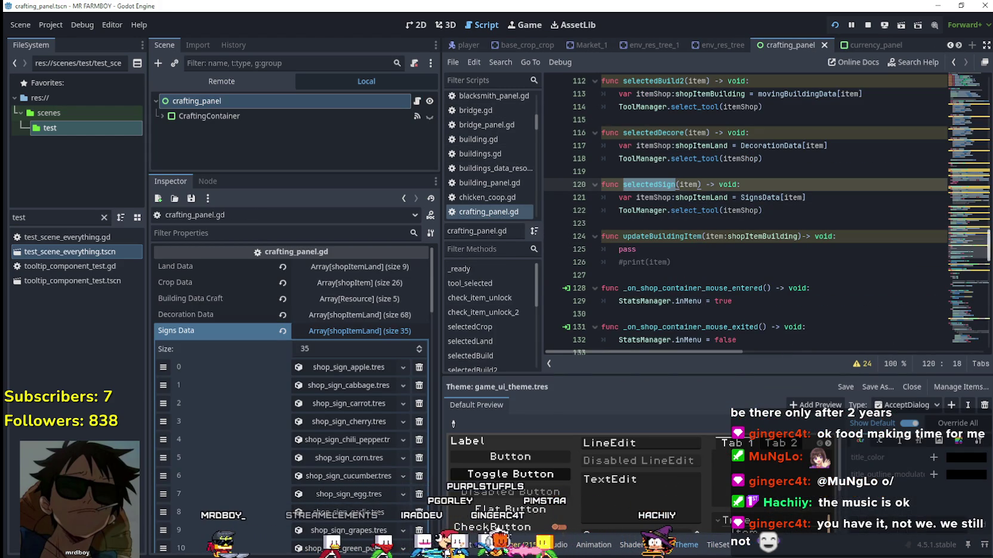
scroll(971, 191, "up", 14)
scroll(971, 190, "up", 4)
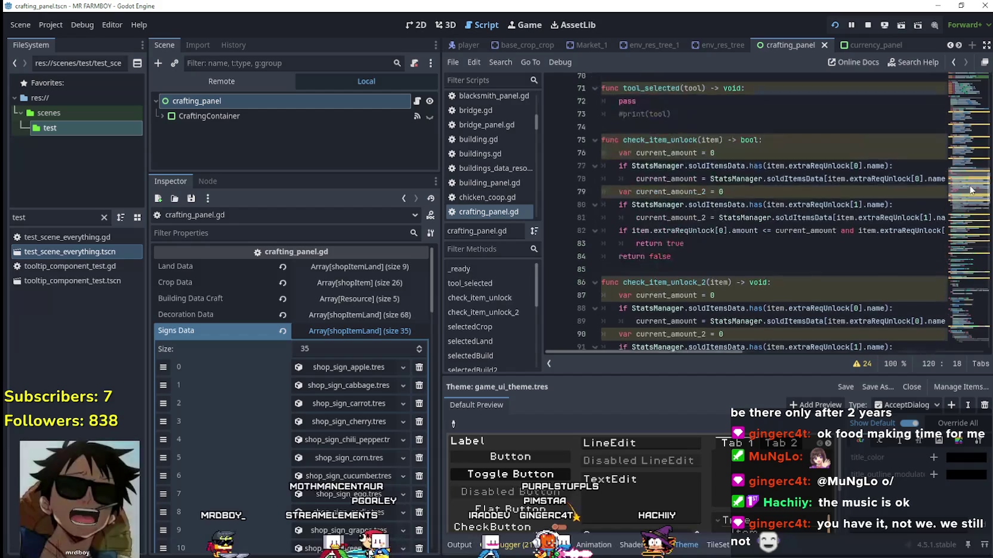
scroll(966, 196, "down", 7)
mouse_move(965, 198)
left_mouse_down()
mouse_move(967, 158)
mouse_move(967, 170)
left_mouse_up()
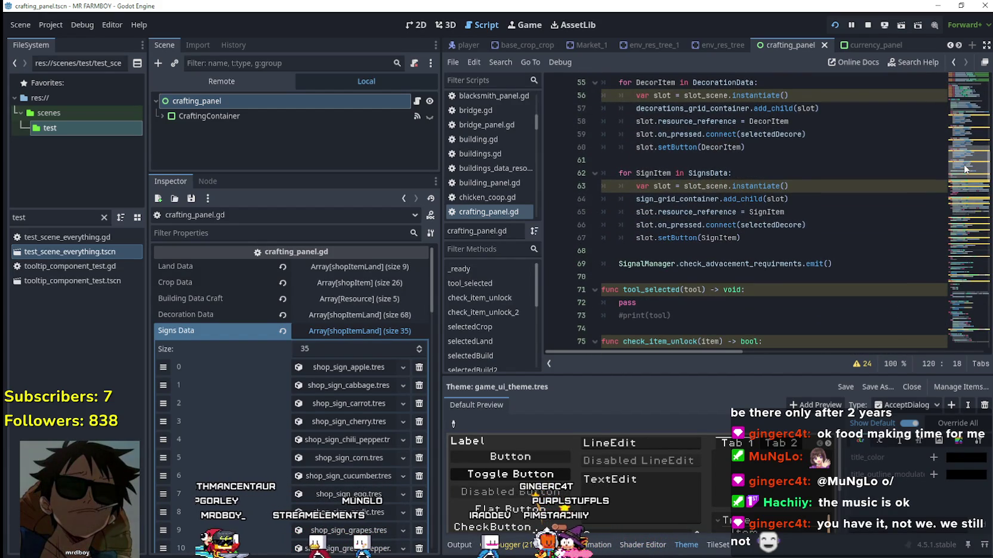
Step: Replace selectedDecore with selectedSign() on line 66, then stop and relaunch the game
double_click(776, 225)
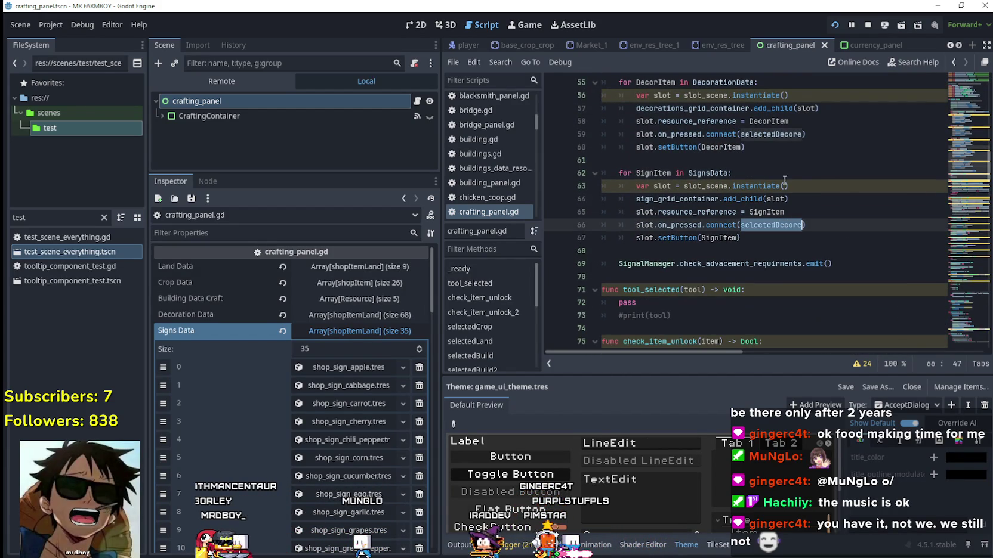
type("Selected")
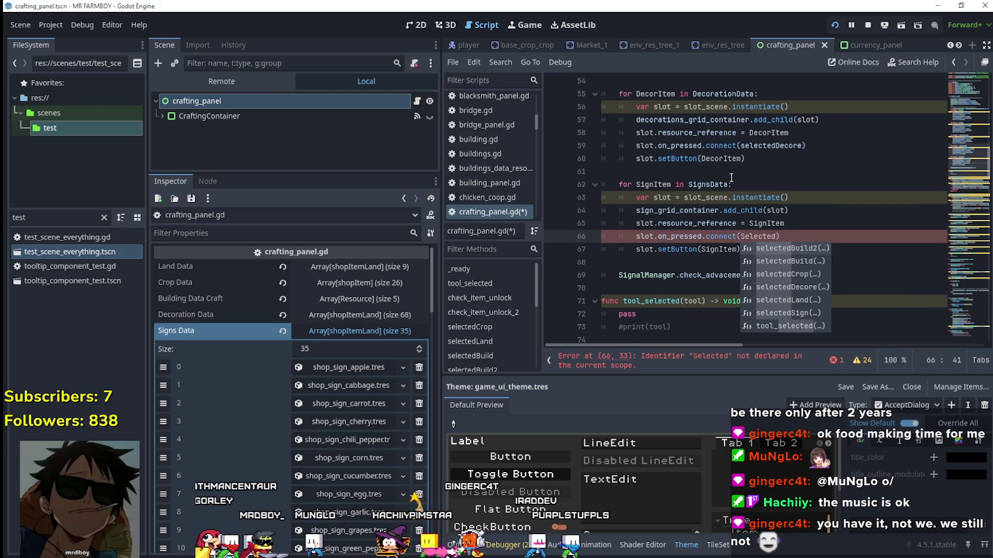
key("Return")
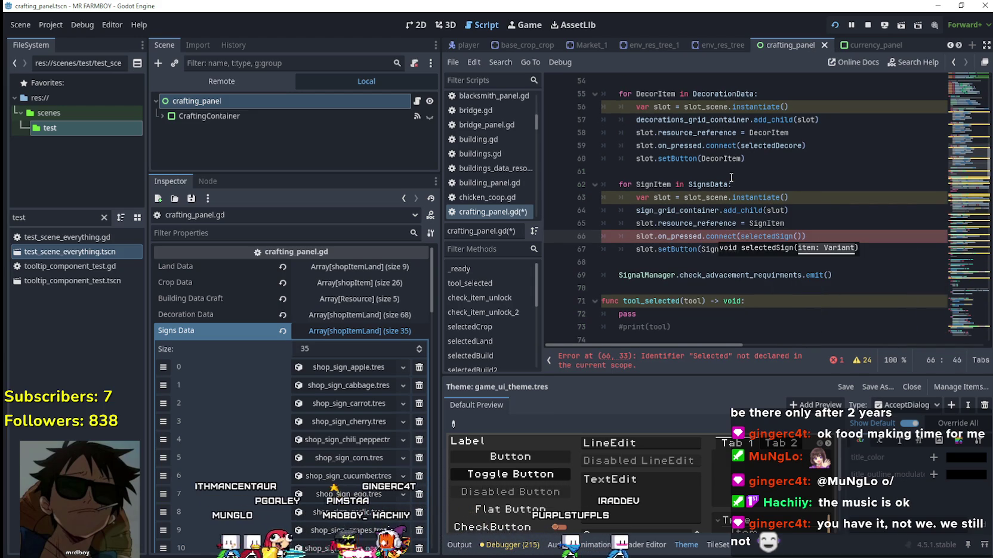
left_click(684, 267)
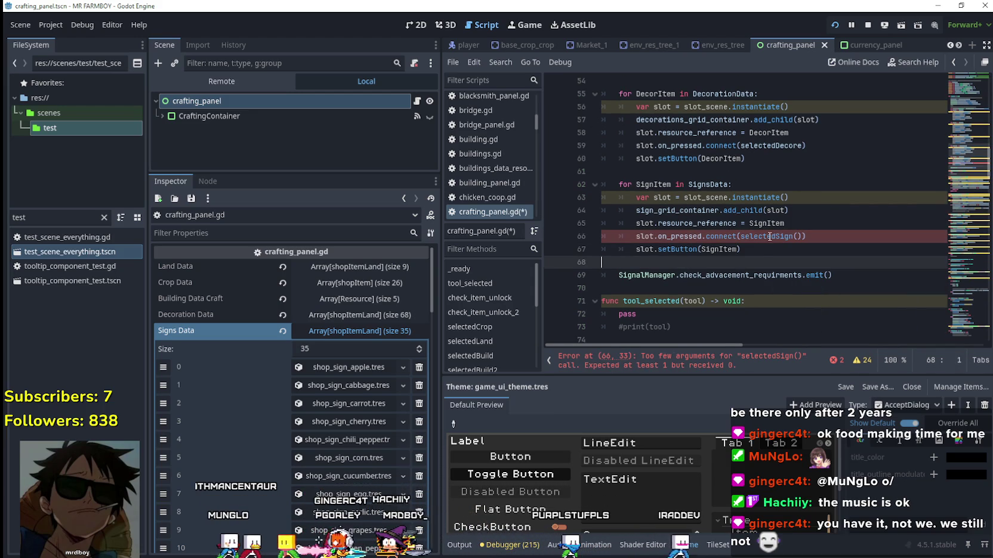
left_click(808, 237)
type(")")
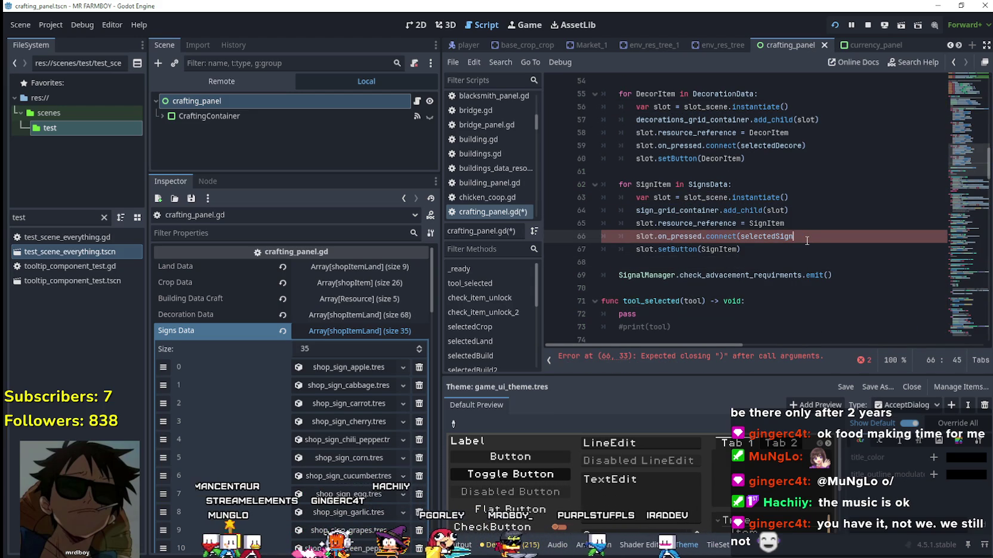
left_click(768, 265)
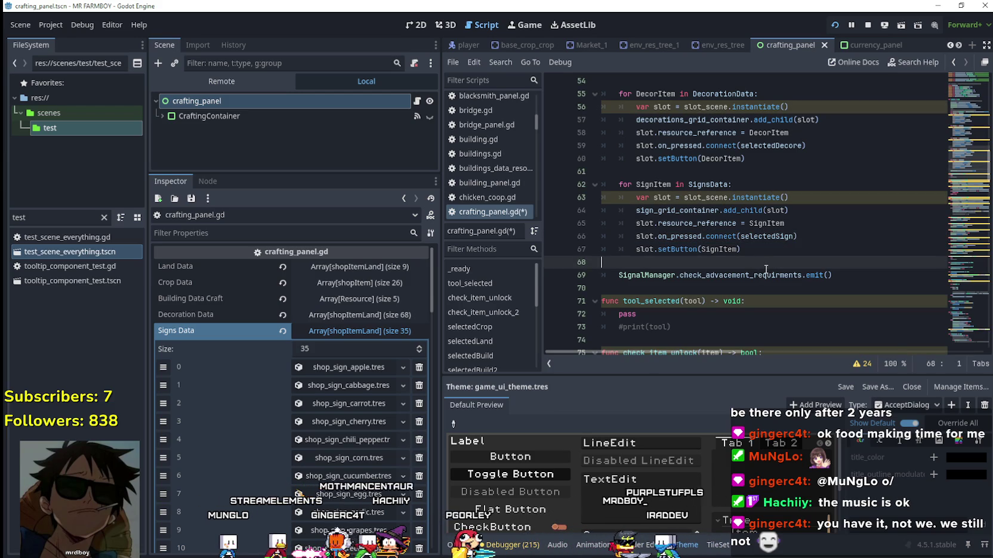
left_click(868, 22)
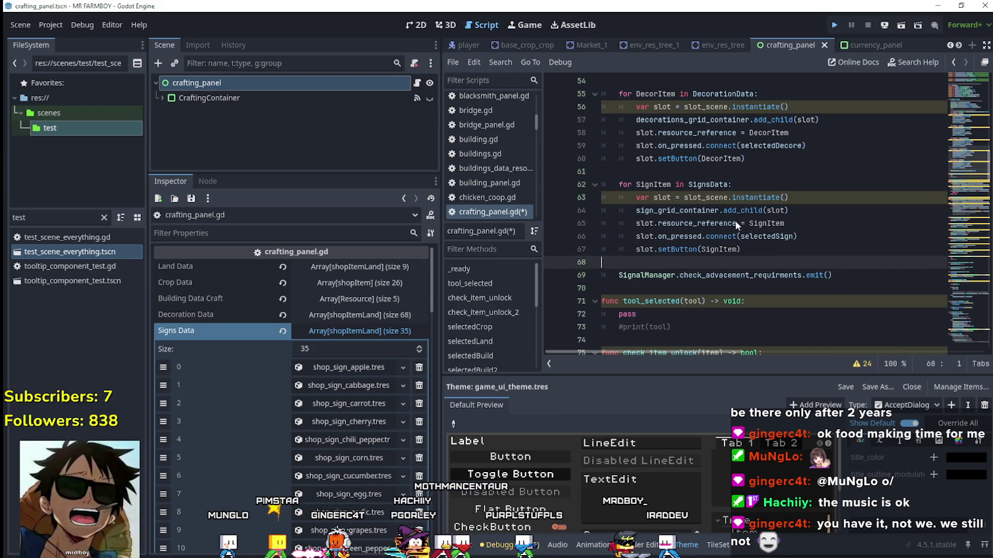
key("F5")
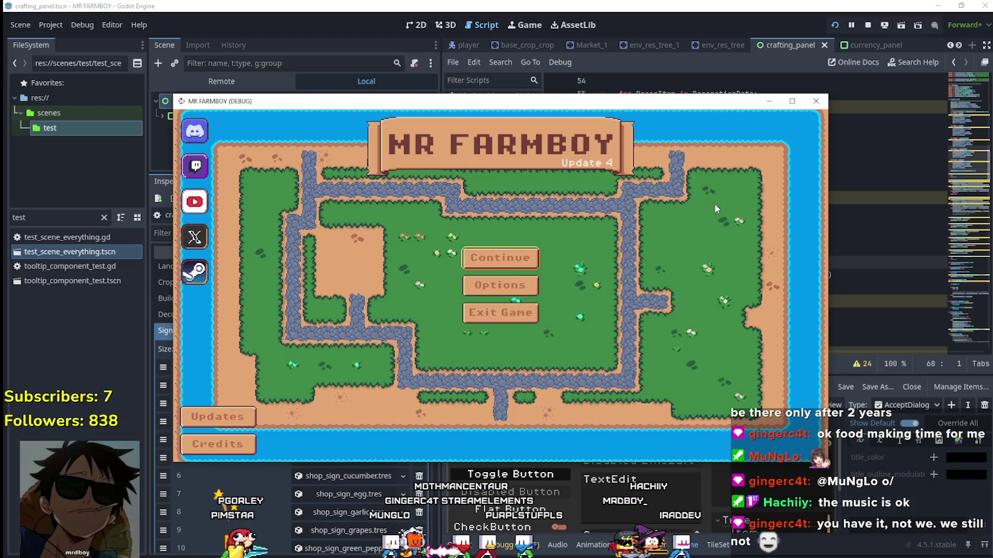
Step: Continue, load the Save 5 game, and maximize the MR FARMBOY game window
left_click(457, 255)
left_click(501, 277)
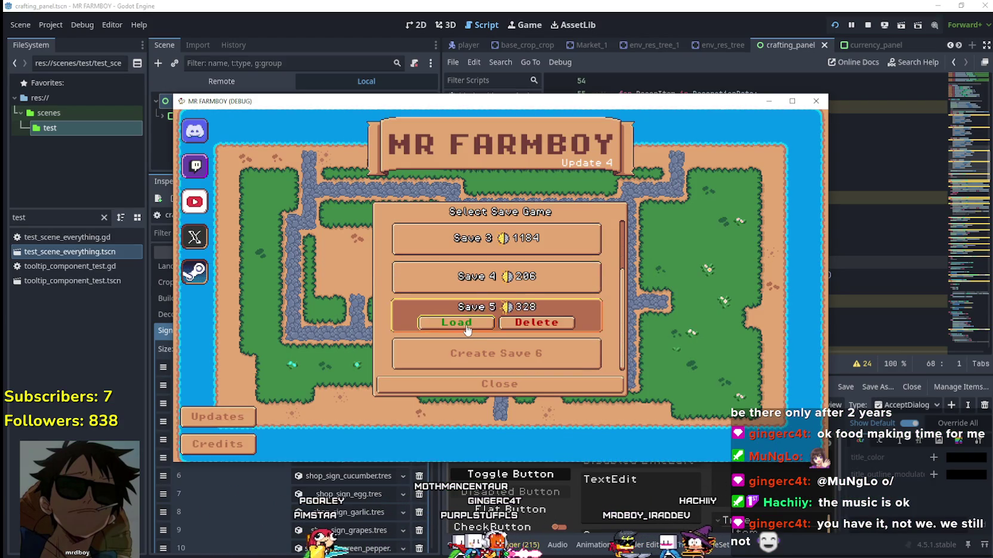
left_click(412, 321)
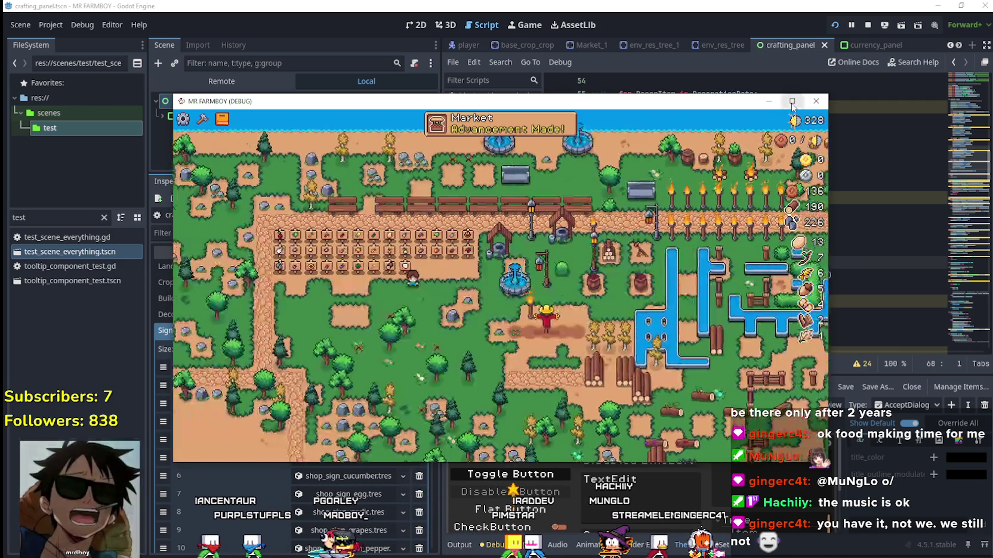
left_click(792, 102)
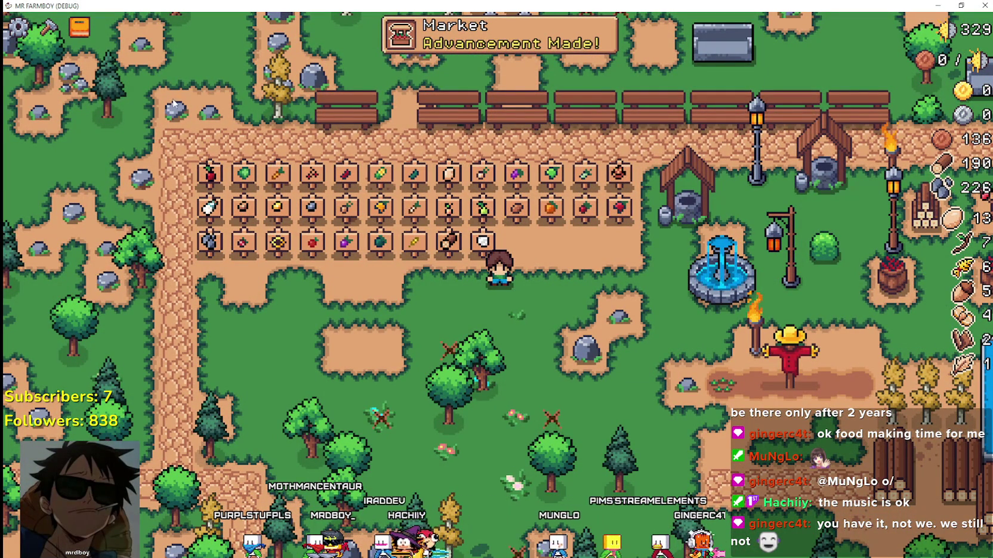
Step: Open the in-game Crafting panel and place a log from the Decorations category
key("c")
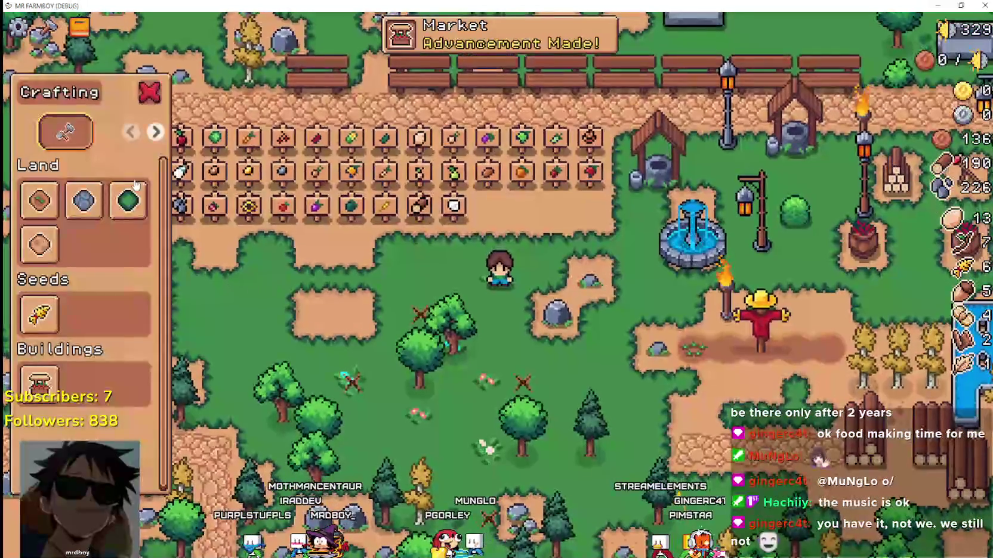
left_click(131, 132)
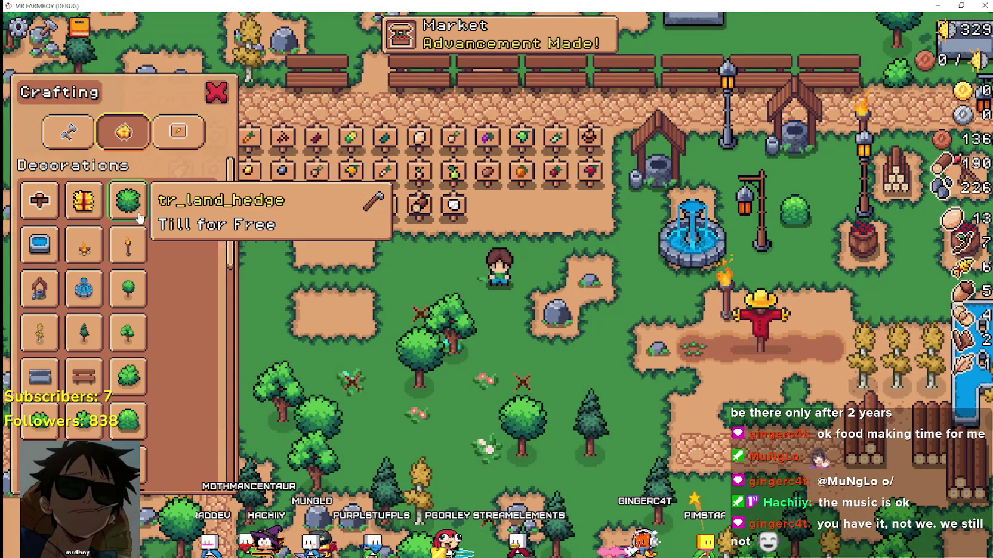
scroll(128, 357, "down", 5)
left_click(132, 361)
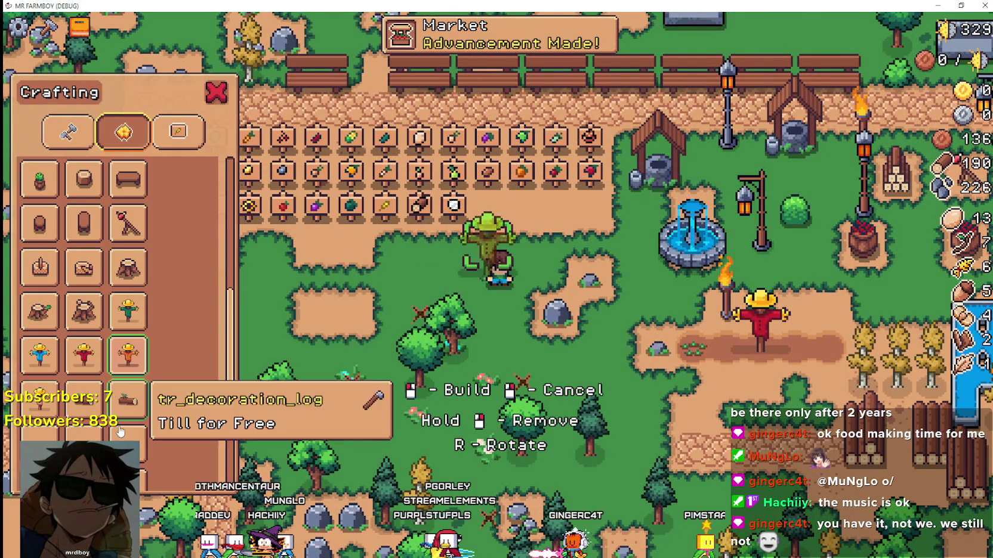
key("d")
scroll(120, 418, "down", 2)
left_click(120, 421)
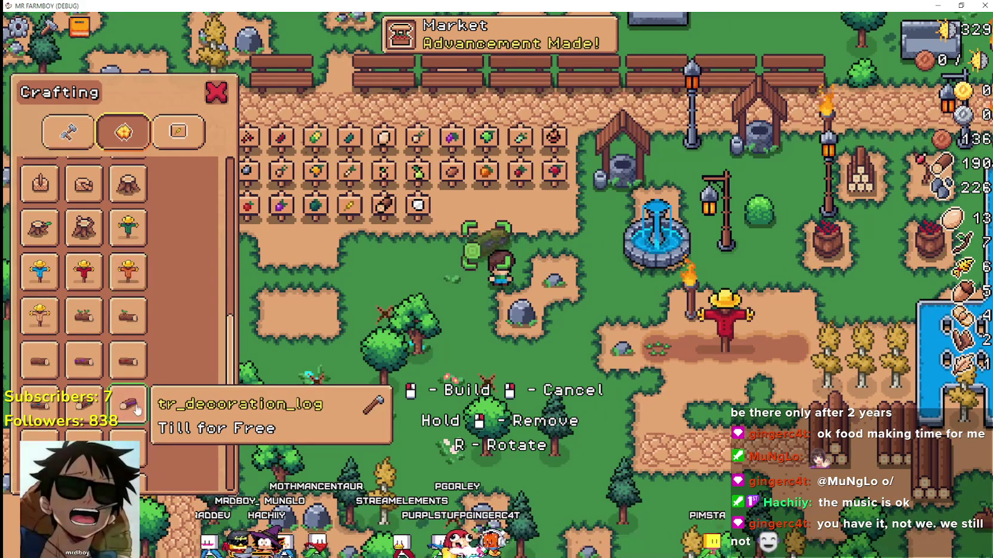
key("a")
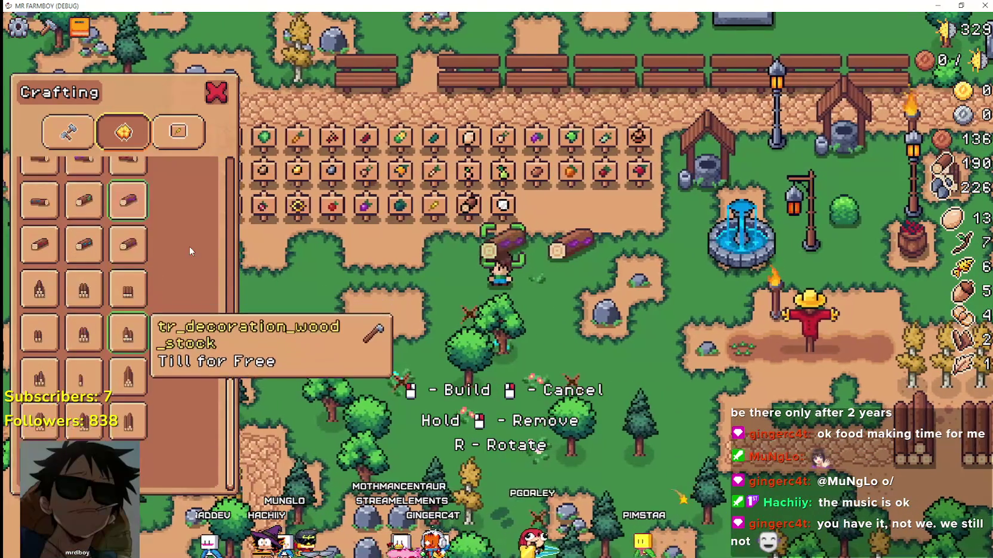
Step: From the Signs category, place apple, plain and garlic signs beside the character
left_click(177, 131)
left_click(47, 217)
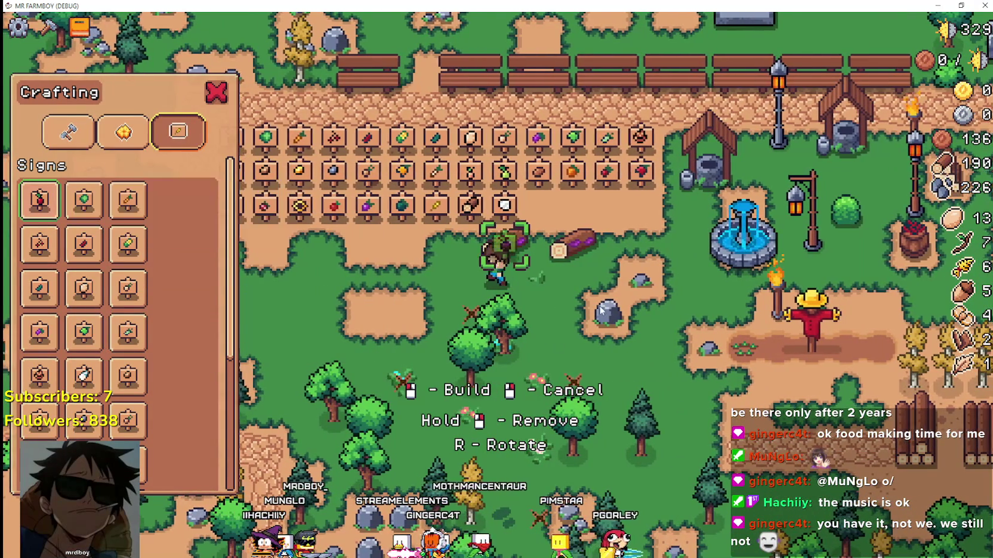
key("a")
key("a")
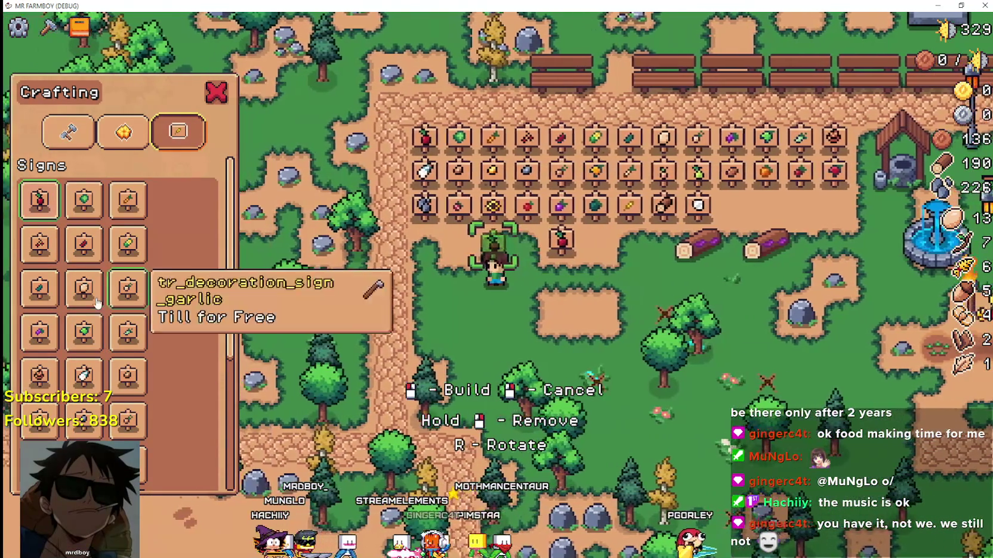
key("s")
left_click(84, 288)
left_click(421, 303)
key("d")
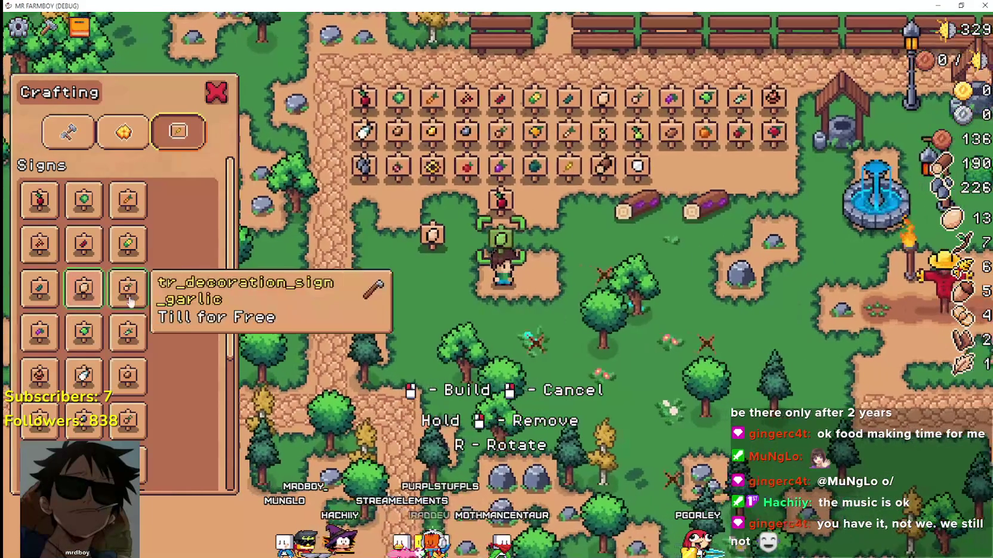
left_click(127, 289)
left_click(477, 302)
Step: Place a brown sign from further down the list, then cancel sign placement
key("w")
scroll(137, 356, "down", 3)
left_click(84, 382)
key("a")
key("s")
left_click(646, 336)
key("d")
right_click(617, 327)
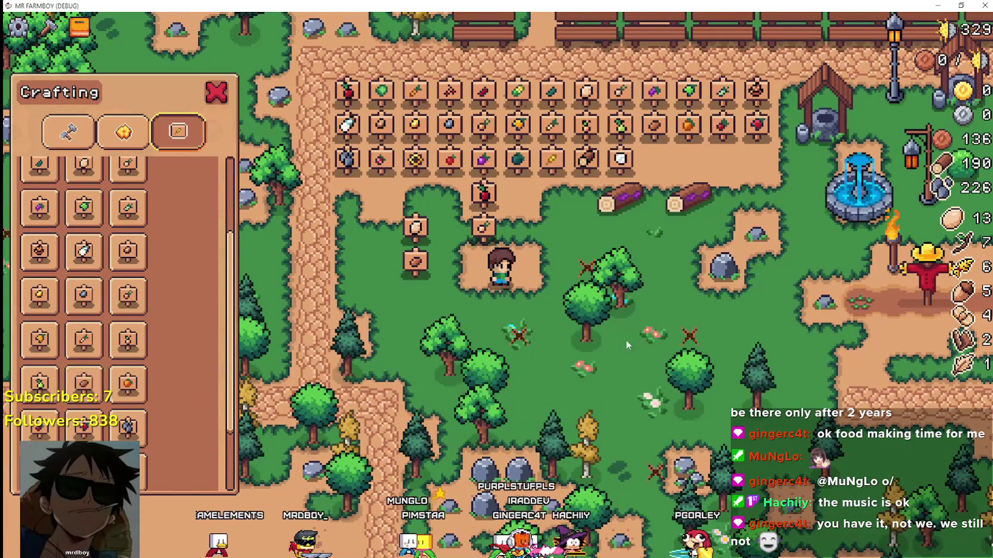
Step: Switch to the land category and try the Farm Tile while walking around
left_click(64, 132)
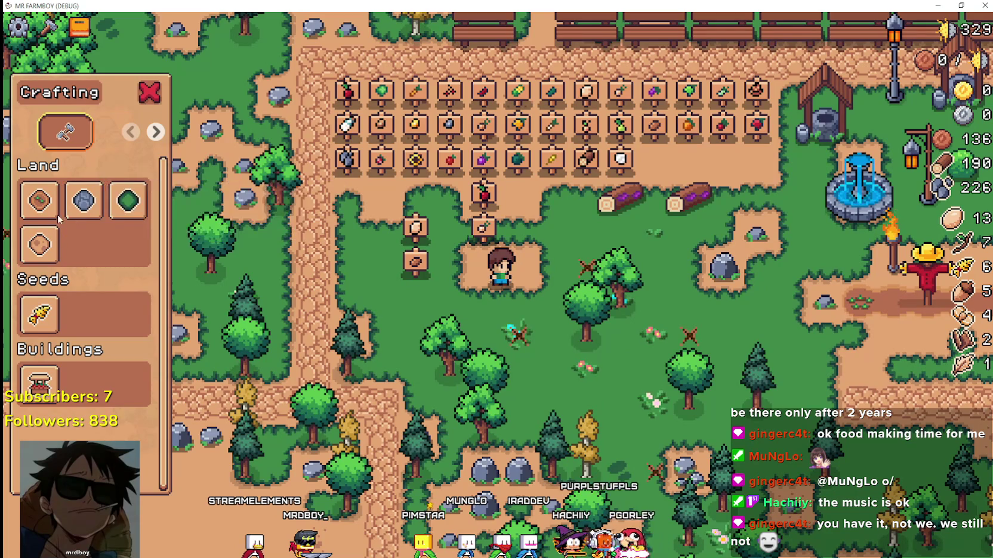
left_click(39, 200)
key("d")
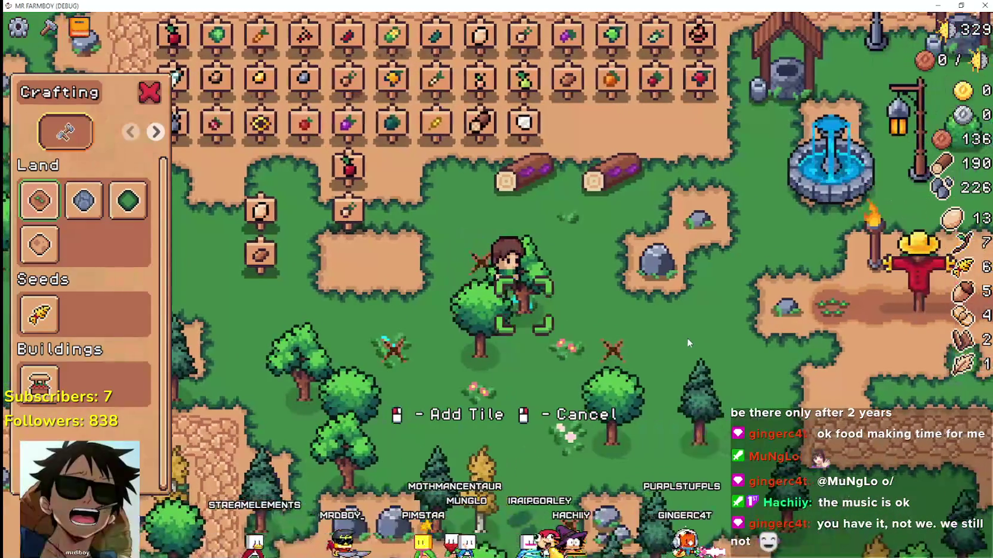
key("w")
key("s")
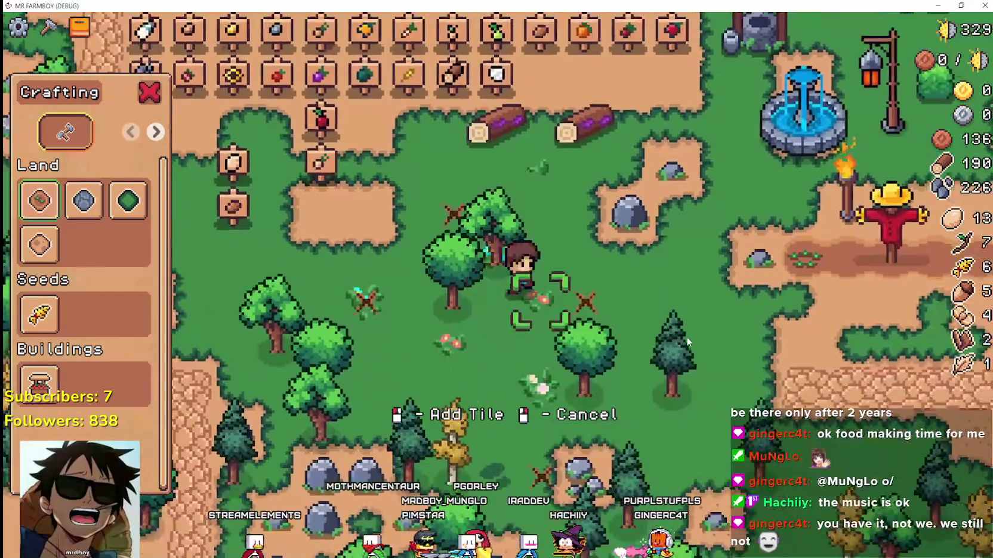
key("a")
key("w")
key("a")
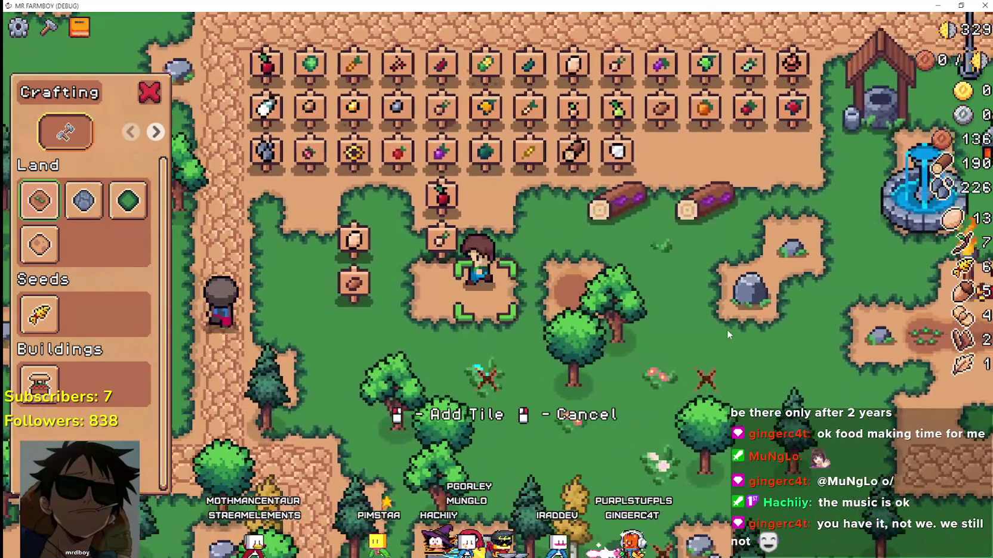
key("s")
key("d")
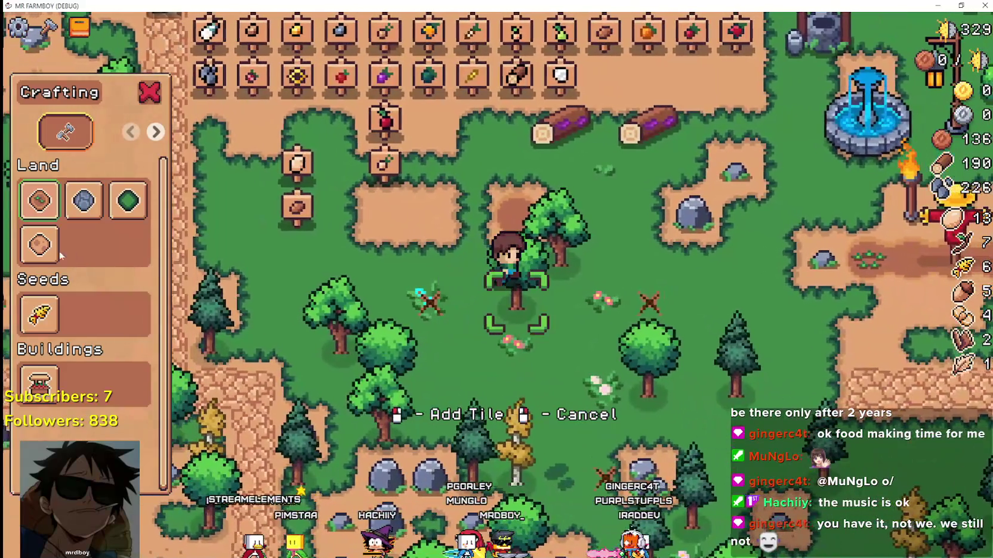
Step: Try the fourth land tile and the grass tile while moving the character
left_click(58, 250)
key("a")
key("w")
key("d")
key("w")
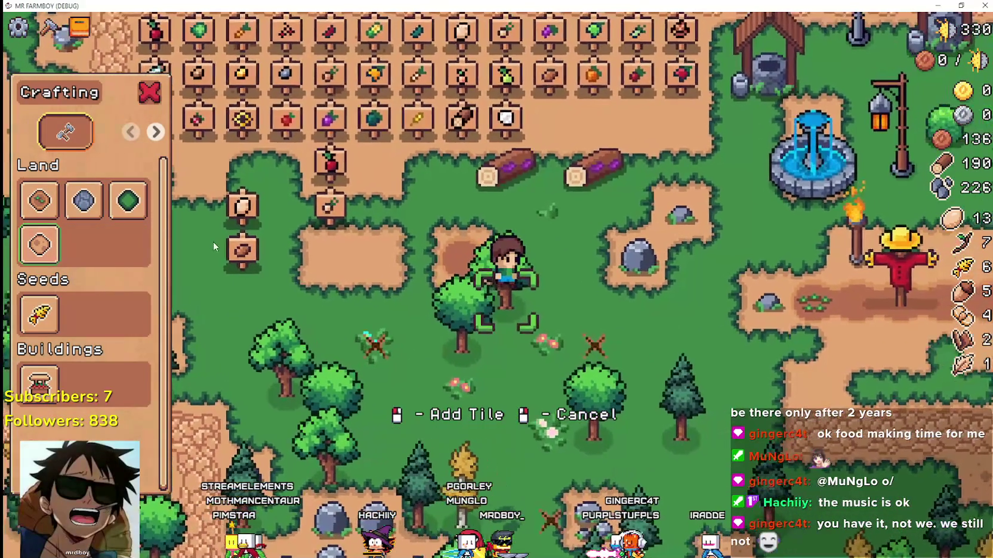
key("a")
left_click(127, 201)
key("d")
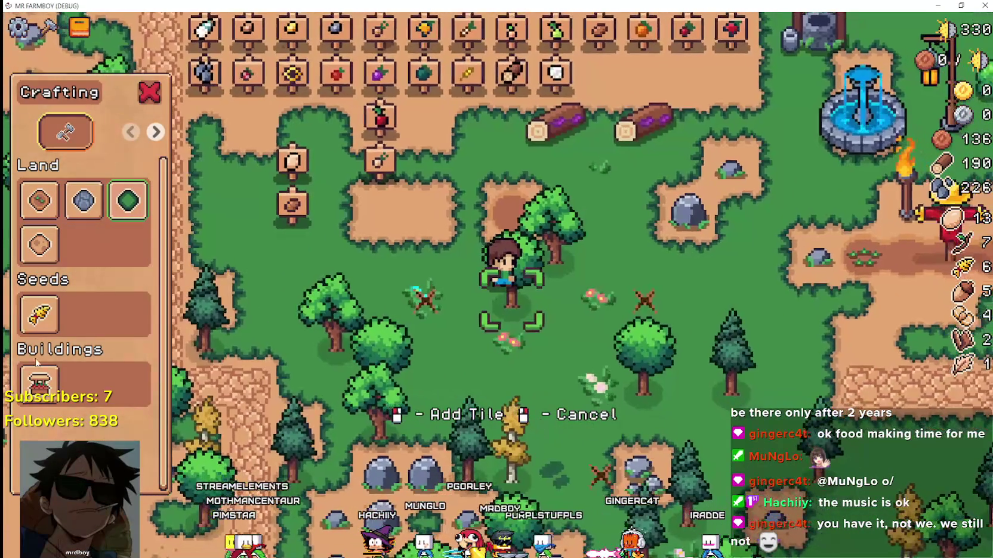
Step: Select the Wheat seeds, walk around, then return to the editor
left_click(39, 315)
key("w")
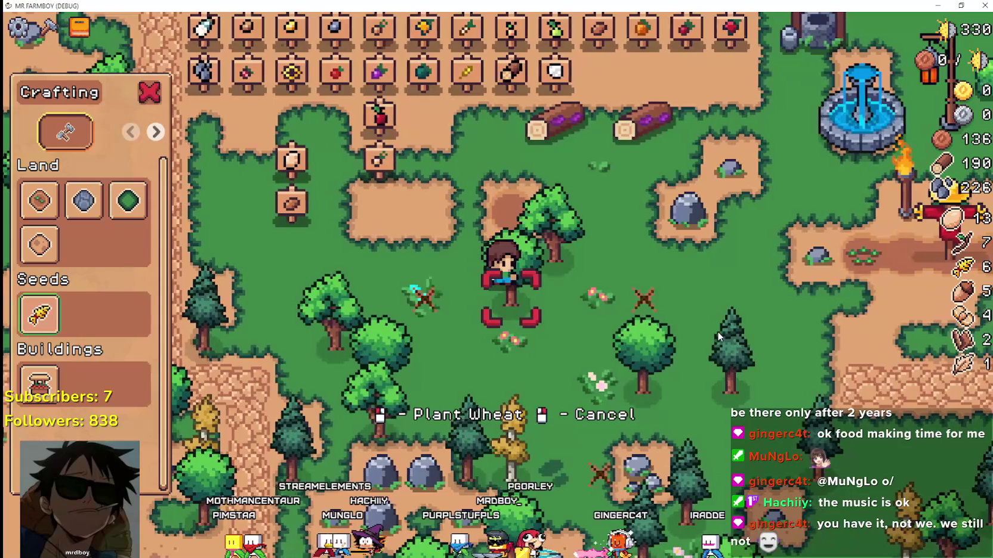
key("a")
key("d")
key("d")
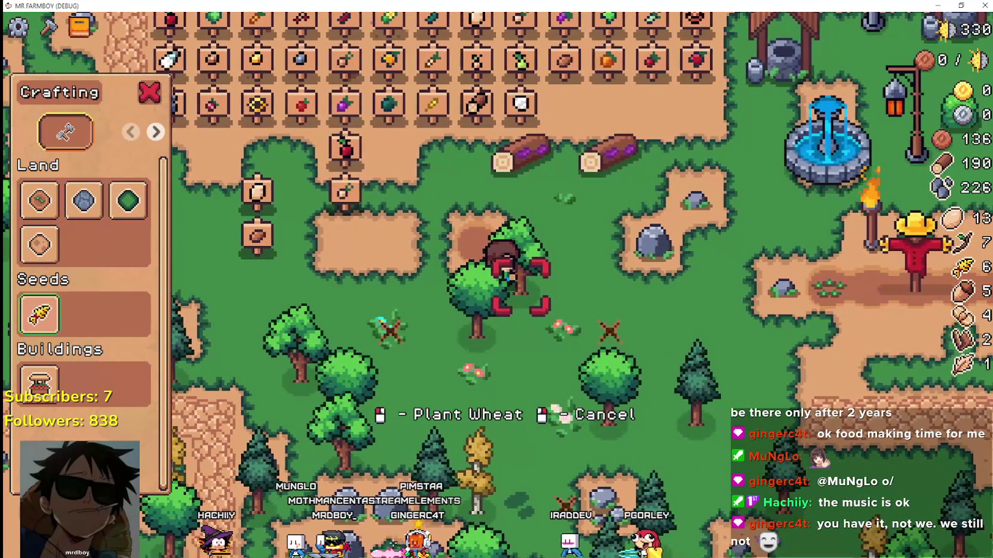
key("alt+Tab")
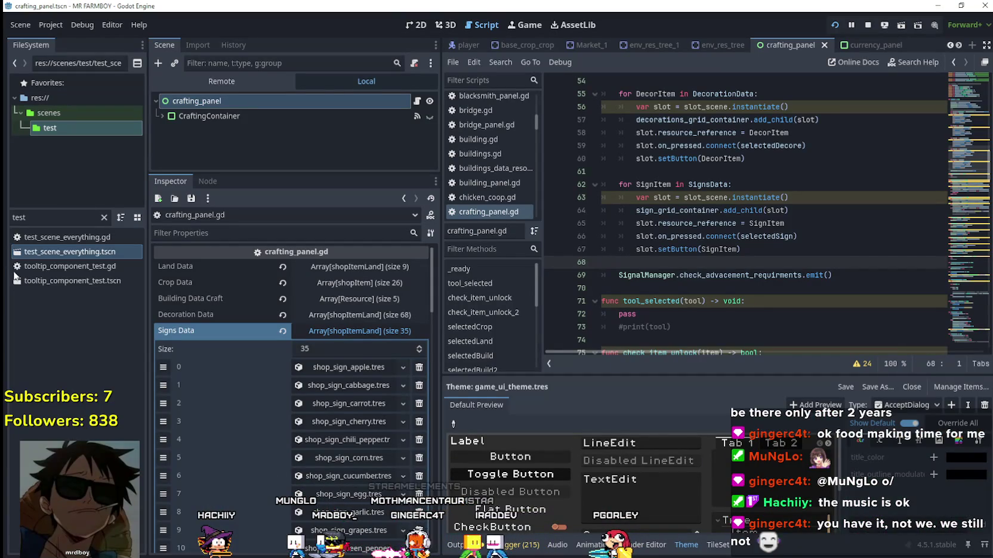
Step: Open test_scene_everything.tscn and GridHelper's grid_helper.gd script around line 71
double_click(65, 252)
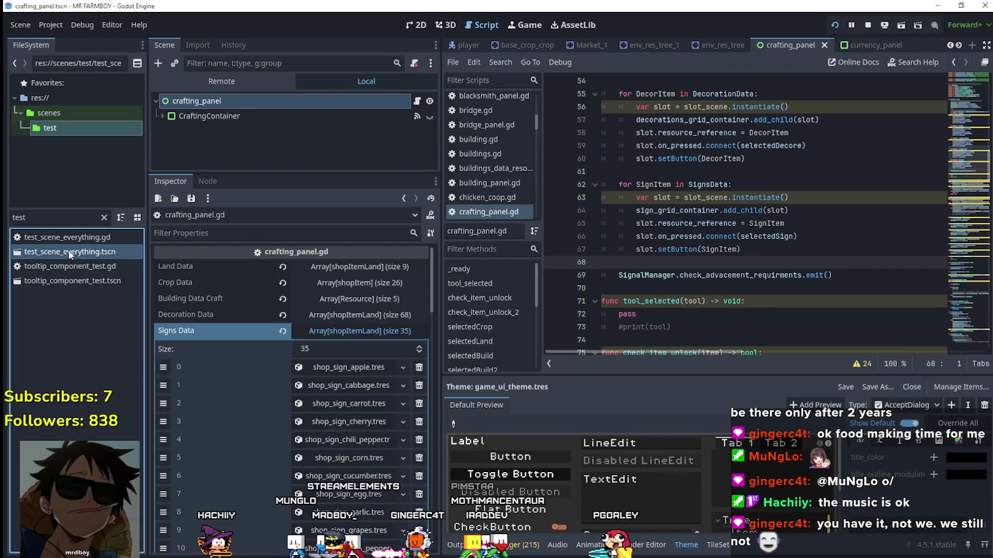
scroll(404, 124, "down", 10)
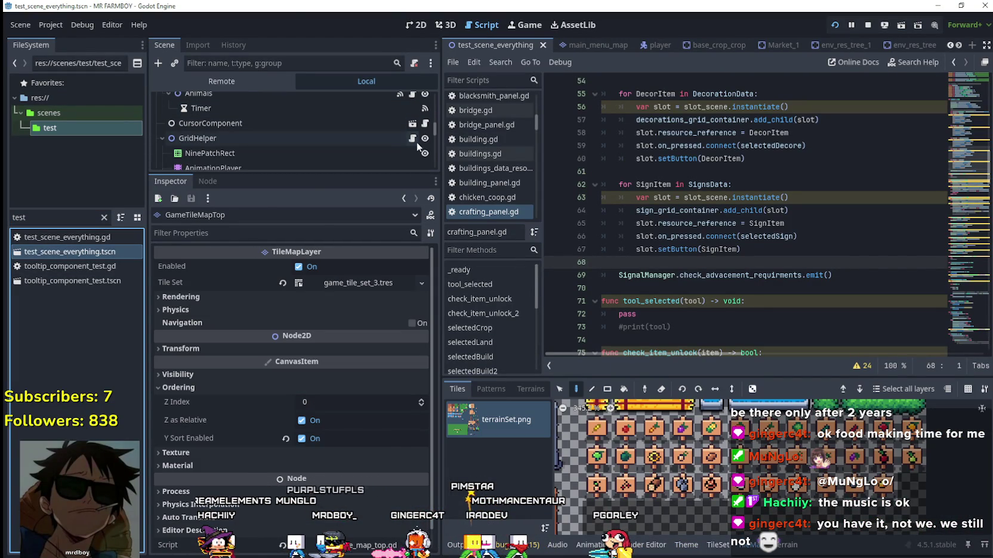
left_click(412, 142)
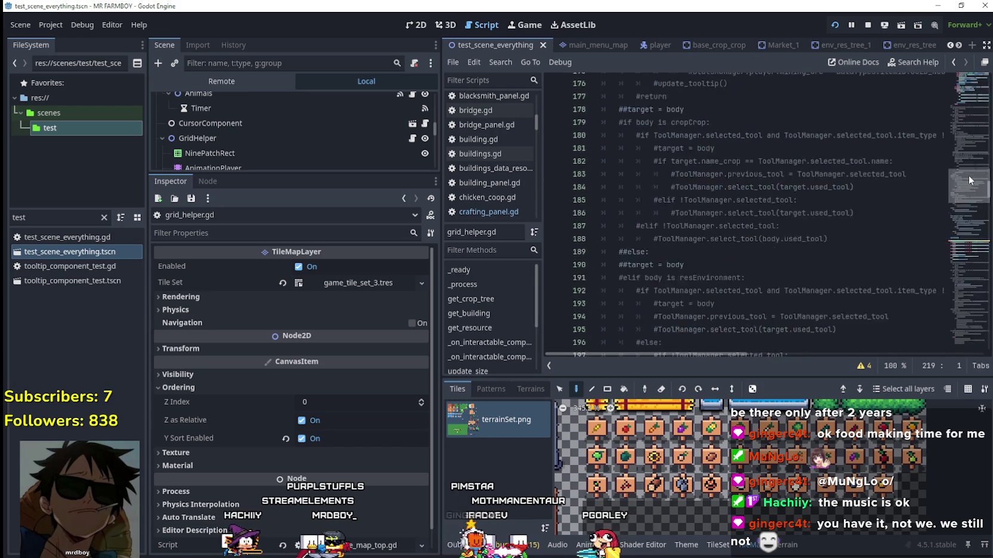
left_click_drag(965, 210, 959, 120)
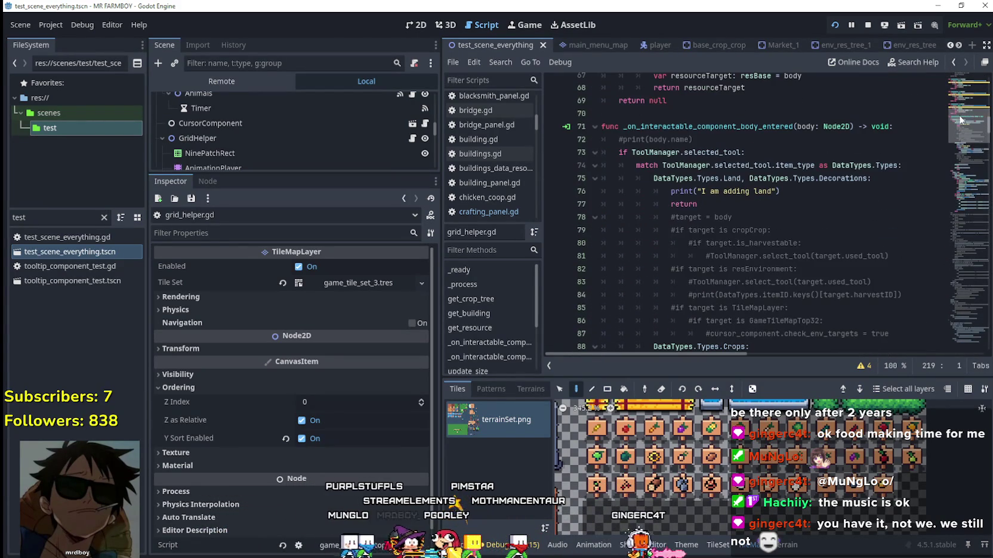
Step: Select 'Decorations' on line 75 and examine its body-entered match case
double_click(815, 179)
scroll(784, 275, "down", 6)
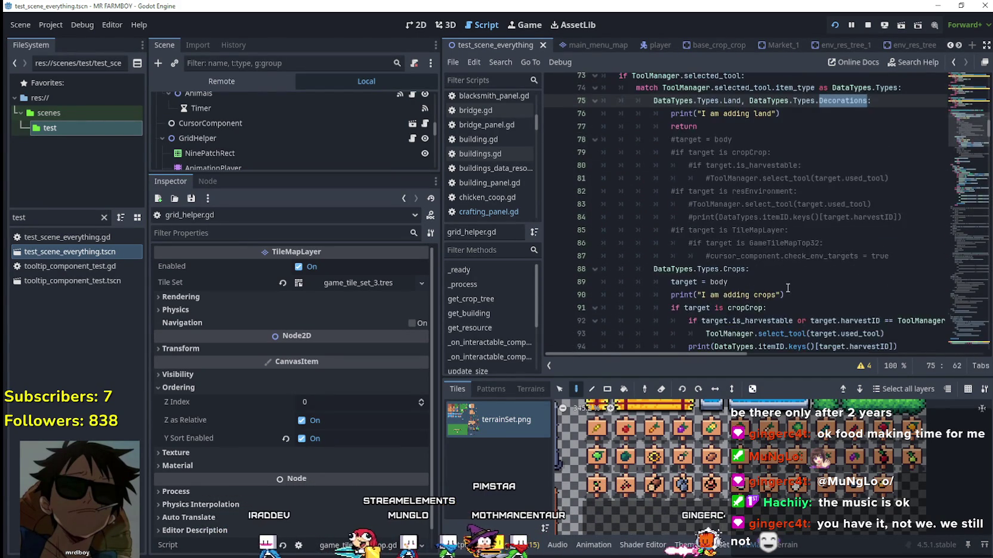
scroll(782, 265, "up", 4)
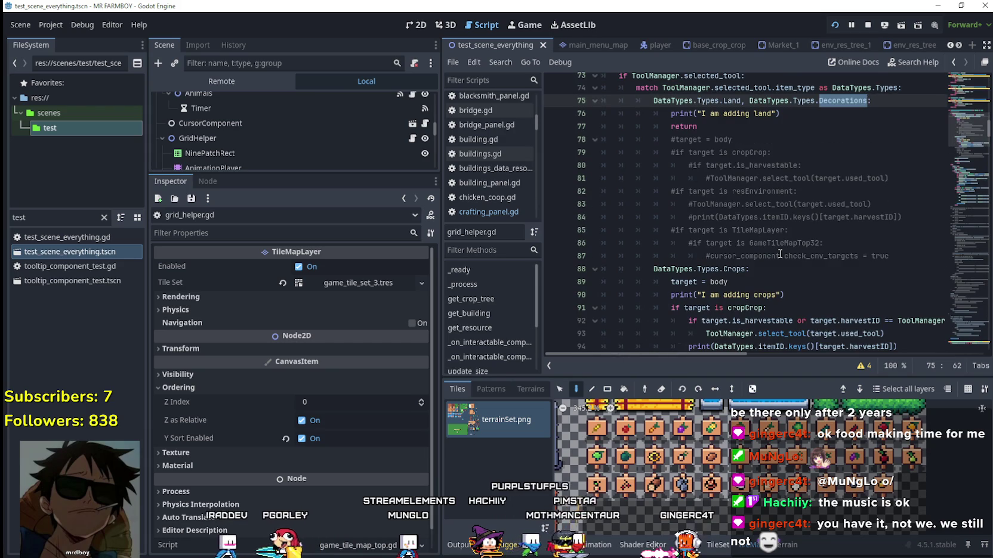
scroll(779, 253, "up", 2)
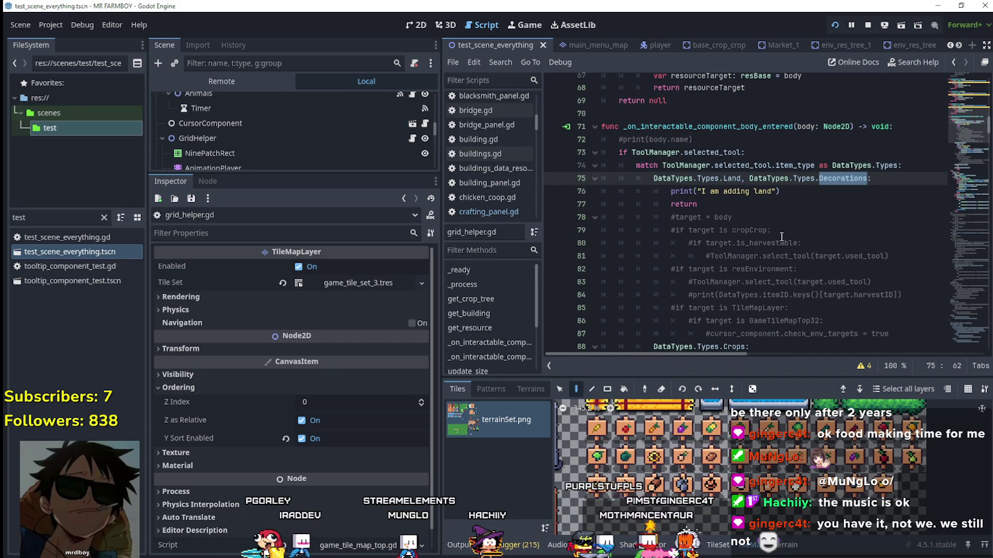
left_click(755, 207)
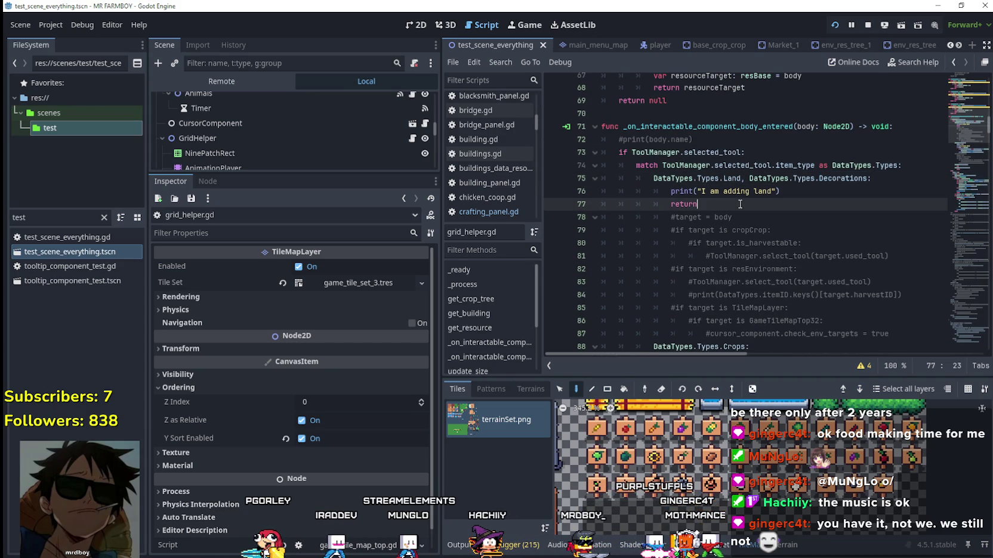
left_click(849, 179)
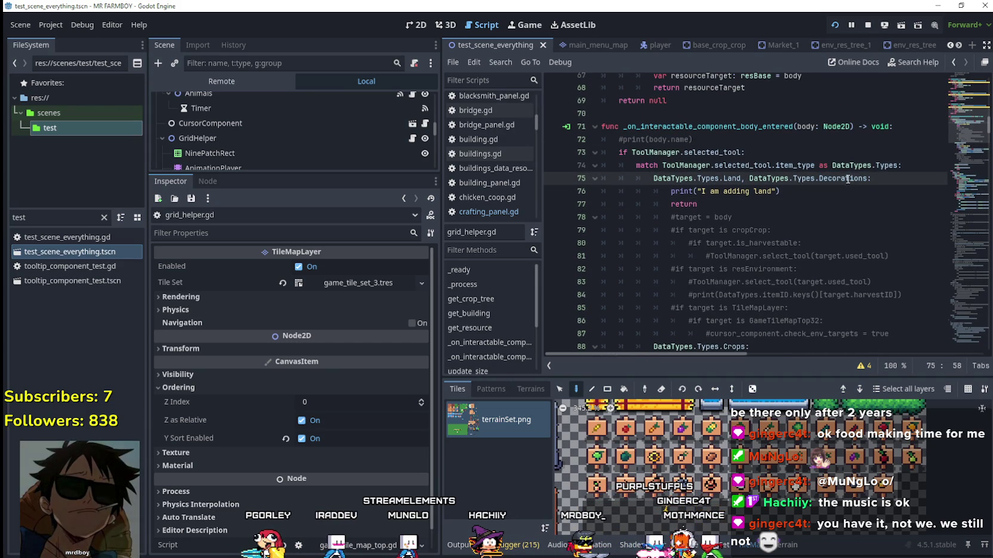
scroll(785, 296, "down", 2)
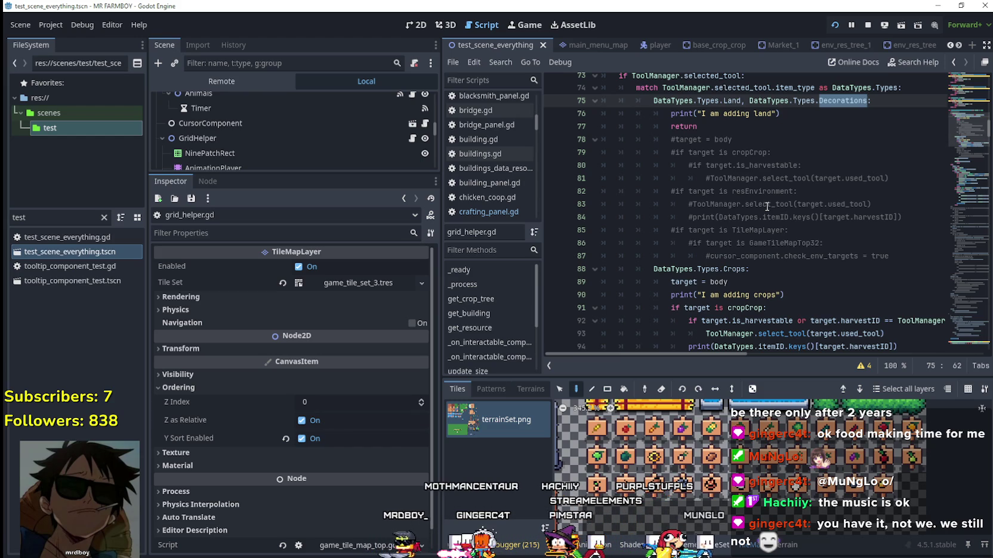
scroll(767, 207, "down", 3)
scroll(770, 206, "up", 4)
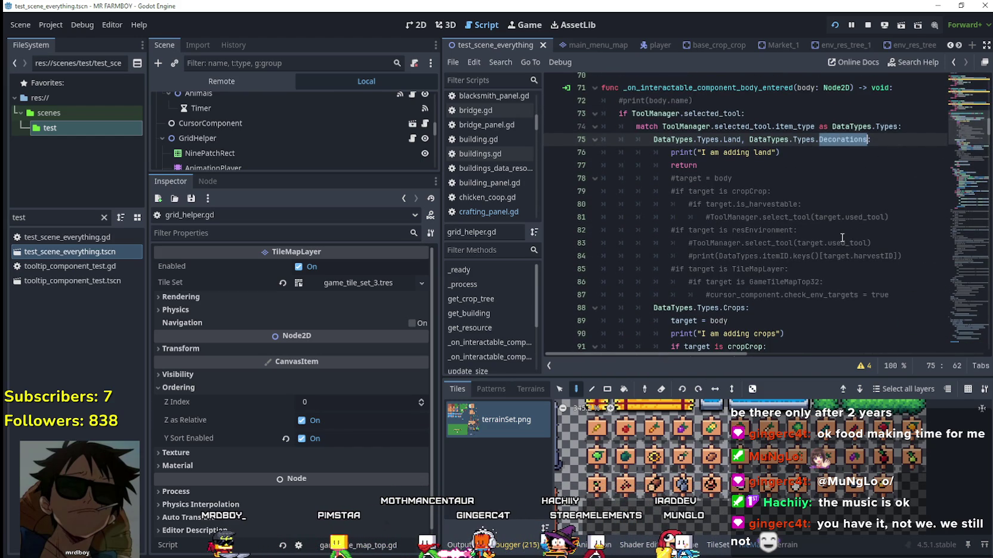
type("L")
type("and")
Step: Accept Land for the case, comment out its return, and uncomment lines 78–87
key("Return")
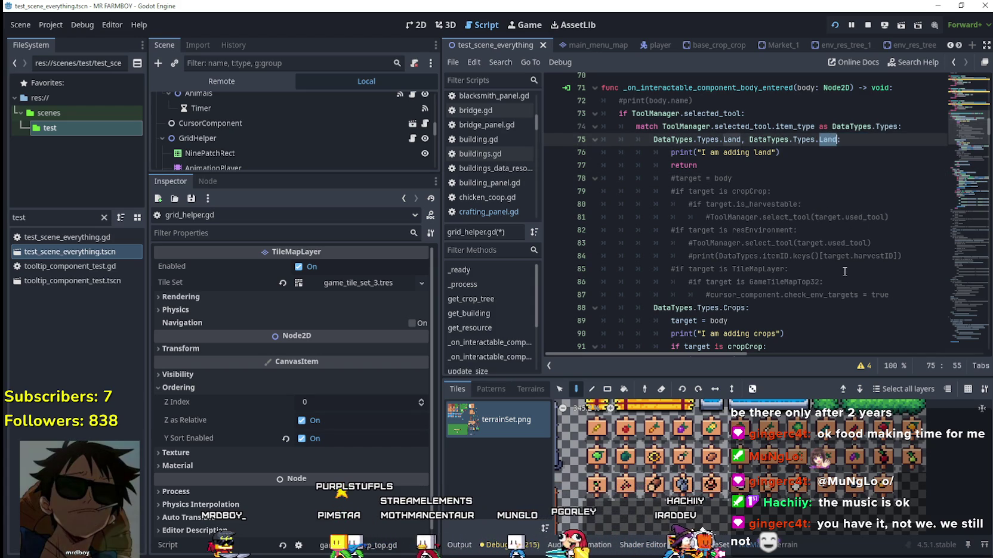
left_click(722, 165)
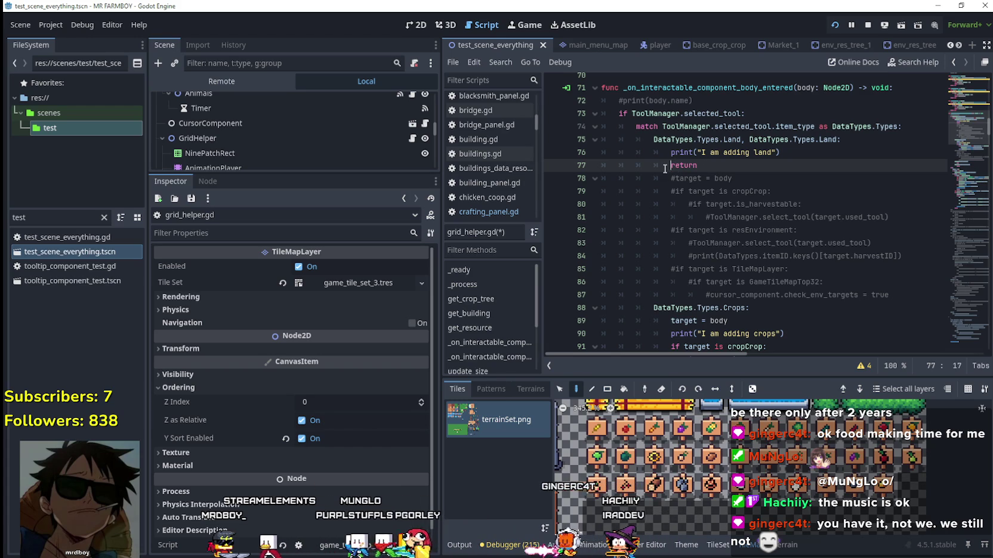
type("#")
mouse_move(888, 295)
left_mouse_down()
mouse_move(657, 196)
mouse_move(552, 175)
left_mouse_up()
key("ctrl+k")
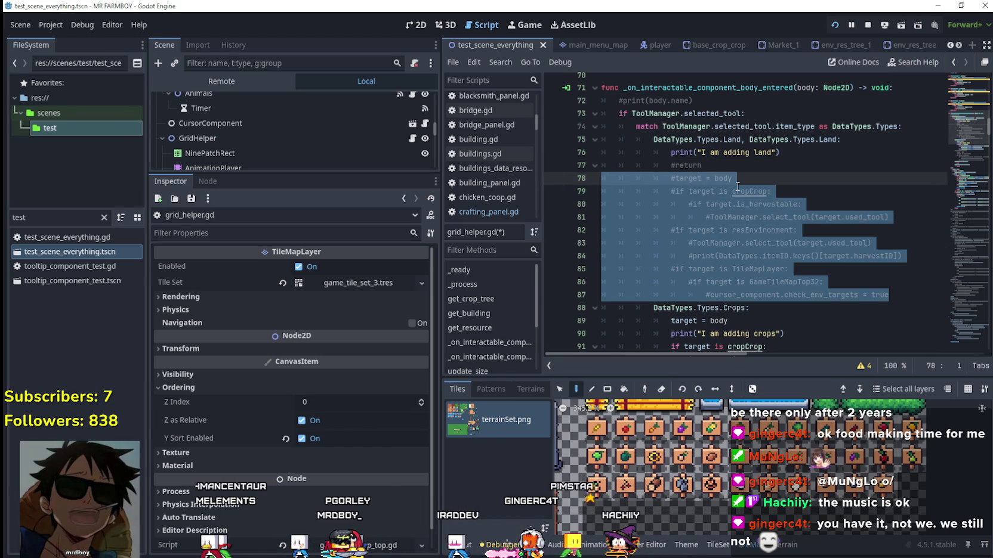
Step: Check the ends of lines 87–88 and save grid_helper.gd
left_click(843, 309)
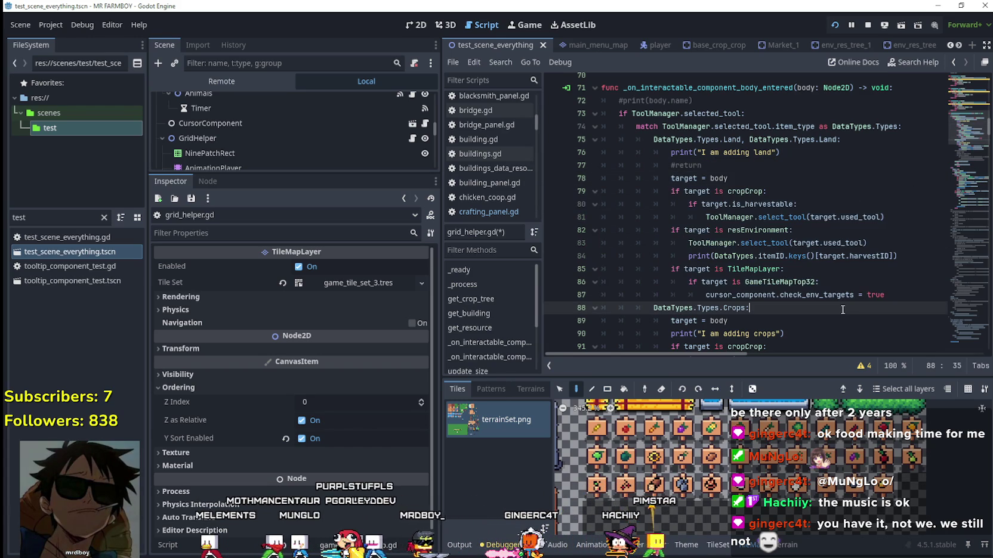
scroll(861, 282, "down", 1)
left_click(897, 258)
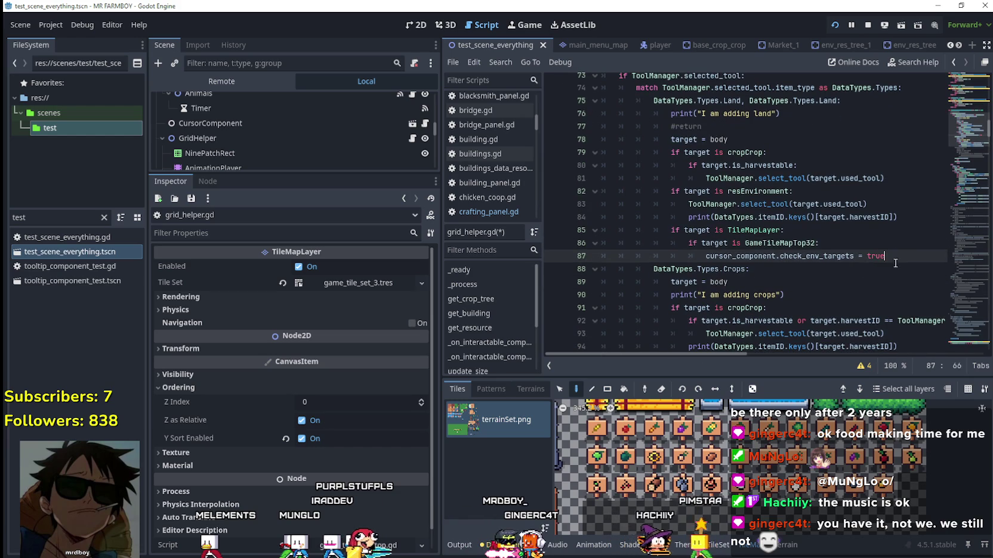
scroll(815, 265, "up", 1)
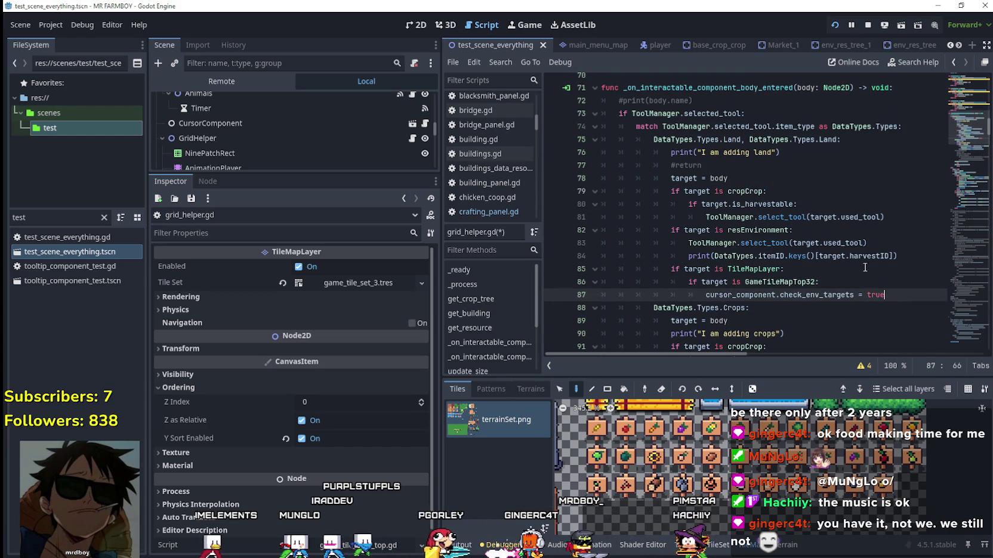
left_click(869, 230)
scroll(869, 229, "down", 2)
left_click(869, 232)
key("ctrl+s")
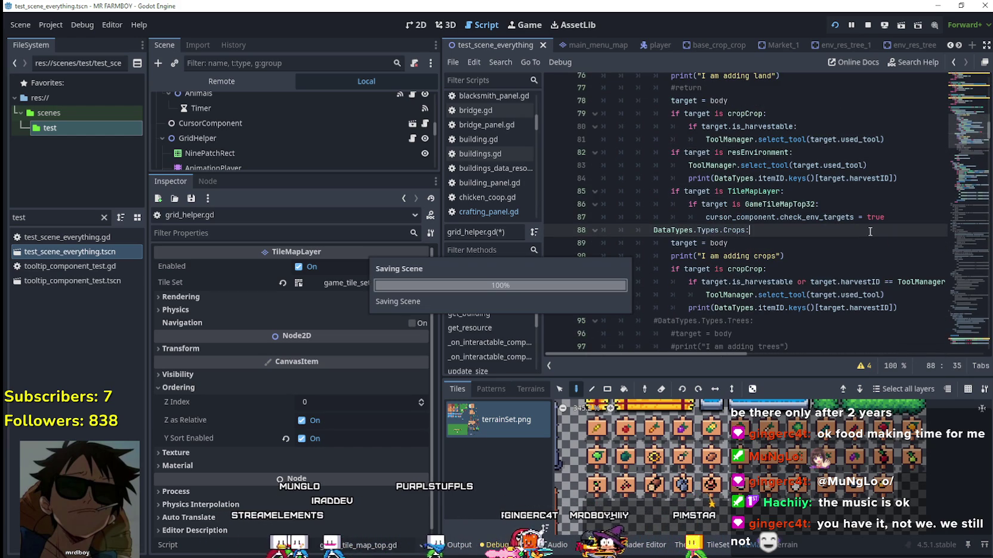
Step: Review the updated script, undo the last edit, and place the caret on line 85
scroll(864, 228, "up", 2)
scroll(859, 224, "down", 1)
scroll(860, 224, "up", 1)
scroll(859, 224, "down", 2)
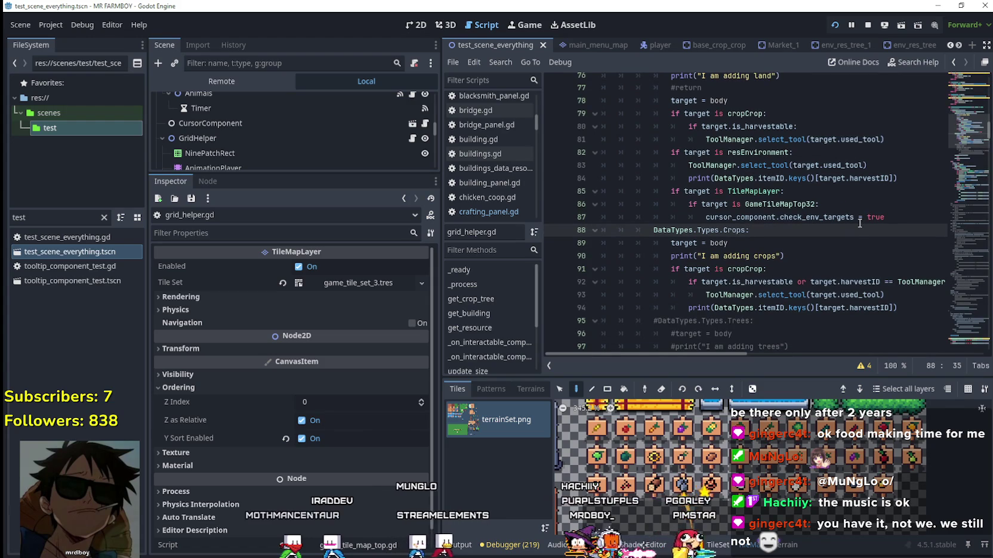
scroll(860, 223, "down", 3)
scroll(860, 224, "down", 1)
scroll(860, 223, "up", 1)
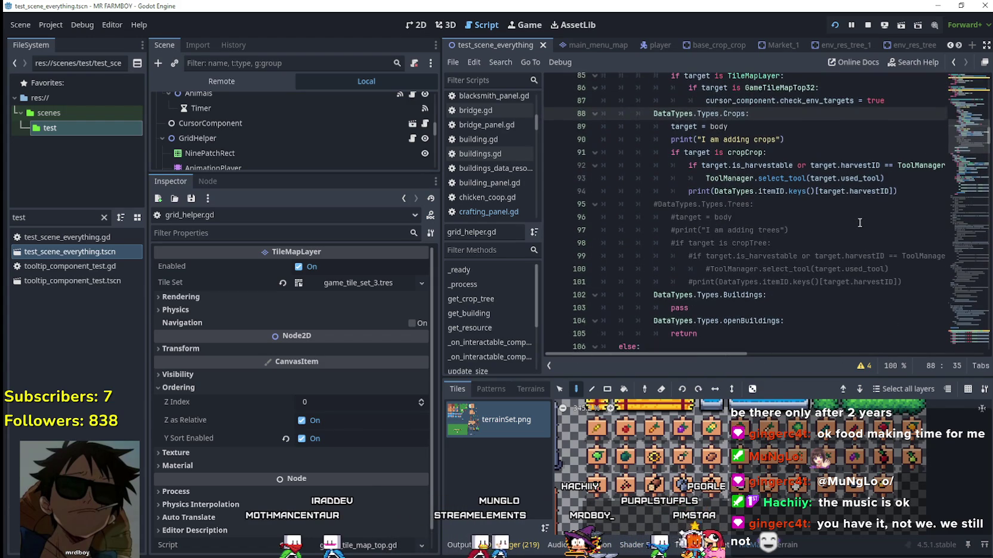
scroll(860, 222, "up", 5)
scroll(835, 221, "down", 1)
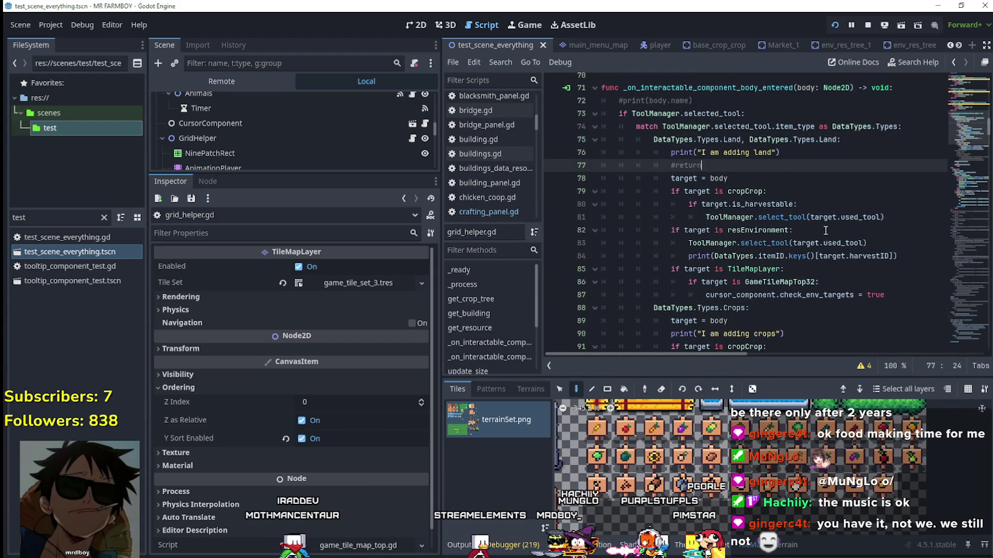
key("ctrl+z")
left_click(823, 231)
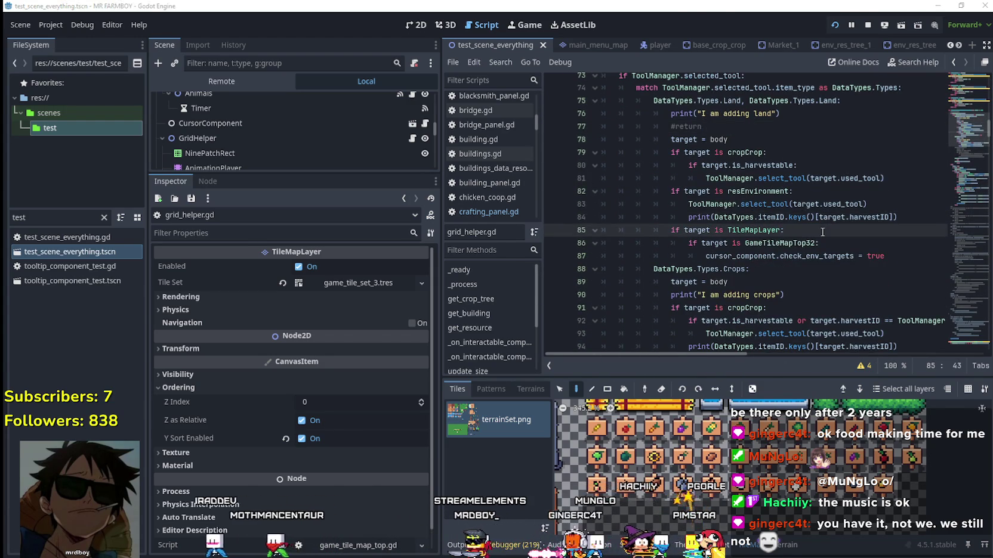
Step: Cancel wheat planting, select the Farm Tile, and walk the farmer around to till
key("a")
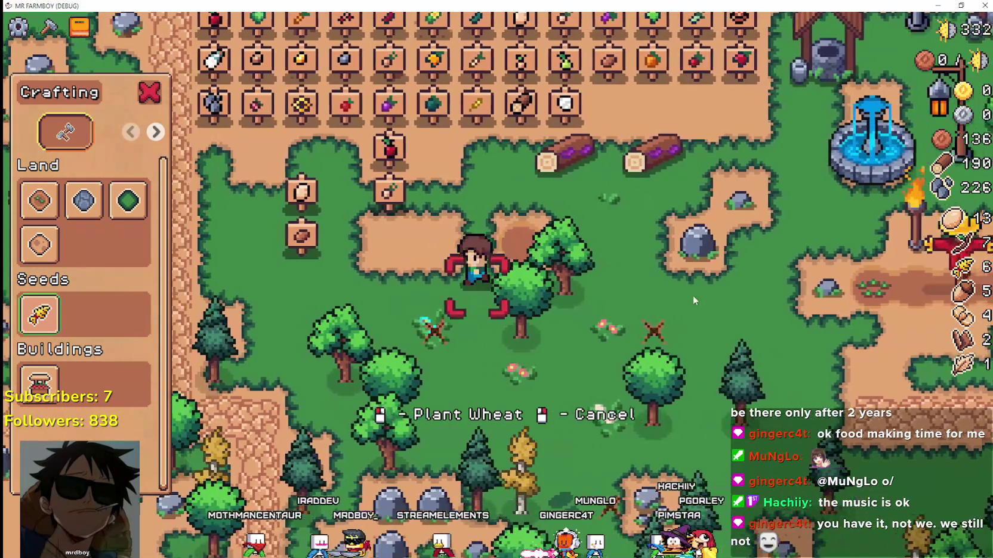
right_click(694, 299)
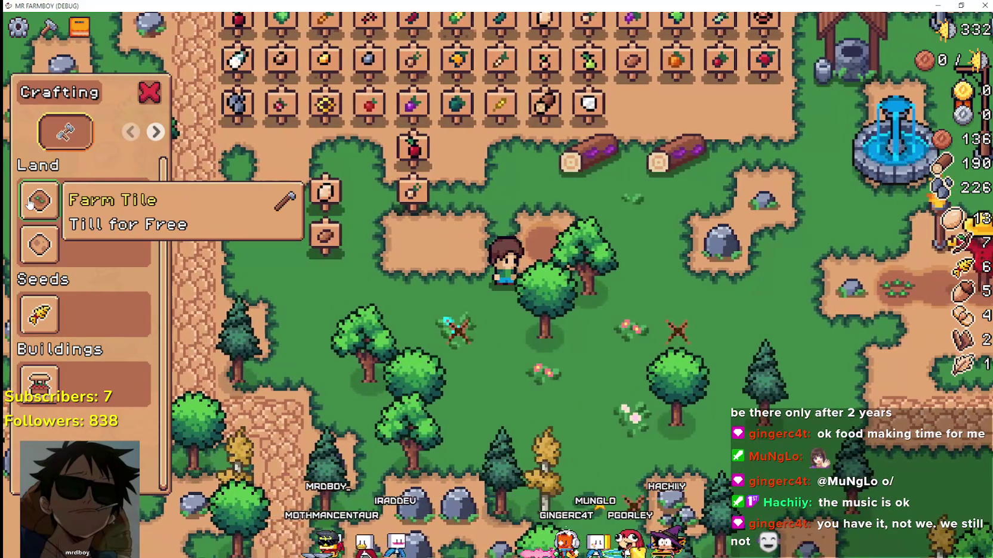
left_click(30, 203)
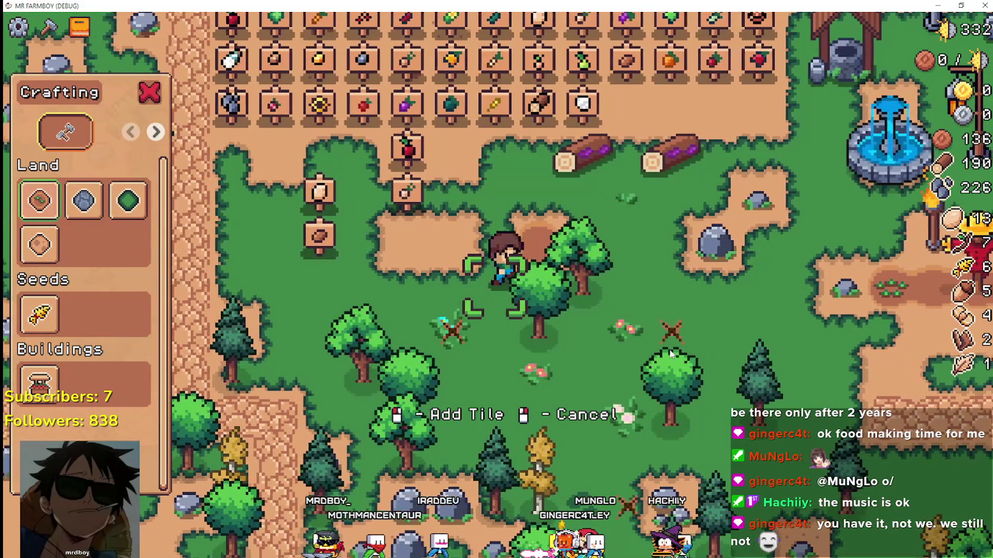
key("d")
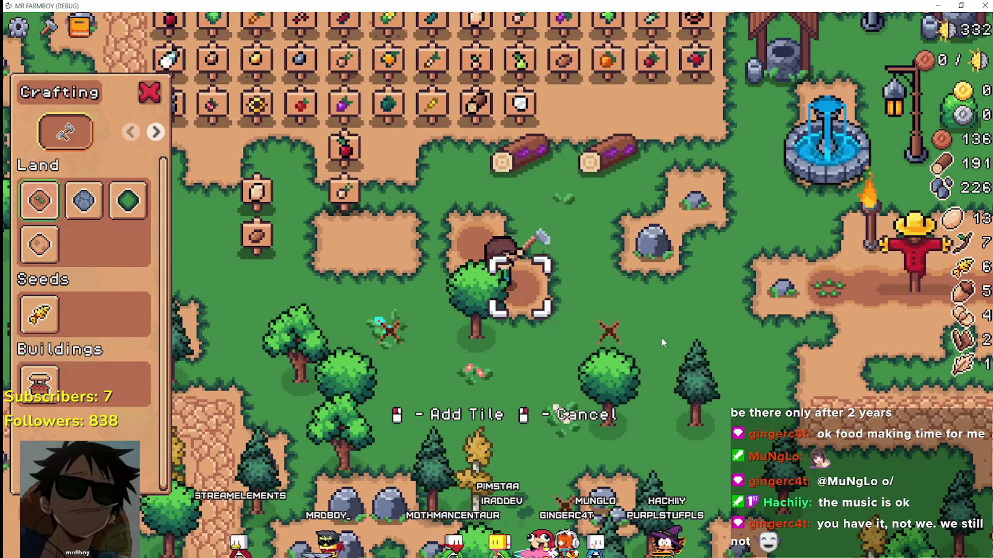
key("d")
key("s")
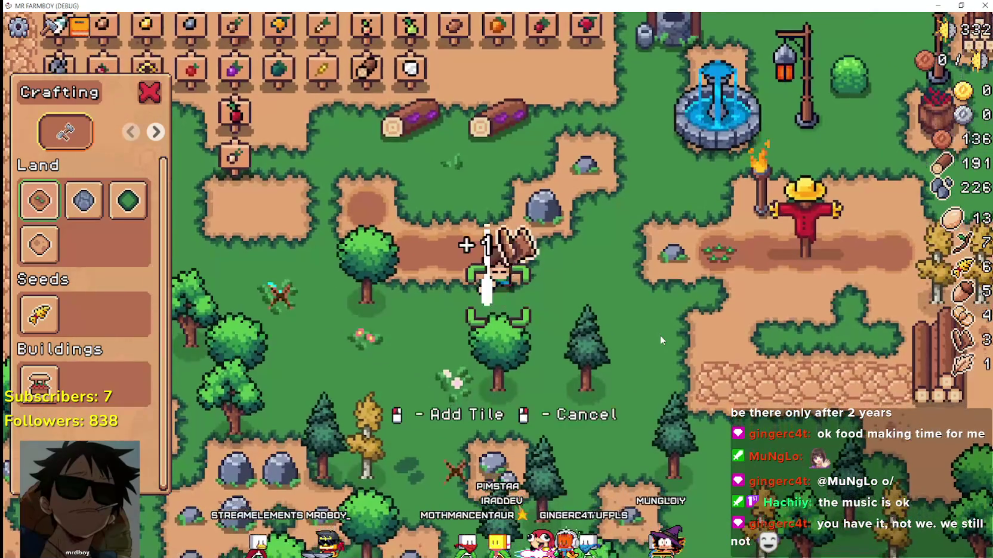
key("a")
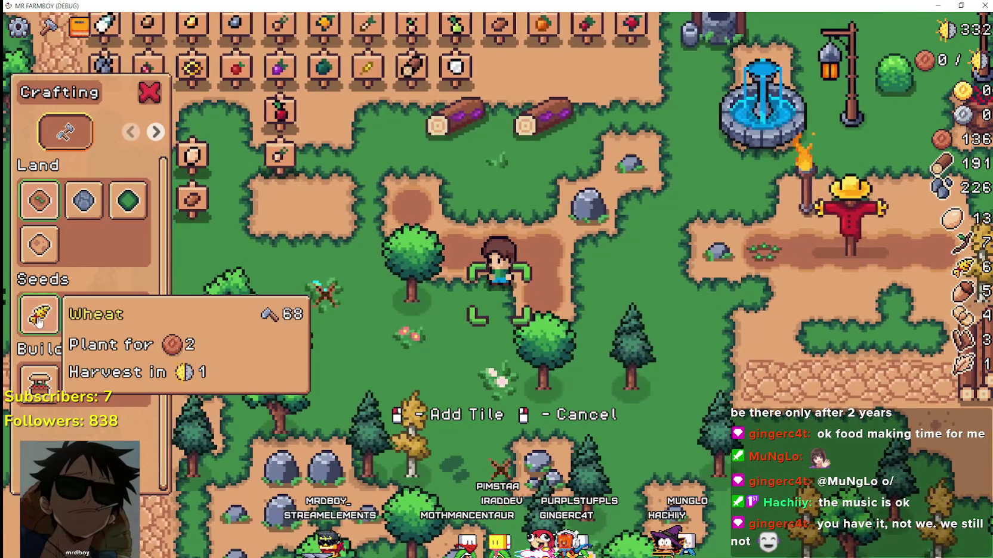
Step: Select the wheat seed slot, walk left and right, then stop the game with F8
left_click(39, 315)
key("a")
key("a")
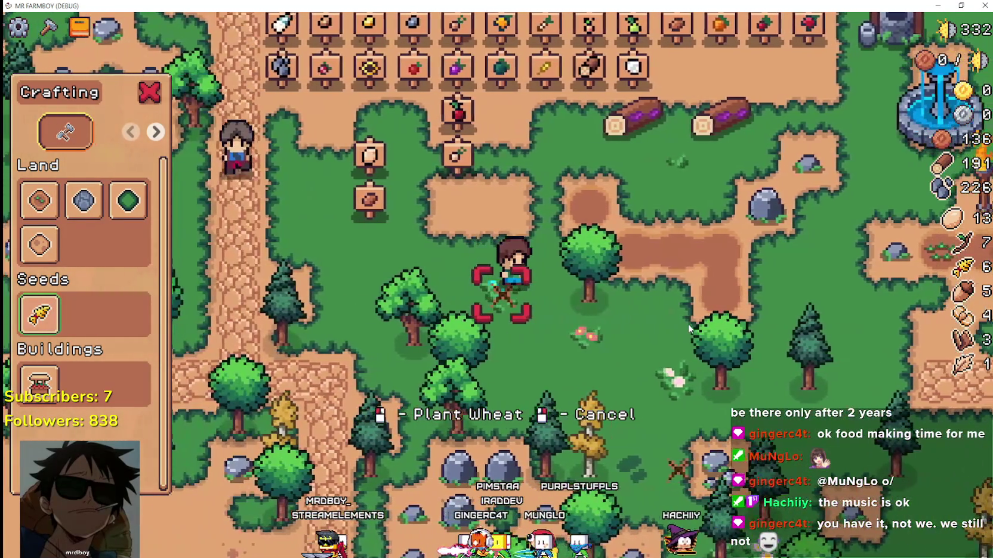
key("d")
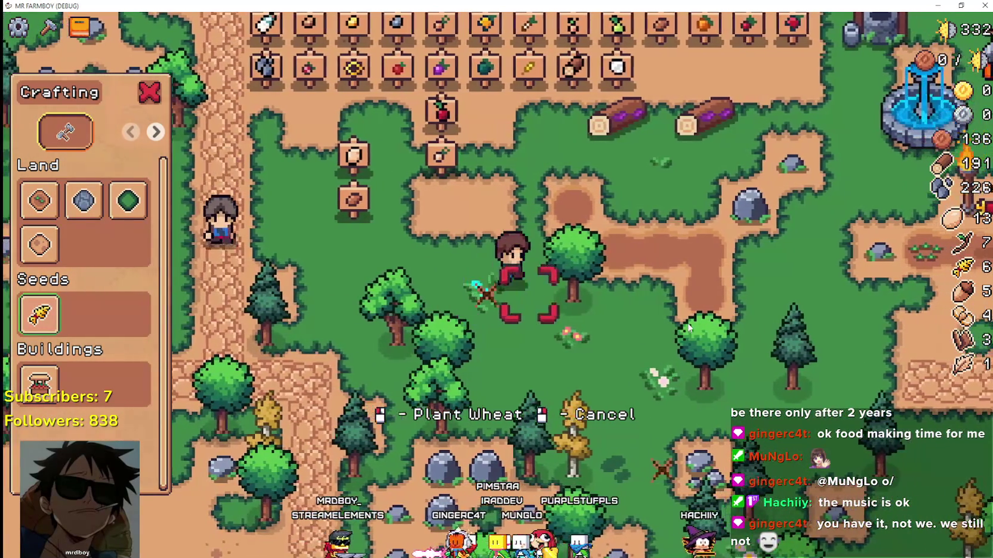
key("F8")
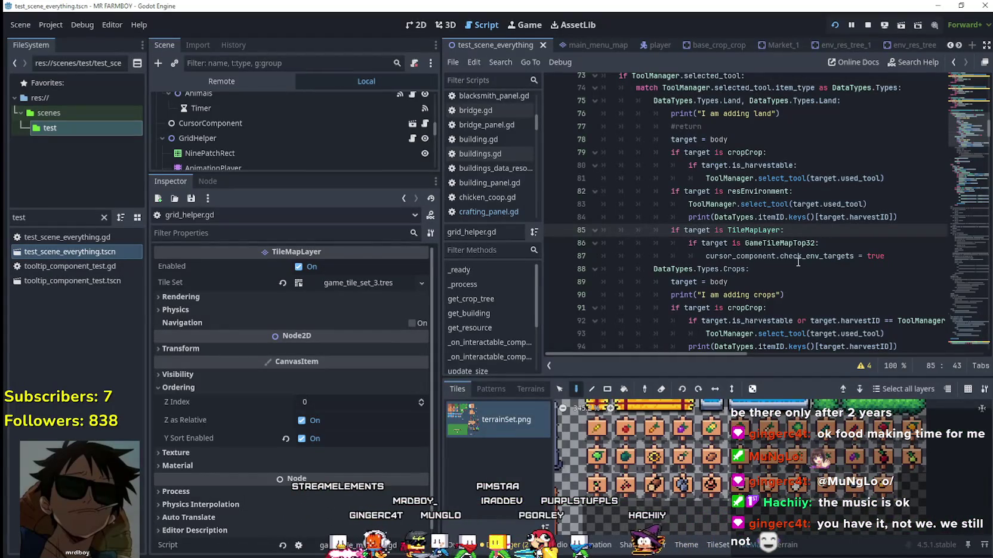
Step: Review the cropCrop check on line 91 and the Crops match case in grid_helper.gd, then run the game
left_click(798, 259)
scroll(787, 261, "down", 2)
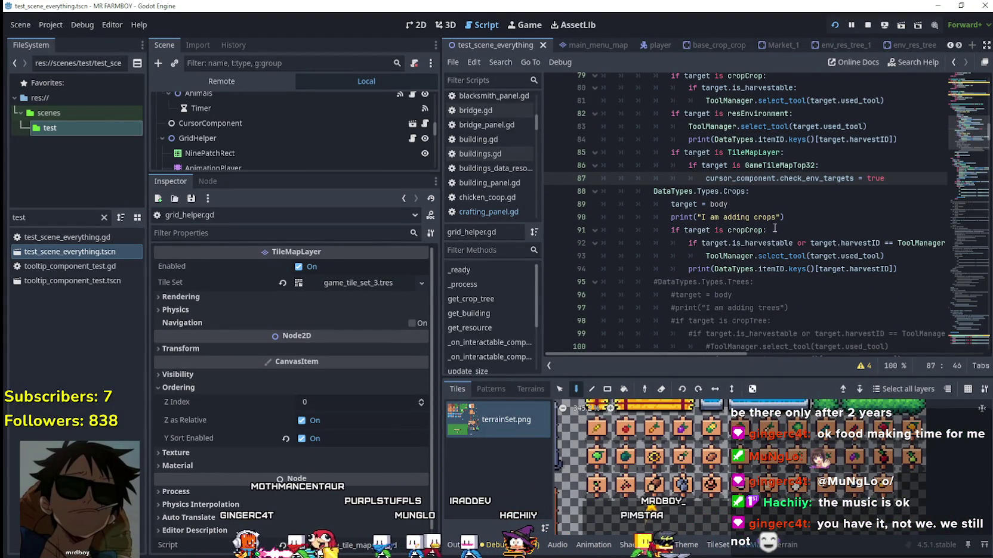
left_click_drag(774, 226, 710, 230)
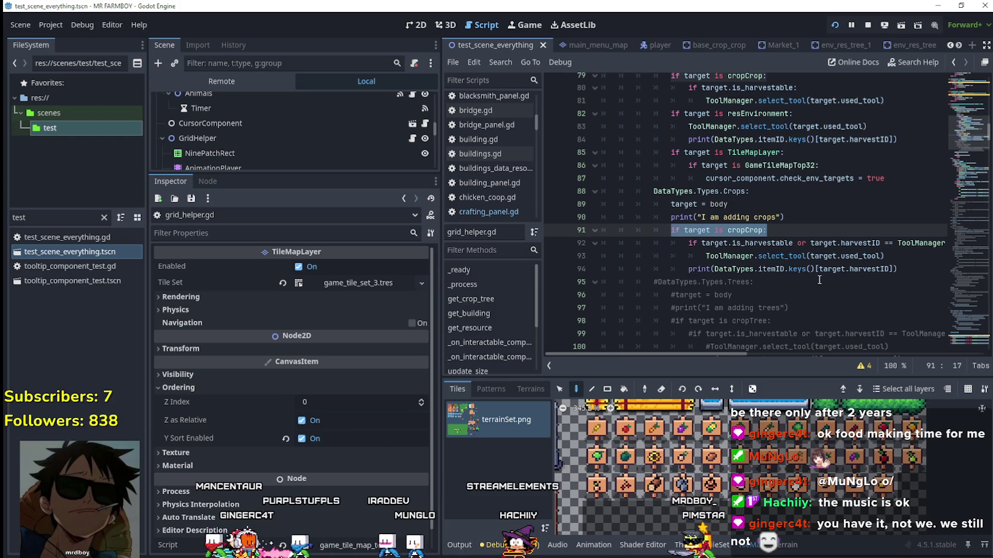
scroll(818, 279, "up", 2)
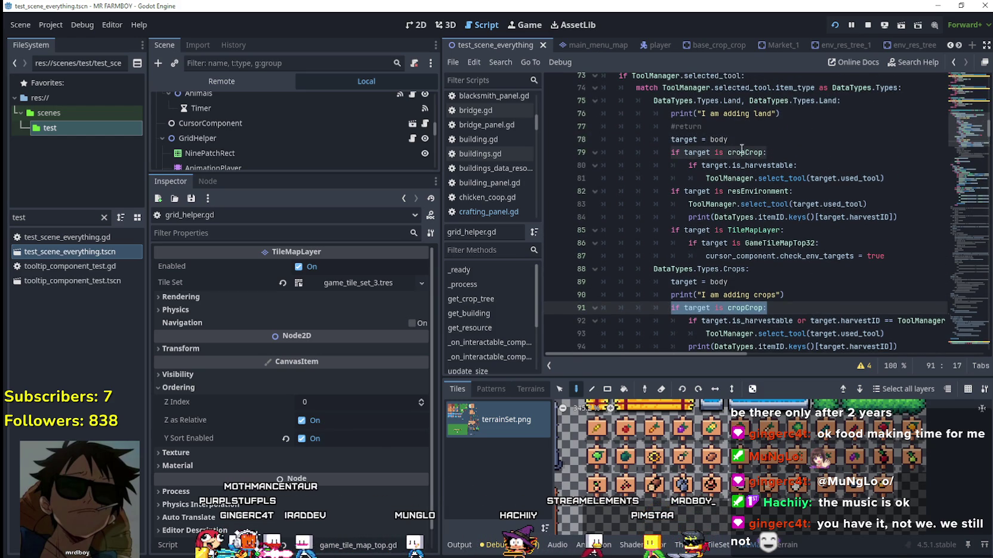
scroll(687, 239, "down", 1)
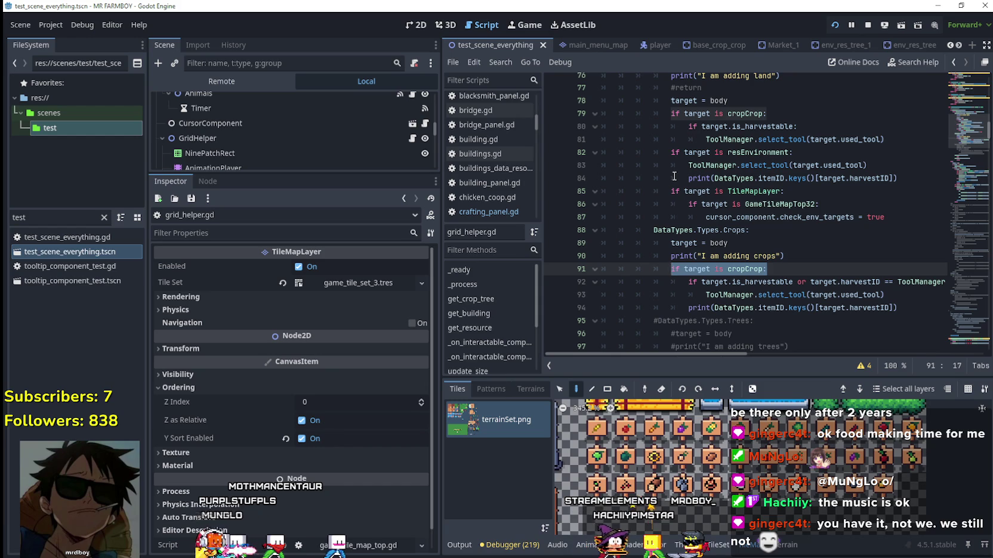
scroll(768, 319, "down", 2)
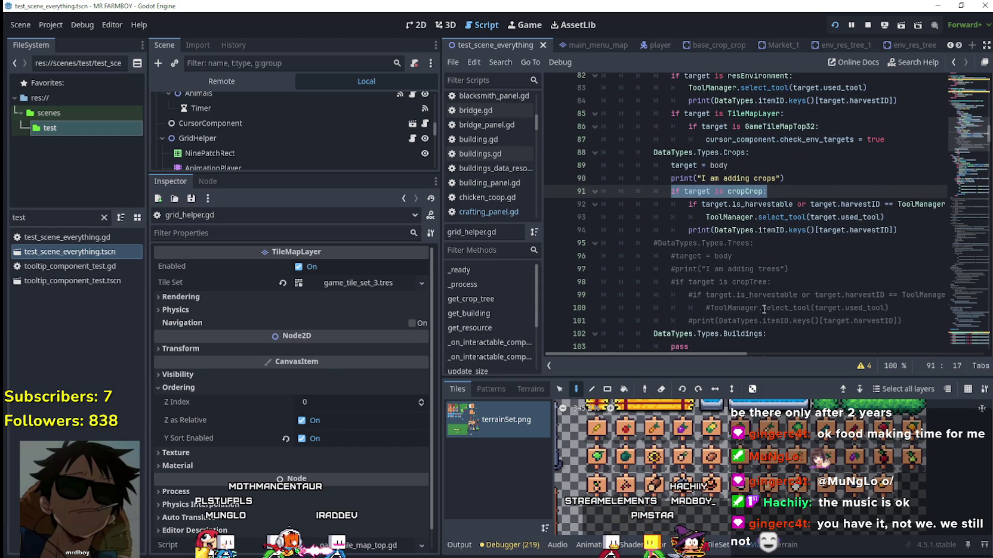
scroll(756, 292, "up", 2)
left_click(758, 230)
key("F6")
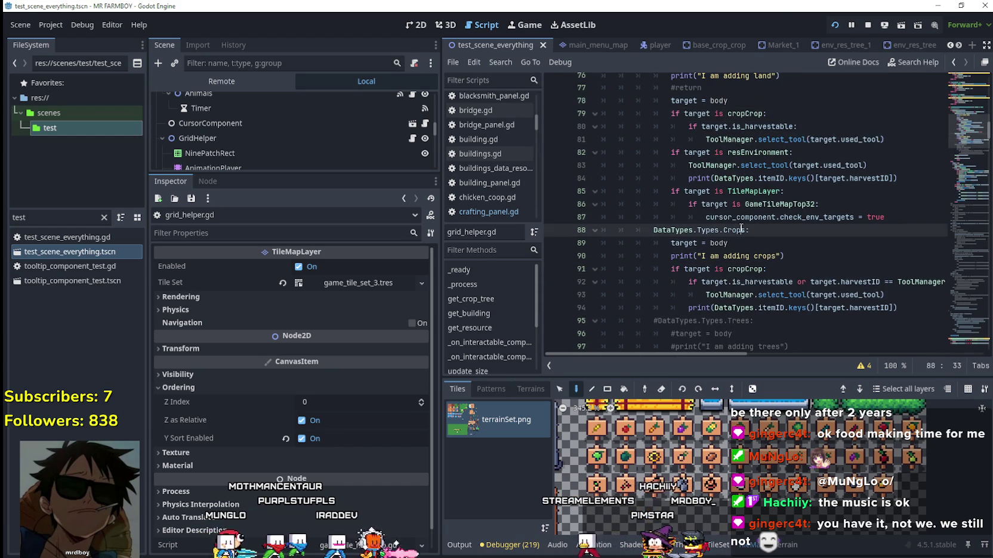
Step: Walk the farmer around the farm and chop three nearby trees for wood
key("w")
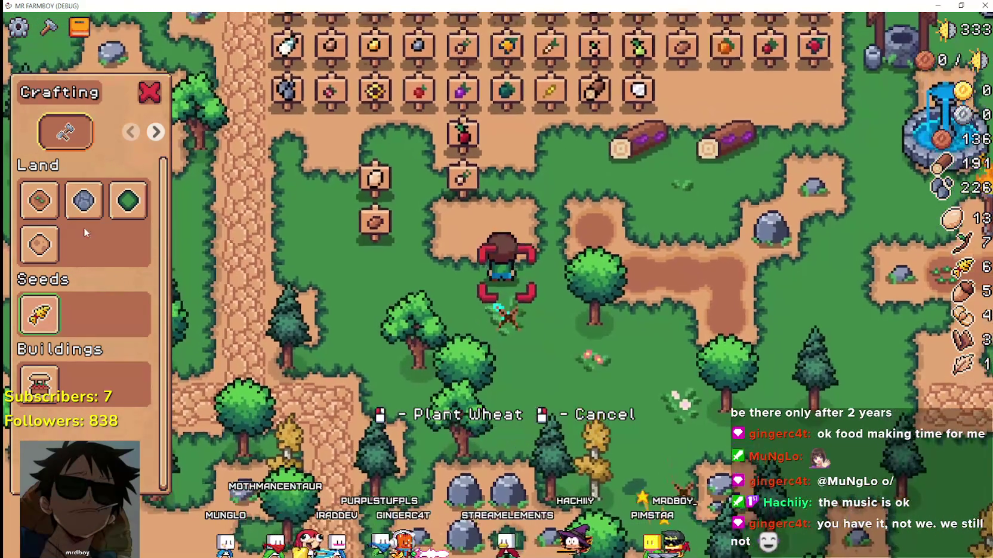
key("d")
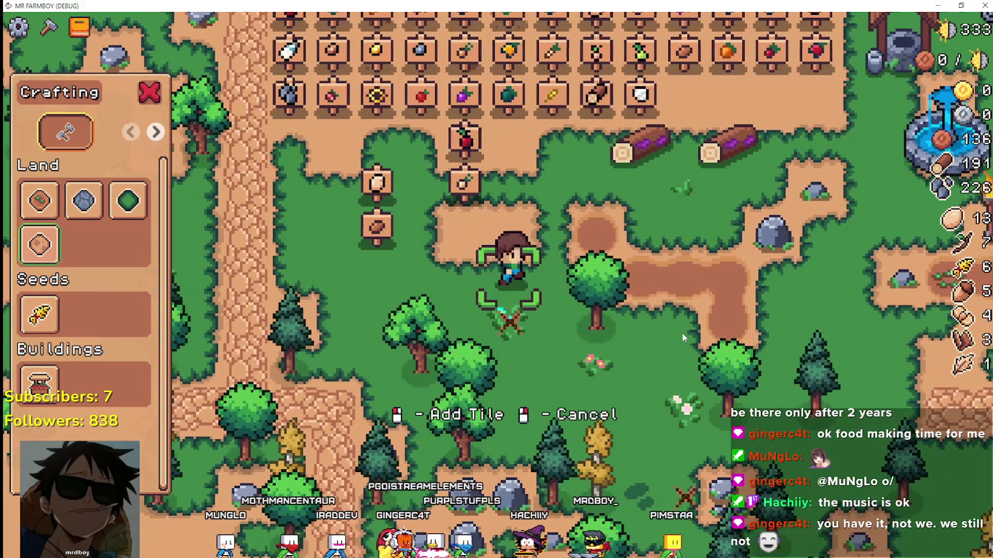
key("s")
key("s")
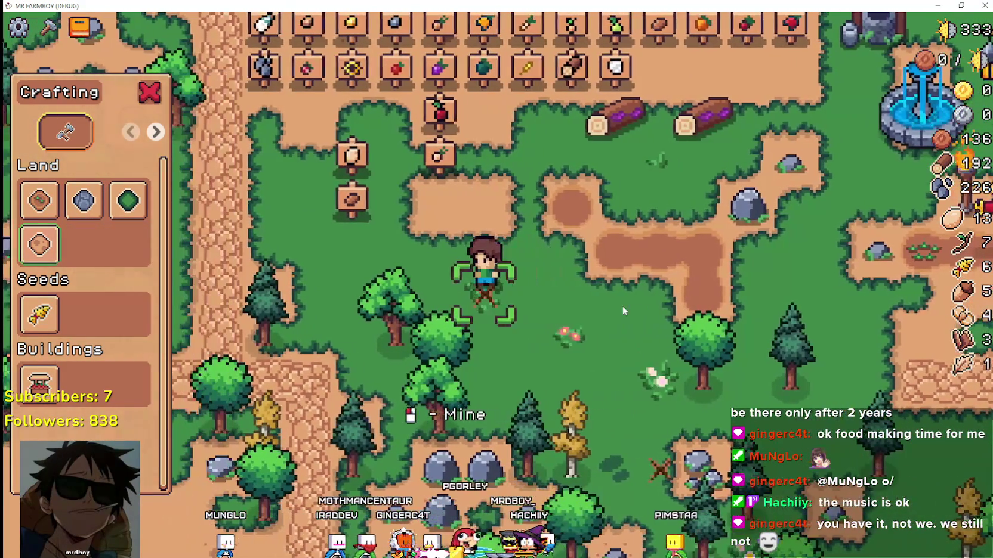
key("d")
key("space")
key("a")
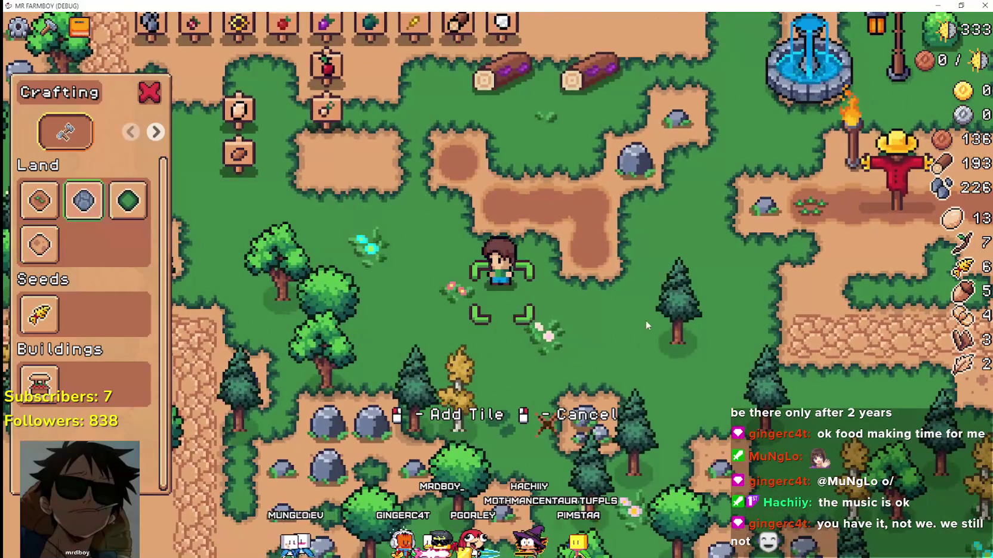
key("a")
key("space")
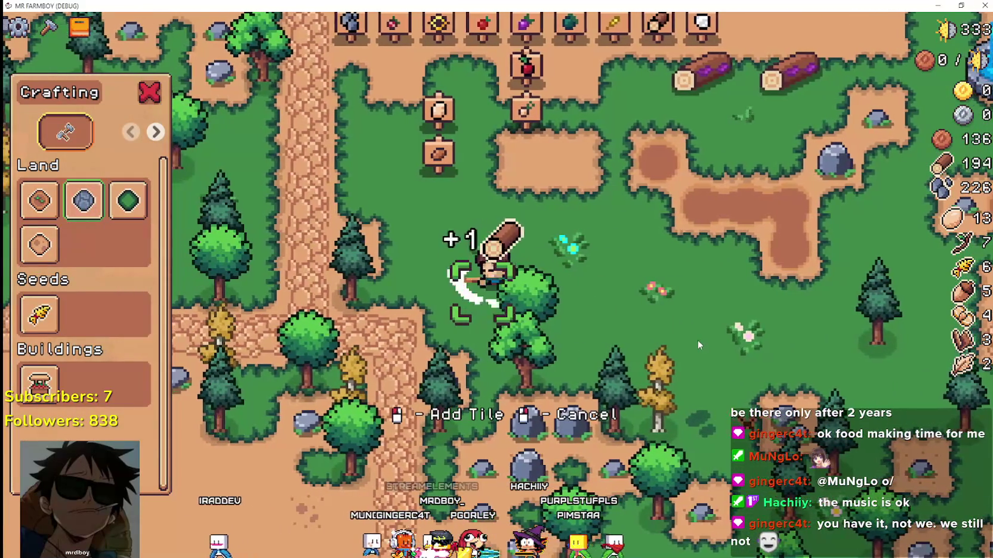
key("d")
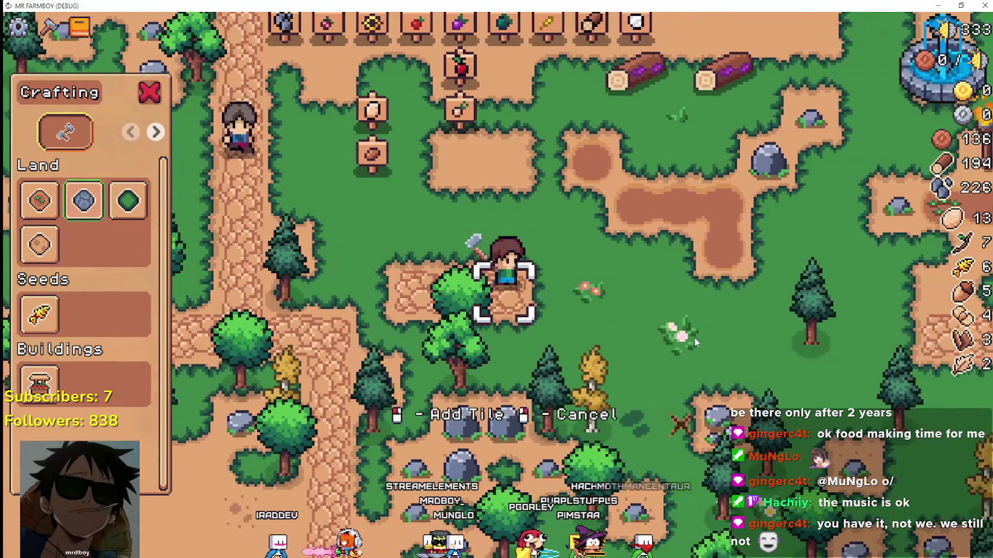
key("s")
key("a")
key("space")
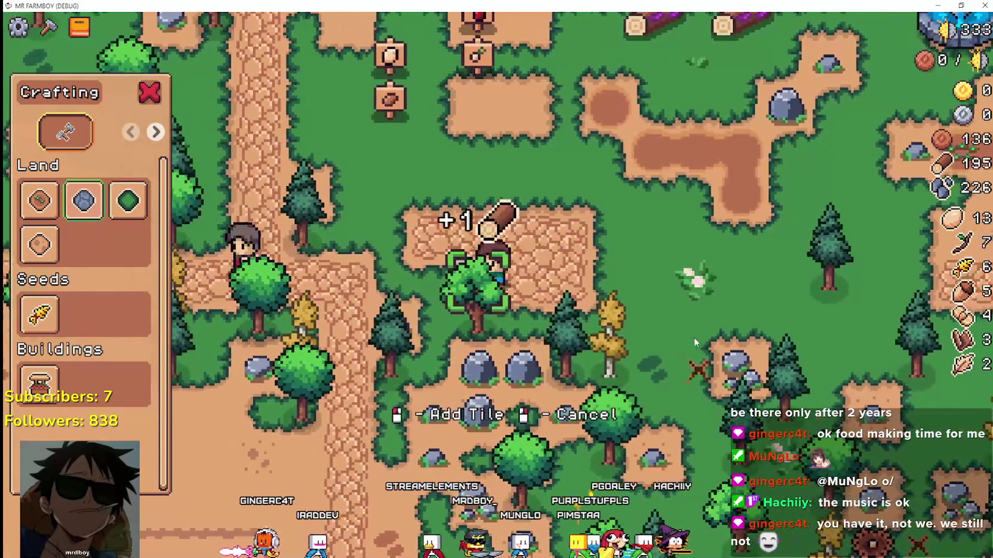
key("d")
key("e")
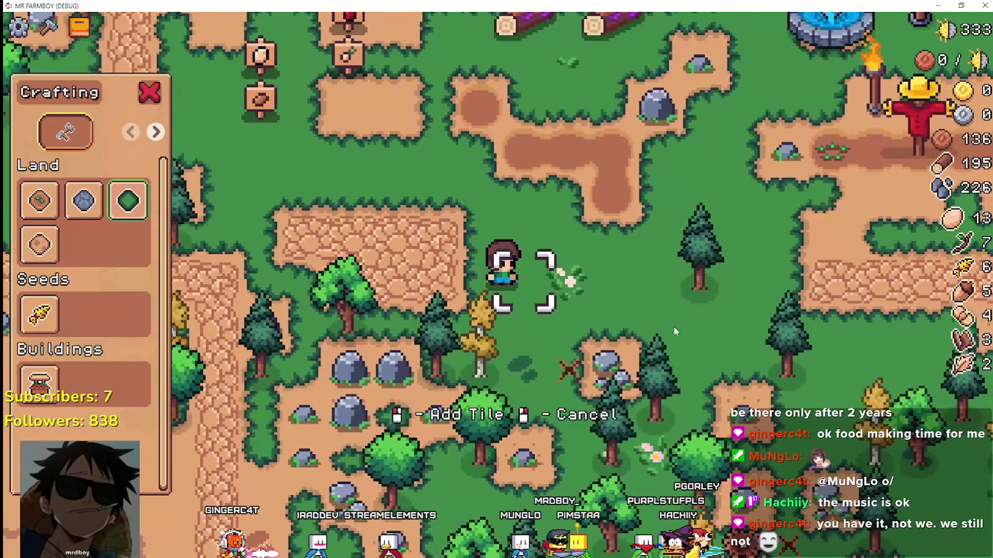
Step: Chop a pine for wood, then walk up and mine a rock for stone
key("d")
key("space")
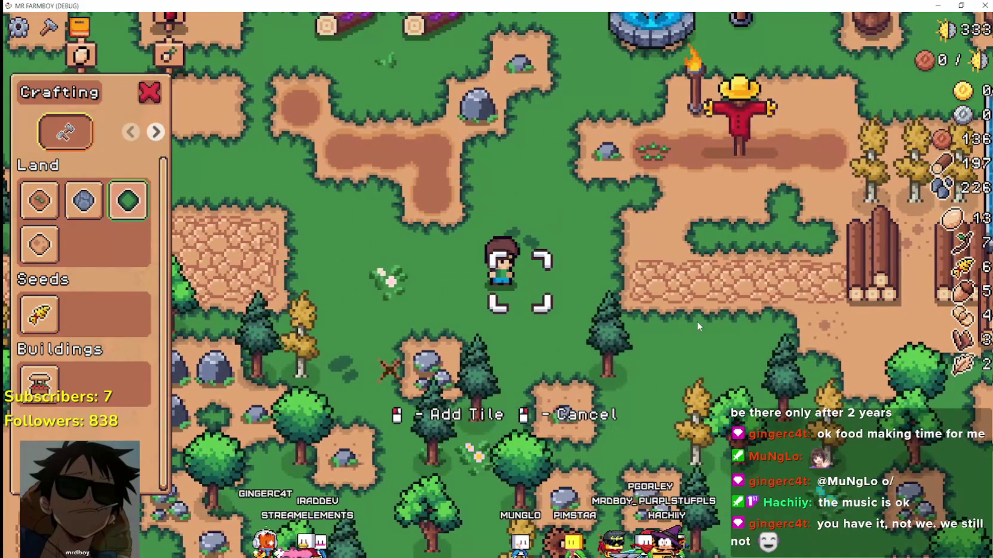
key("w")
key("a")
key("w")
key("d")
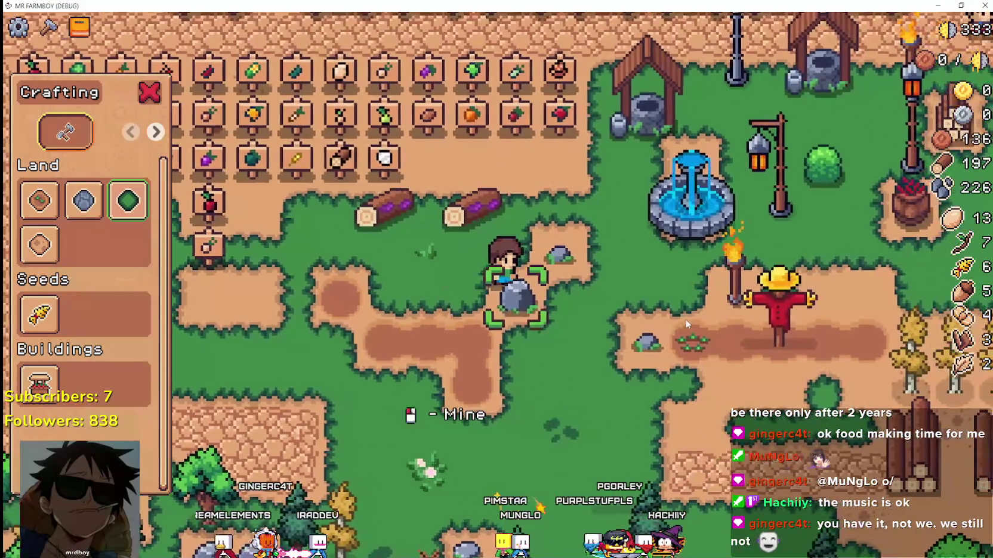
key("space")
Step: Walk the farmer down, left and right to find a spot where building is allowed
key("s")
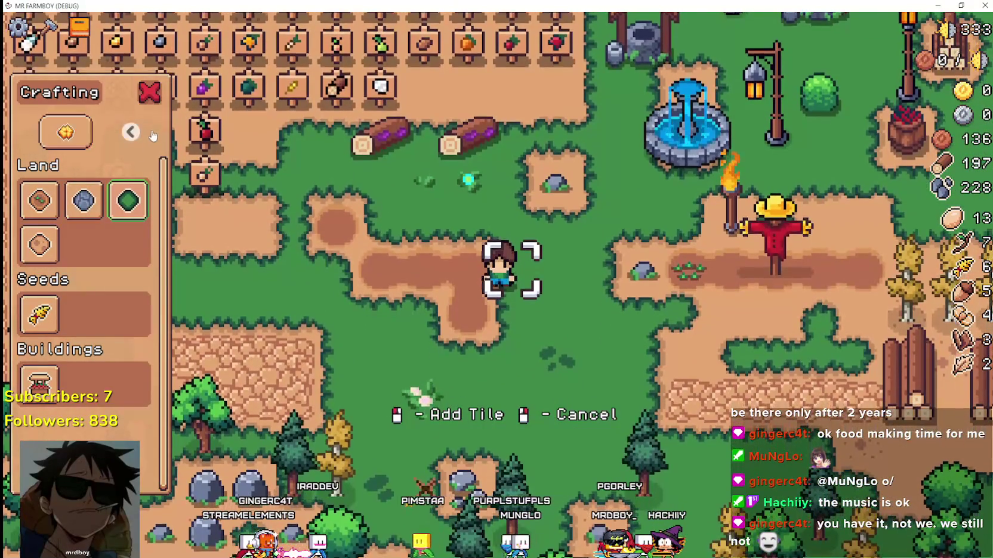
scroll(104, 258, "down", 4)
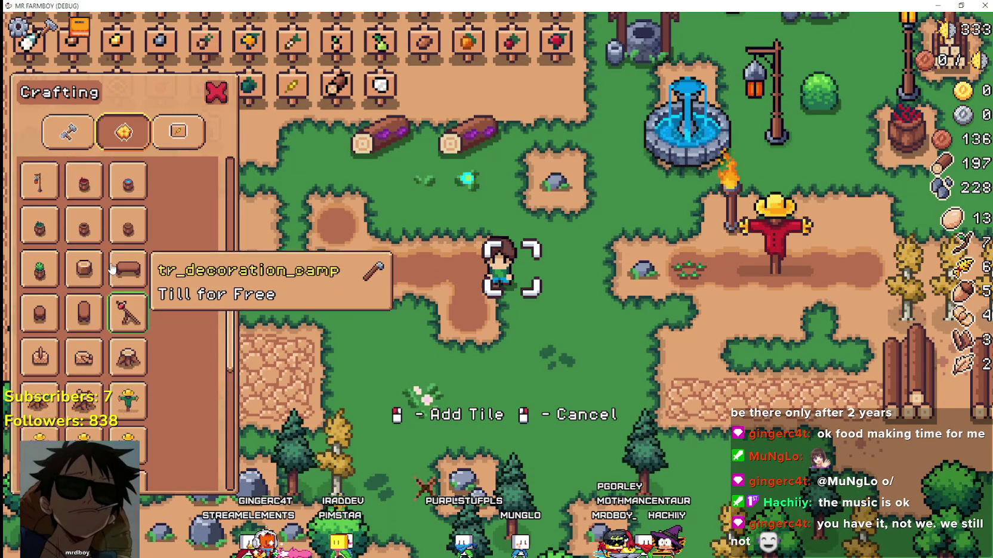
scroll(58, 214, "up", 1)
key("s")
key("a")
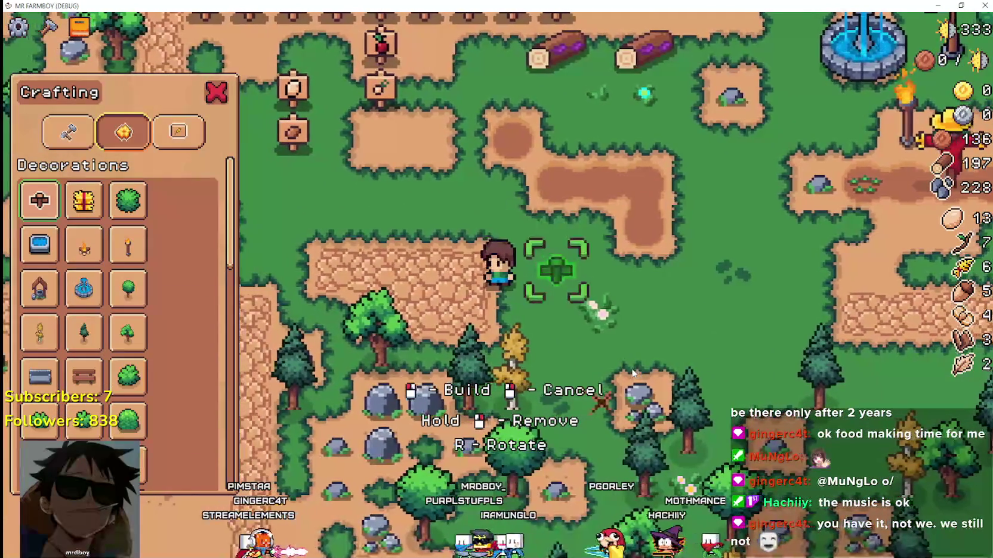
key("d")
key("w")
key("d")
key("s")
key("d")
key("w")
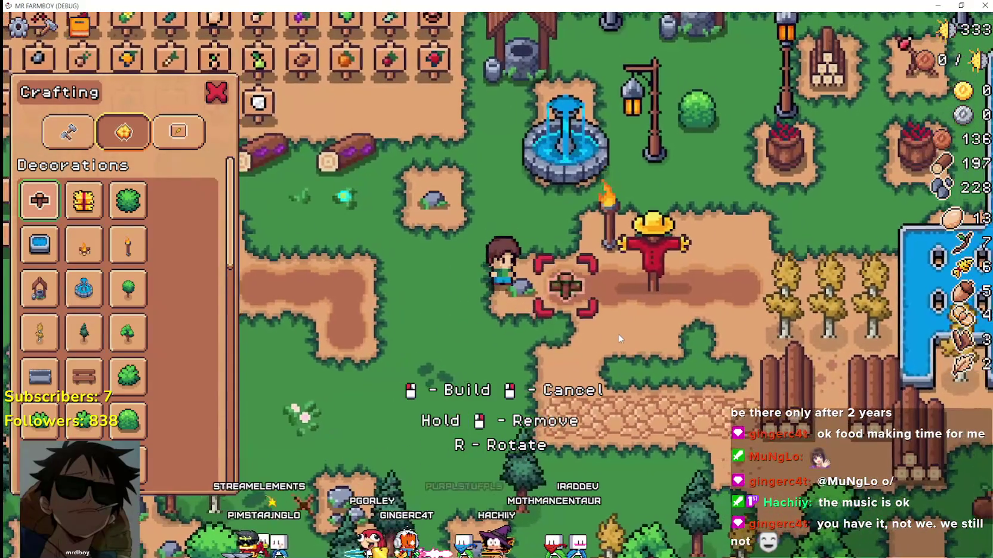
Step: Walk the farmer up and around the clearing to line up a placement spot
key("s")
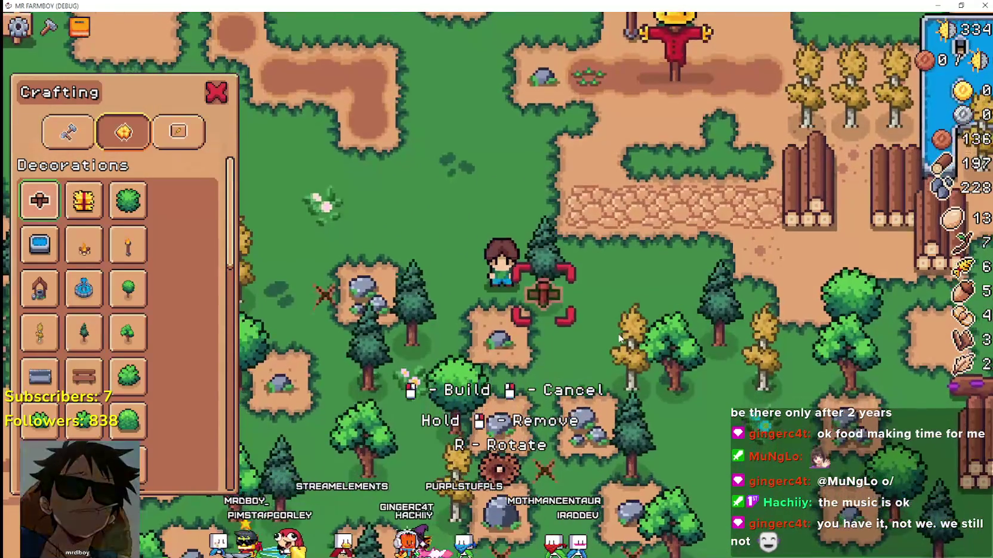
key("a")
key("d")
key("w")
key("a")
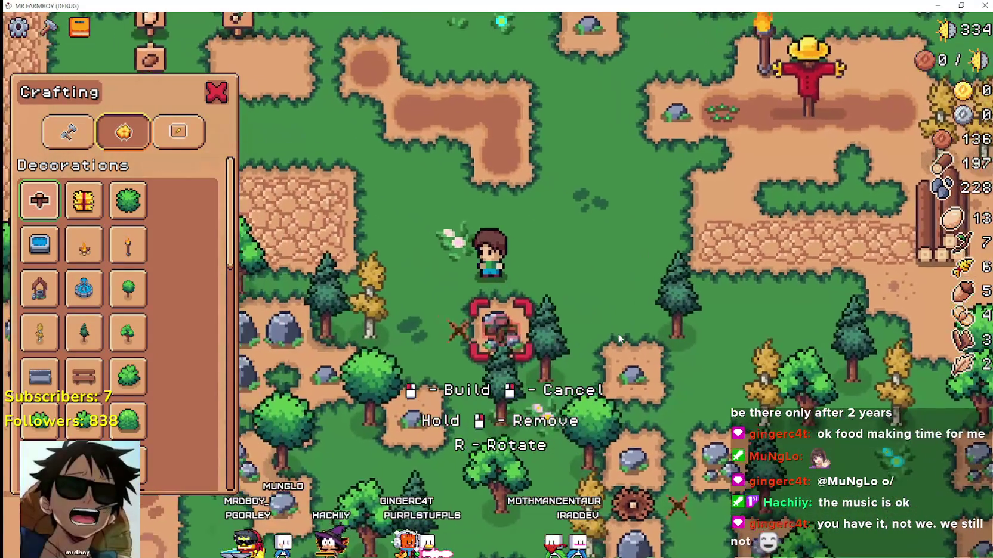
key("w")
key("a")
key("w")
key("d")
key("d")
key("s")
key("w")
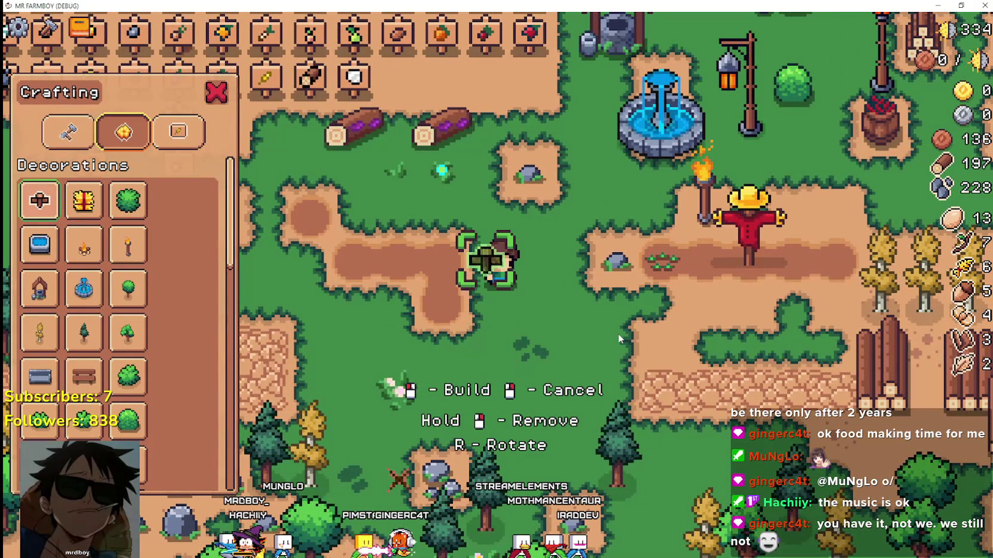
key("w")
key("d")
key("a")
Step: Preview the gift box and bush decorations while walking around the clearing
key("d")
scroll(762, 318, "down", 1)
key("w")
key("d")
scroll(723, 316, "down", 1)
key("a")
key("s")
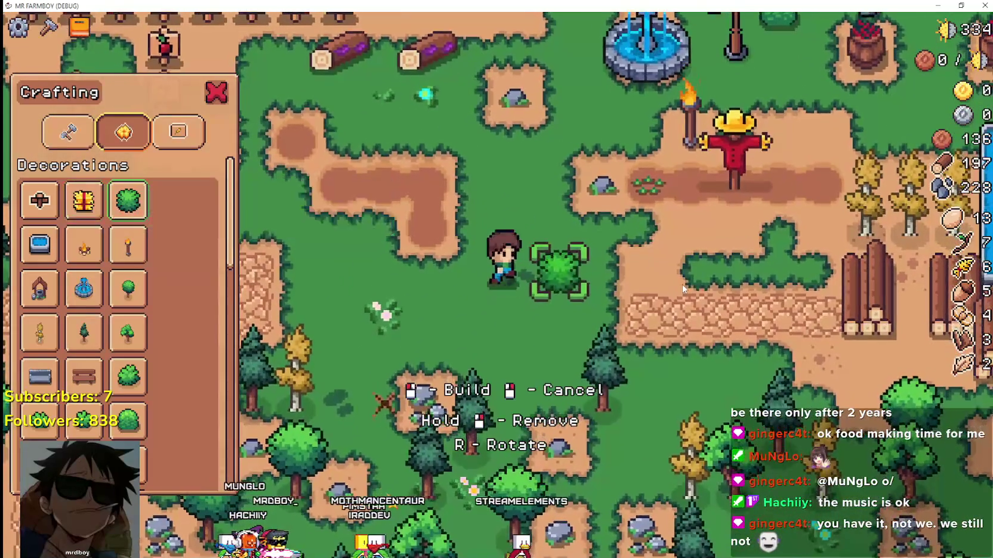
key("w")
key("a")
key("s")
Step: Pick the water trough decoration and walk the farmer around with its preview
left_click(36, 247)
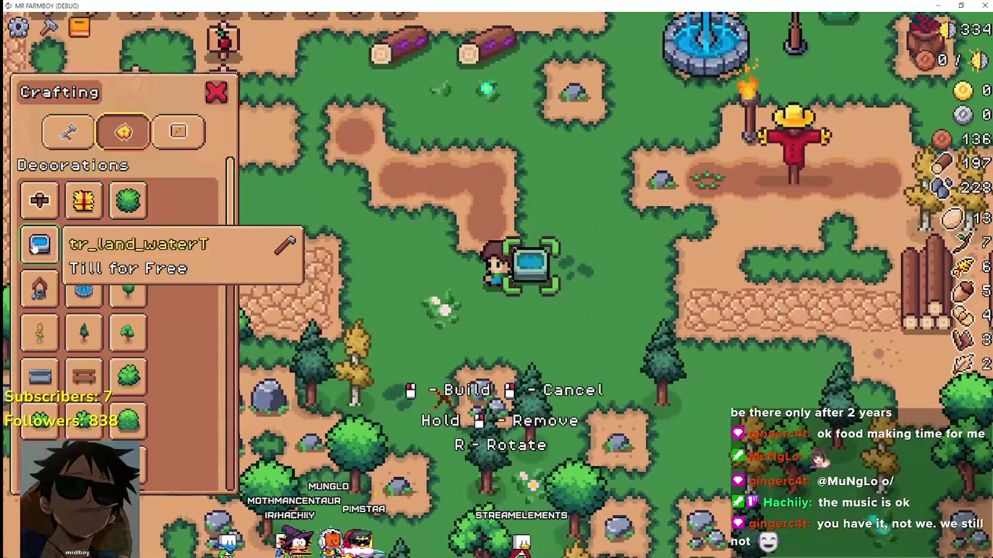
key("d")
key("s")
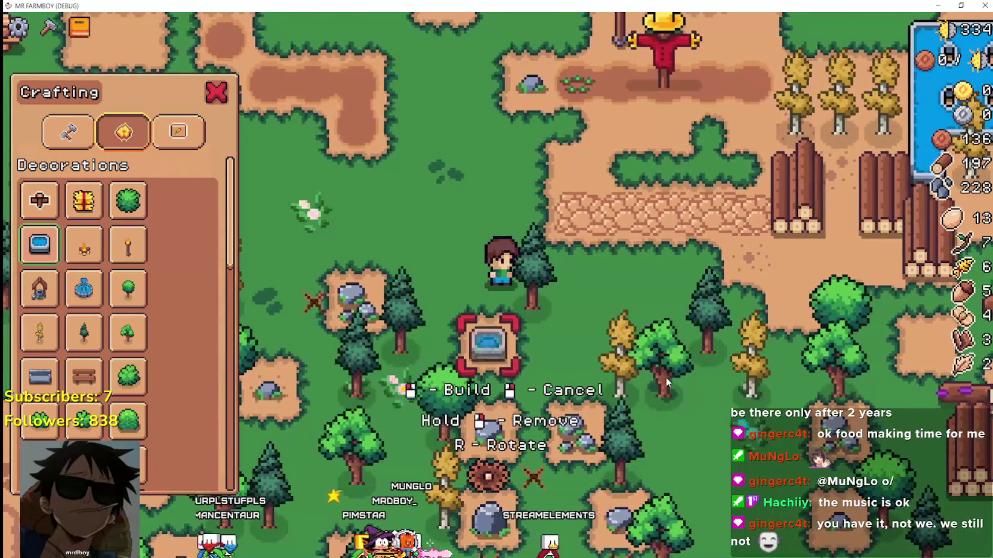
key("d")
key("w")
key("a")
Step: Cancel the decoration placement, reopen the crafting panel, and switch to the Signs list
key("w")
right_click(379, 320)
key("c")
left_click(178, 132)
Step: Pick the apple sign and walk the farmer around with its placement preview
left_click(40, 200)
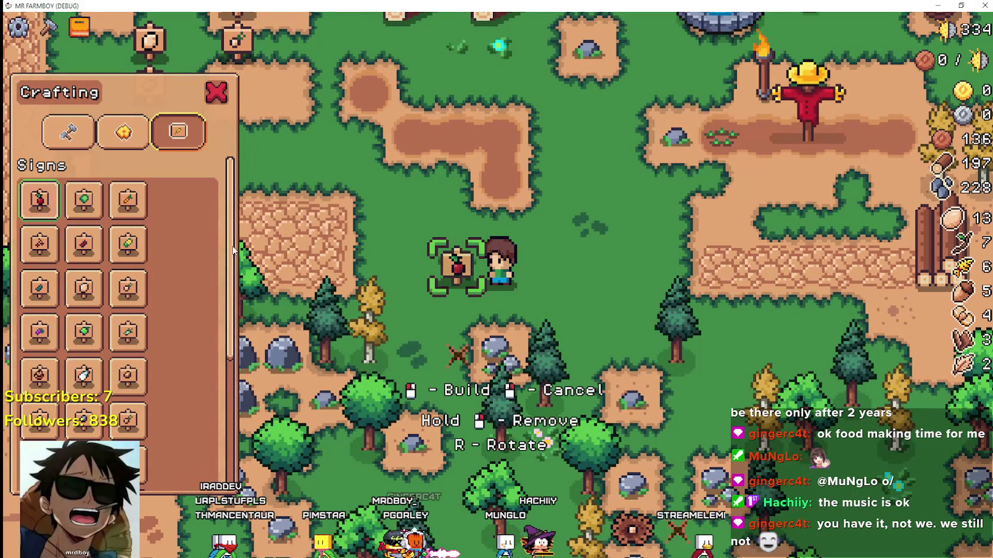
key("w")
key("w")
key("d")
key("s")
key("a")
key("s")
key("a")
scroll(141, 323, "down", 4)
key("d")
key("w")
scroll(184, 302, "up", 5)
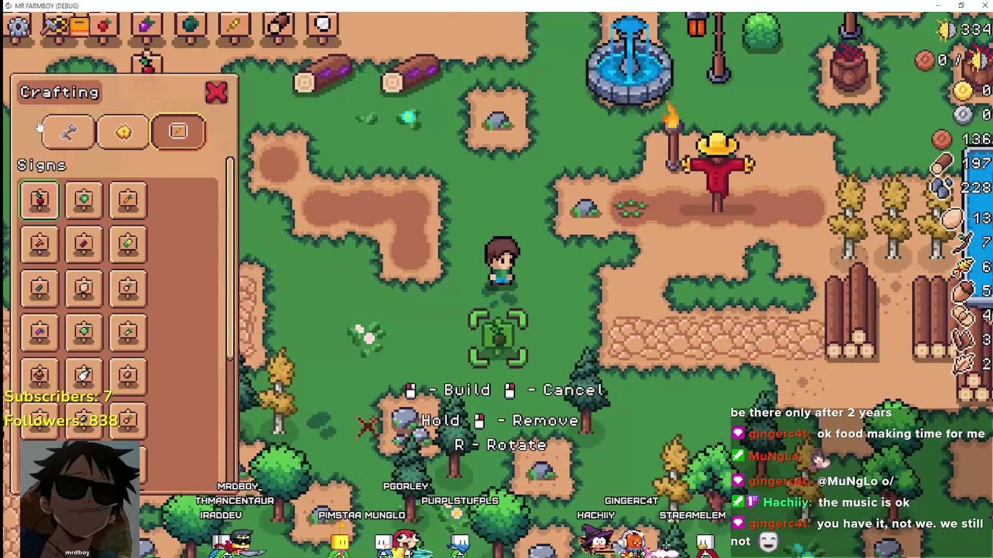
Step: Place the apple sign below the farmer, then drag the game window aside
left_click(194, 138)
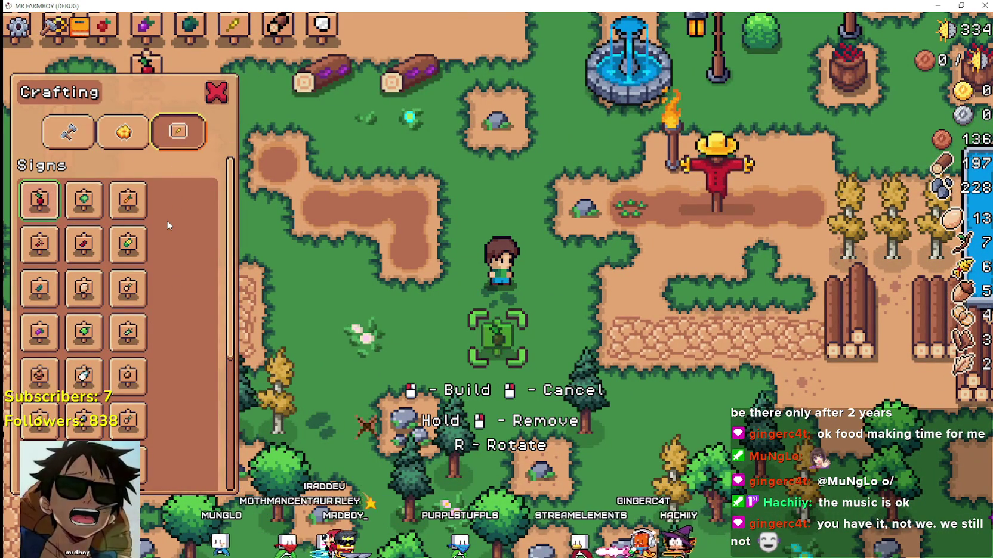
left_click(69, 136)
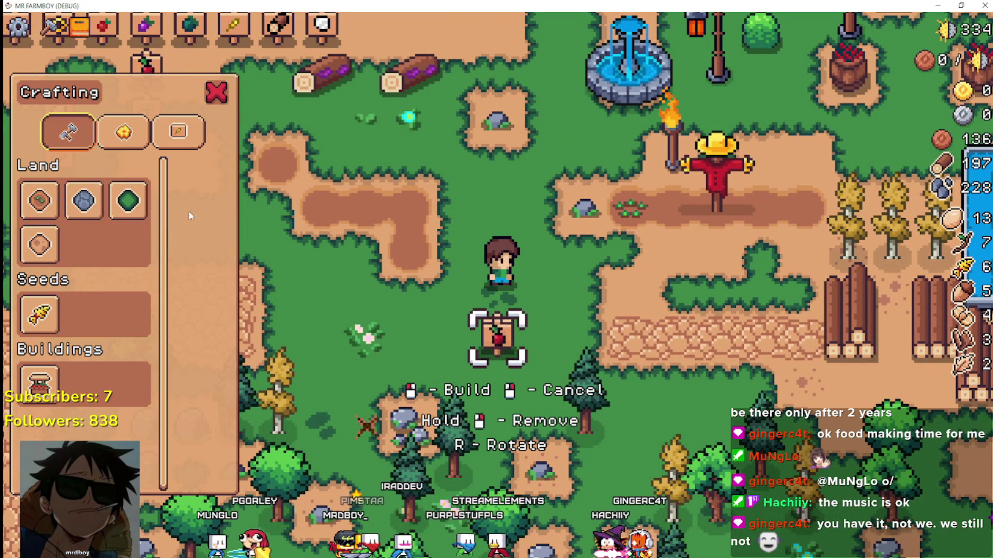
left_click(124, 133)
left_click(68, 131)
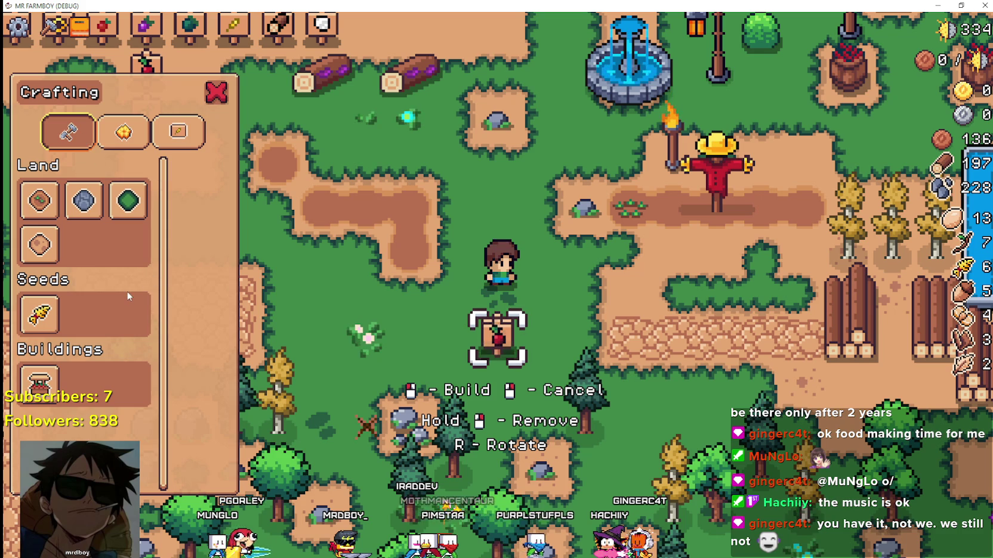
left_click(203, 179)
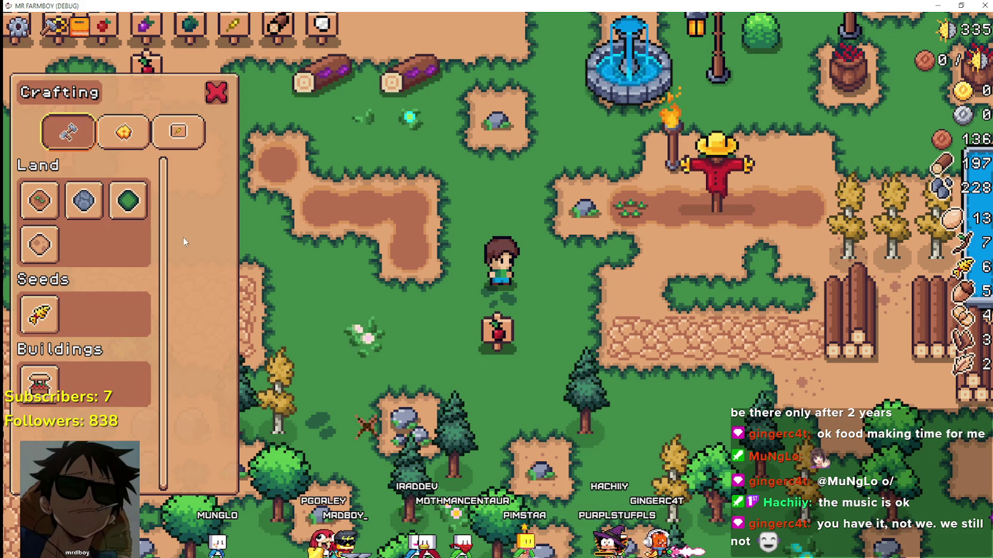
mouse_move(285, 5)
left_mouse_down()
mouse_move(304, 38)
mouse_move(565, 62)
mouse_move(991, 72)
left_mouse_up()
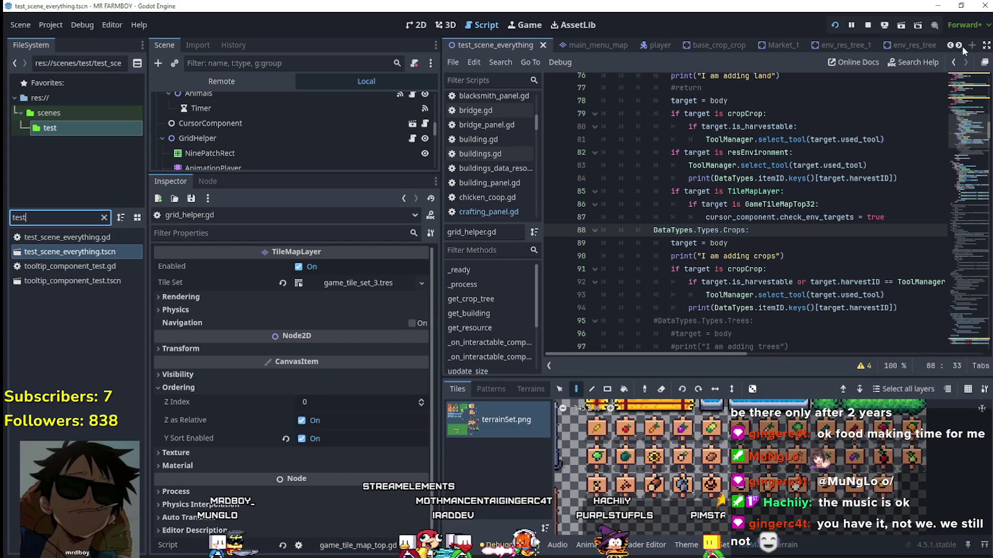
Step: Open the crafting_panel scene in the 2D view, make it visible, and expand CraftingContainer
left_click(788, 46)
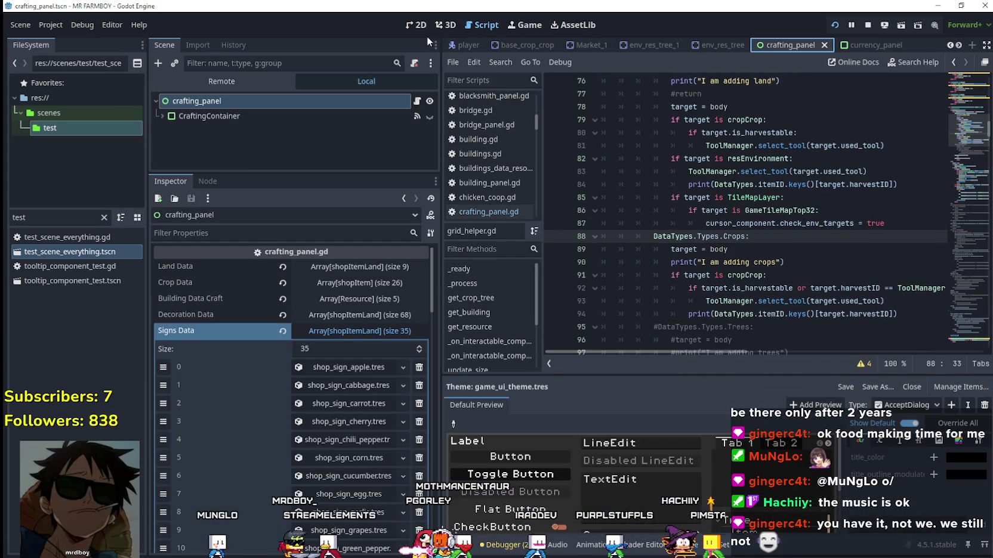
left_click(418, 25)
left_click(429, 101)
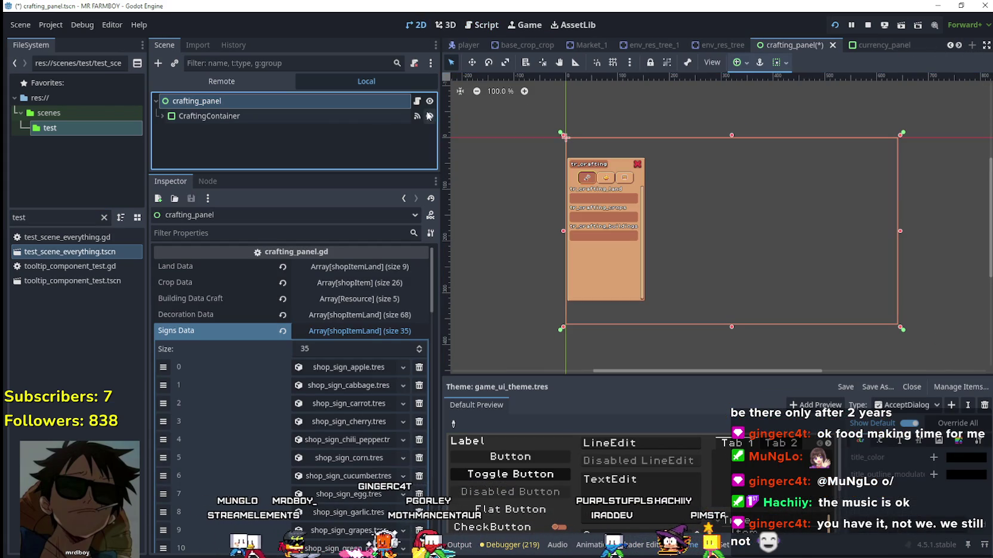
left_click(161, 116)
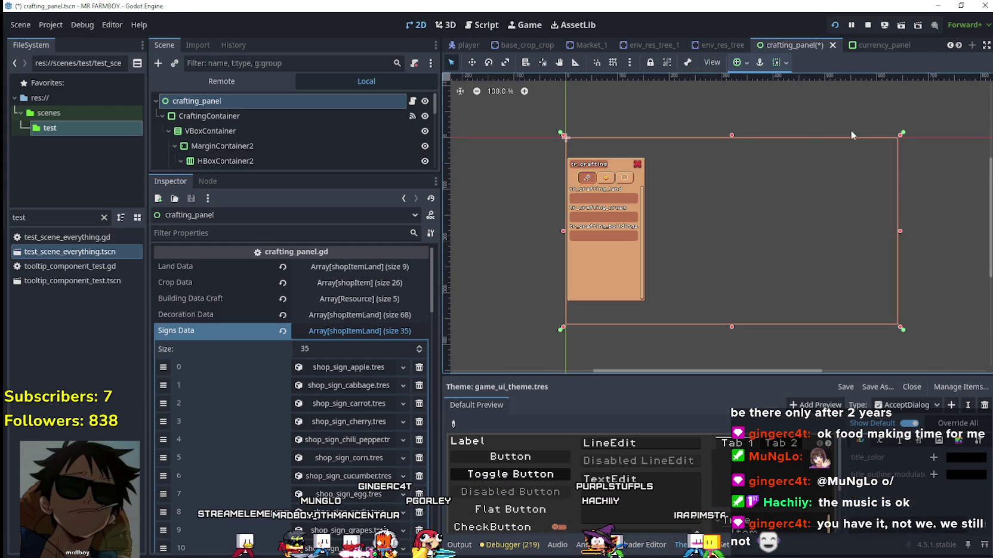
scroll(563, 179, "up", 6)
scroll(282, 143, "down", 2)
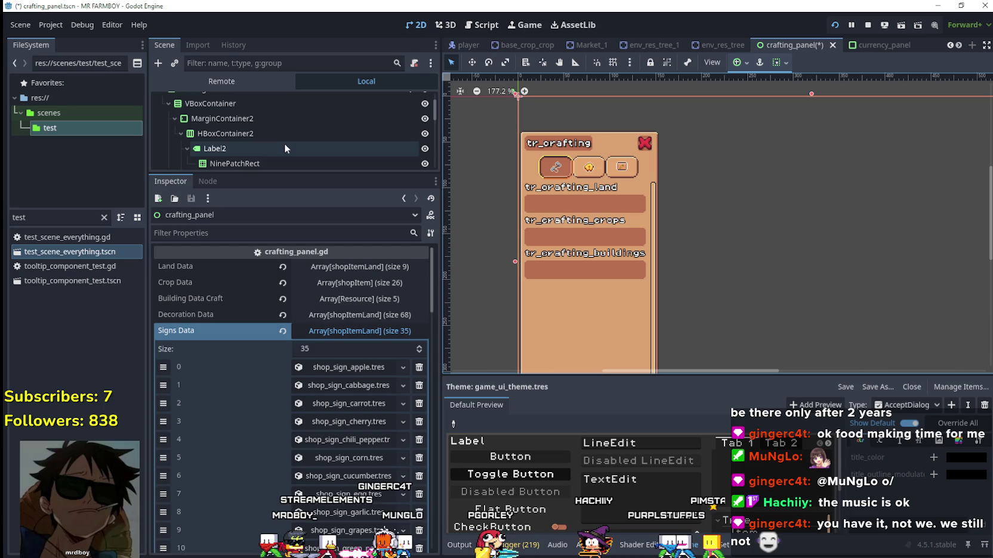
scroll(290, 133, "down", 5)
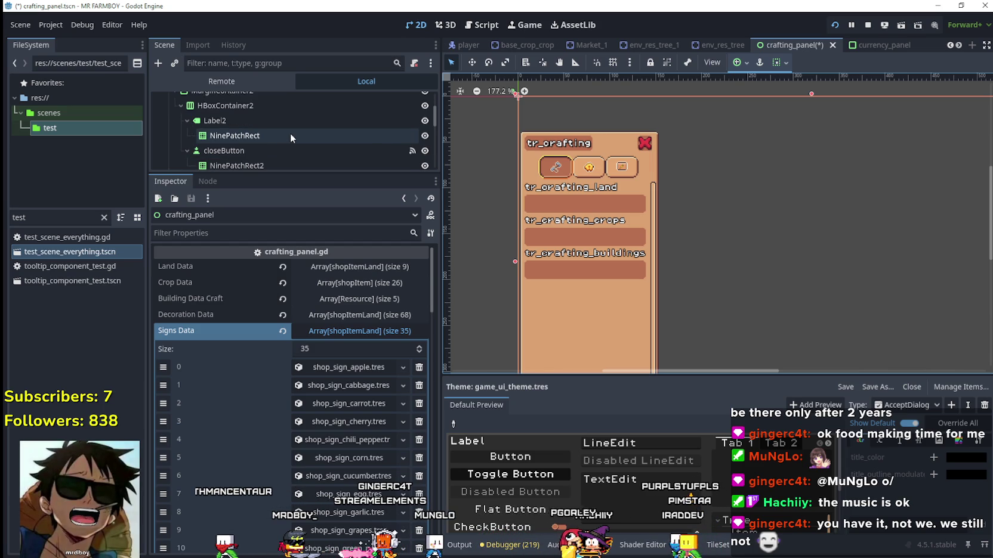
scroll(275, 150, "down", 1)
scroll(271, 118, "down", 1)
Step: Expand the Craft tab and open the node menu for the Land GridContainer
left_click(257, 117)
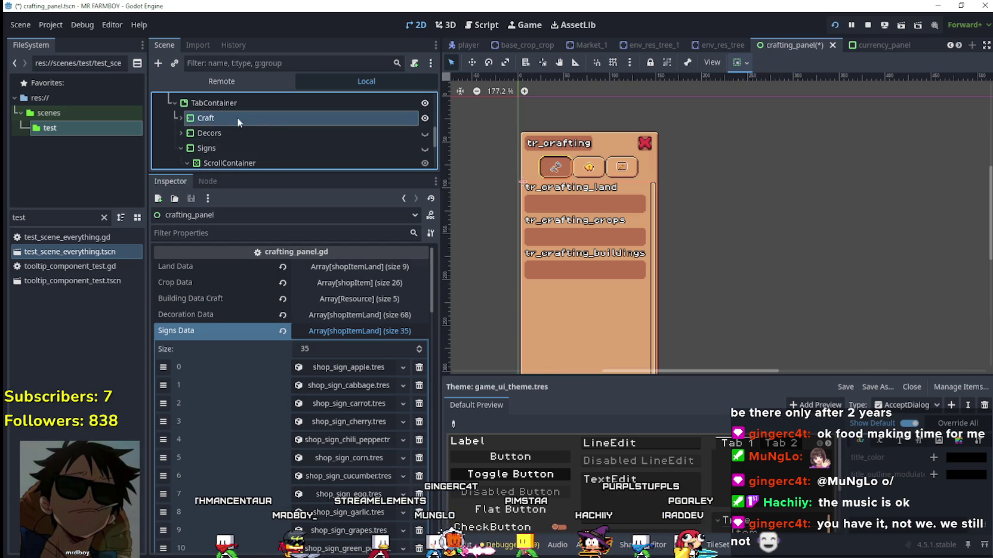
left_click(178, 115)
scroll(281, 138, "down", 3)
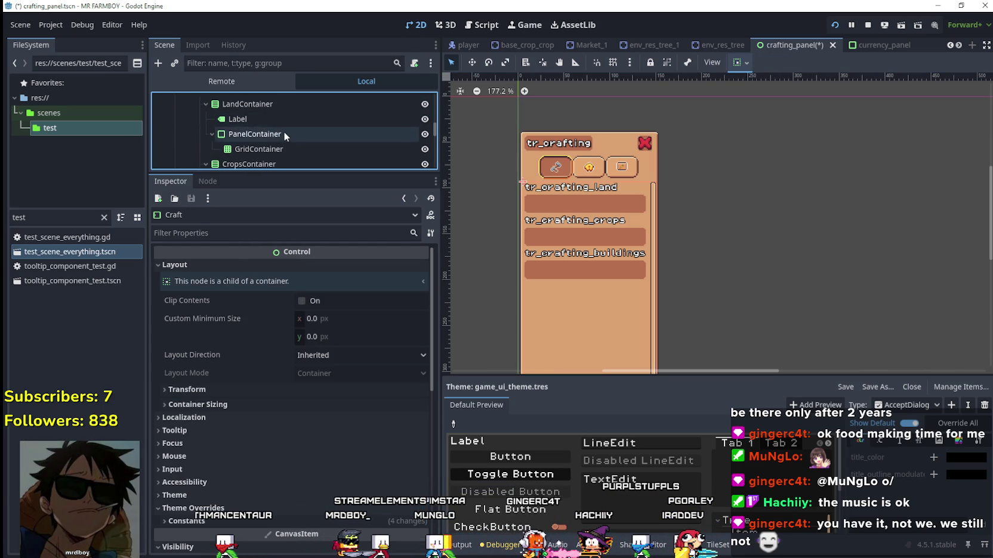
left_click(272, 135)
scroll(262, 152, "down", 2)
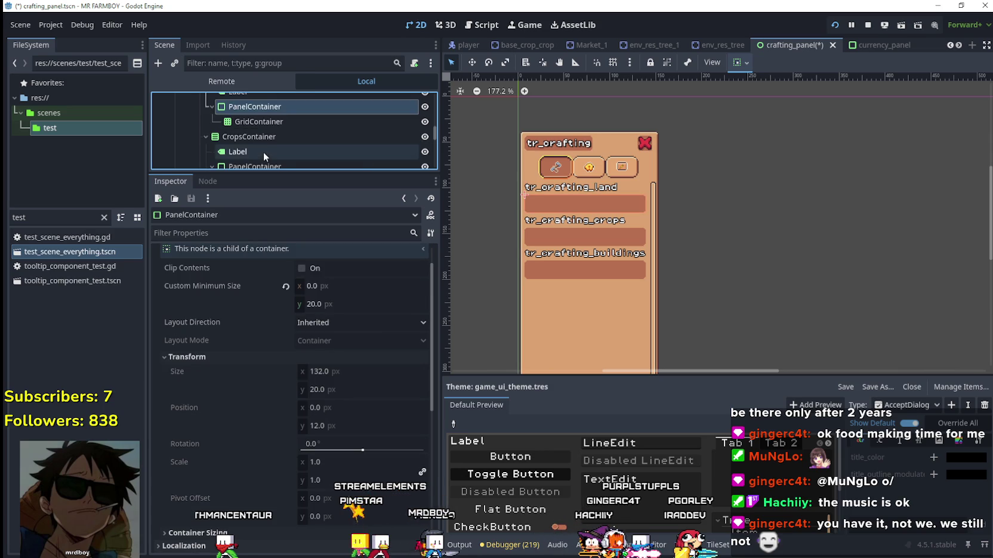
left_click(269, 138)
left_click(285, 108)
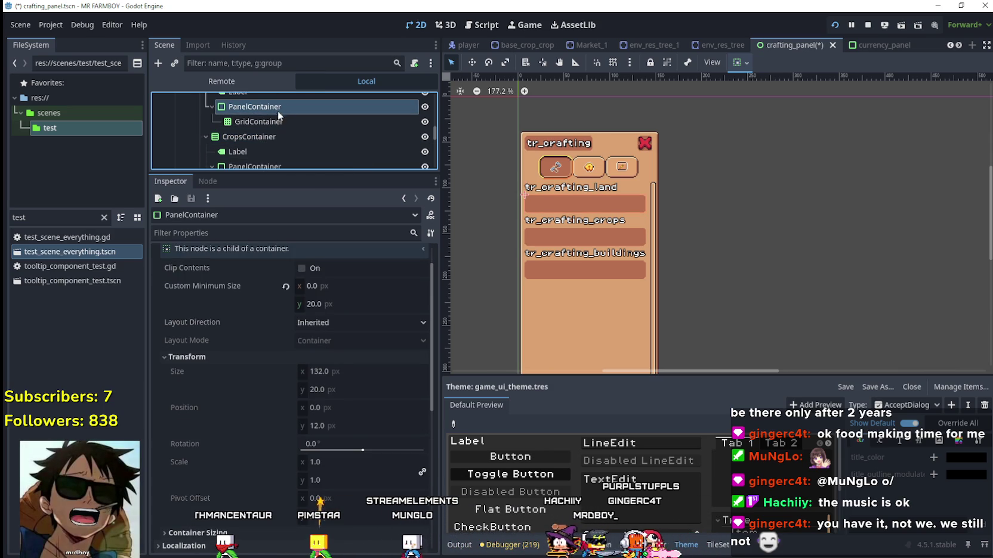
left_click(284, 121)
right_click(276, 124)
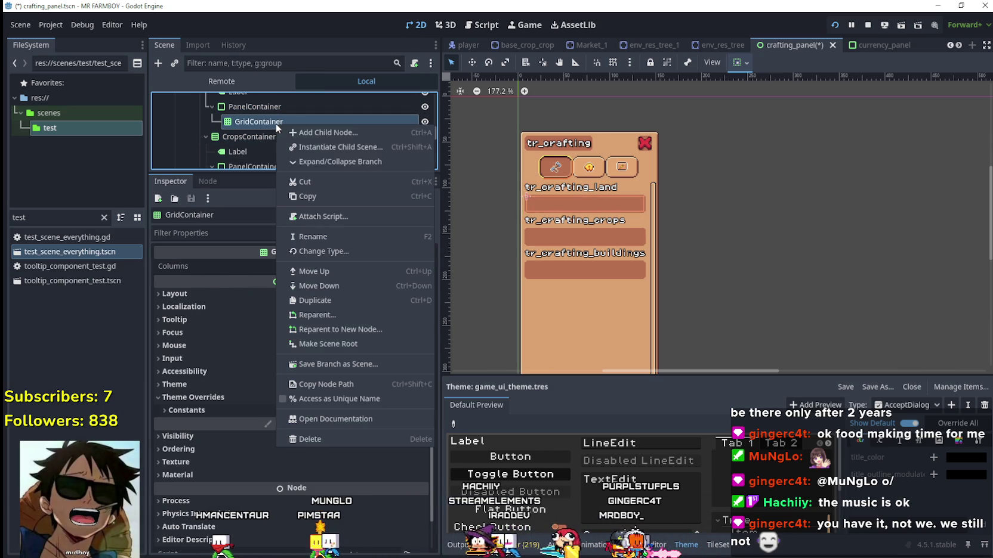
Step: Instantiate shopItem.tscn under the Land GridContainer and duplicate it with Ctrl+D for three slots
left_click(344, 147)
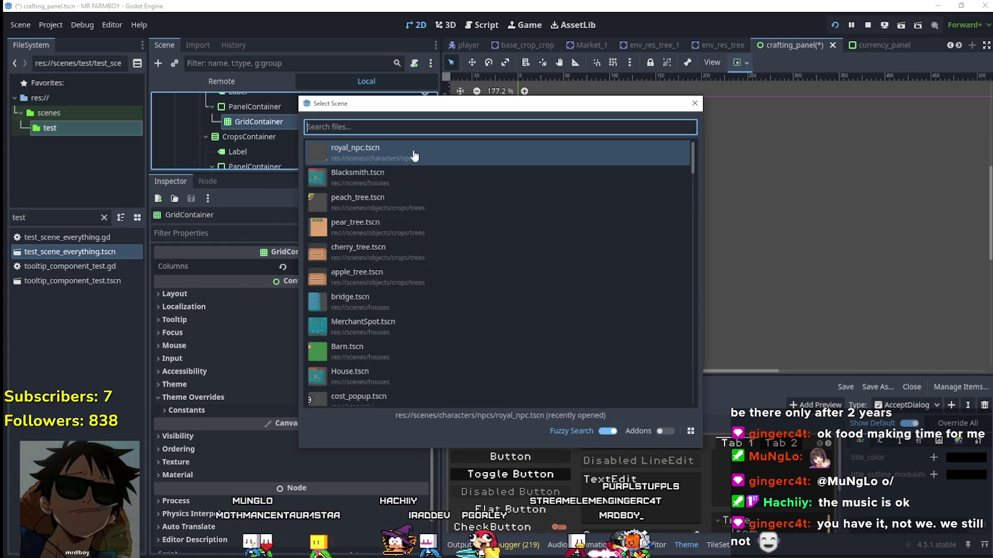
scroll(463, 262, "down", 5)
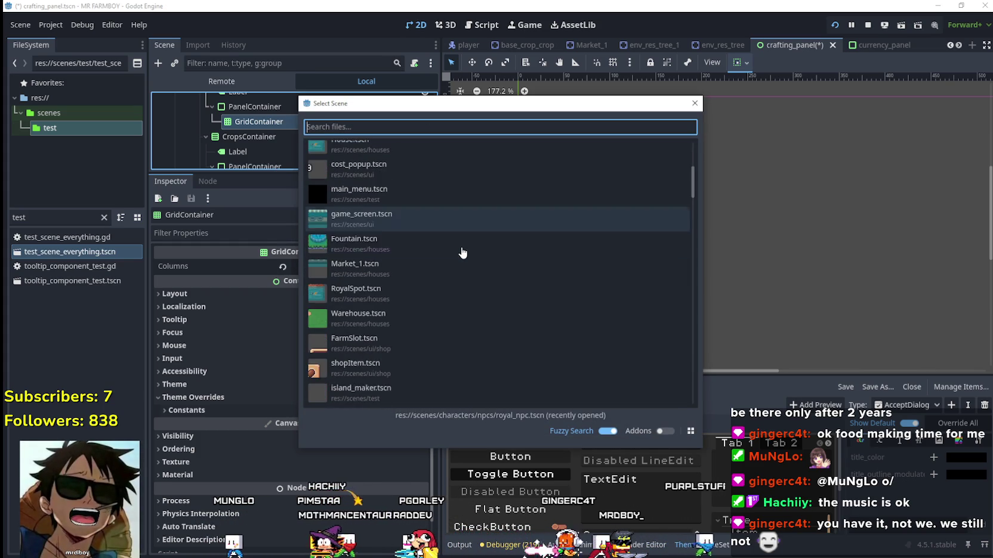
scroll(465, 236, "down", 5)
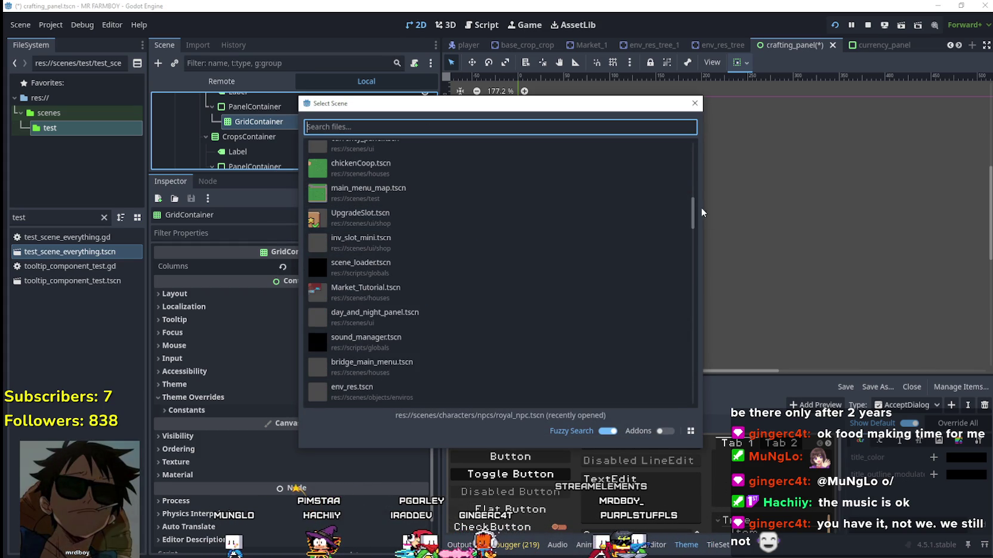
left_click_drag(692, 212, 691, 250)
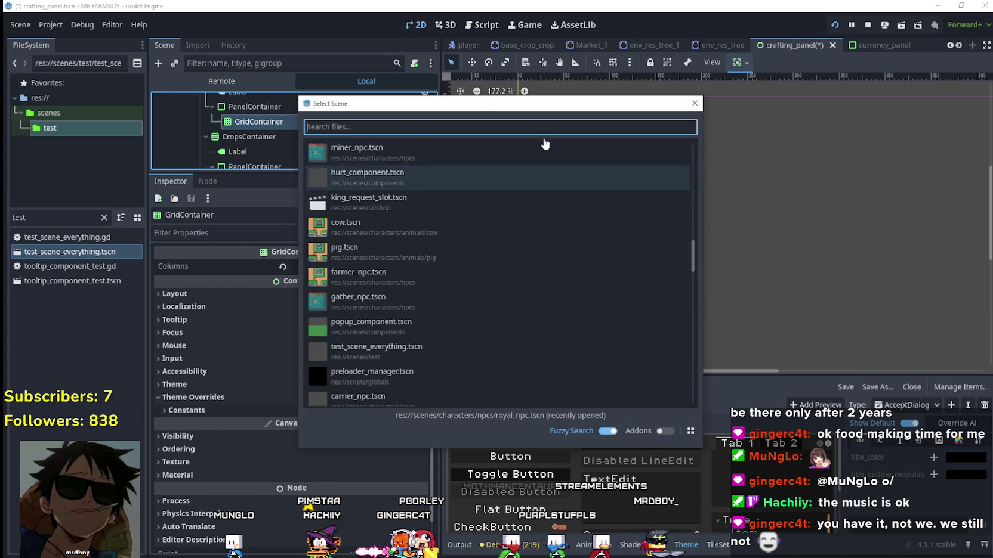
type("shop")
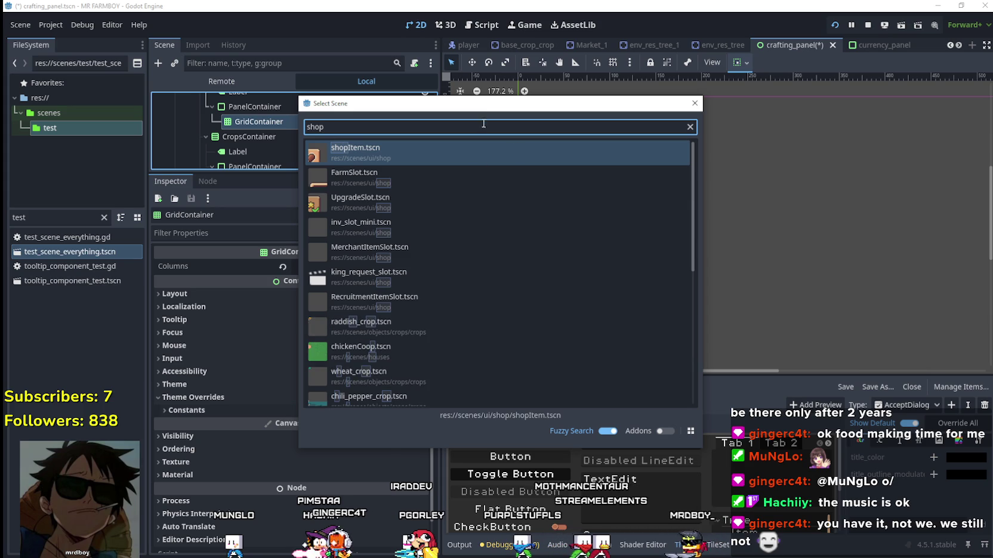
double_click(453, 160)
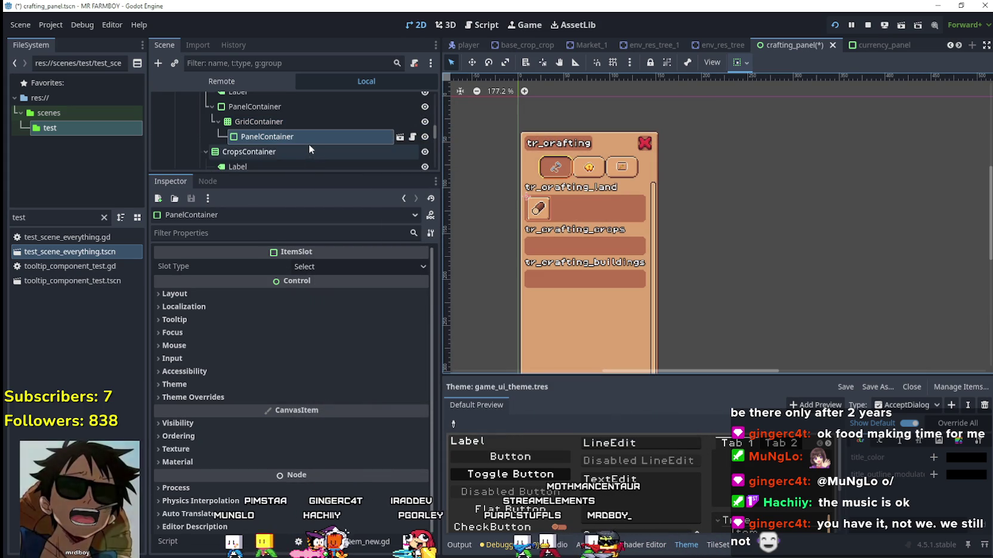
key("ctrl+d")
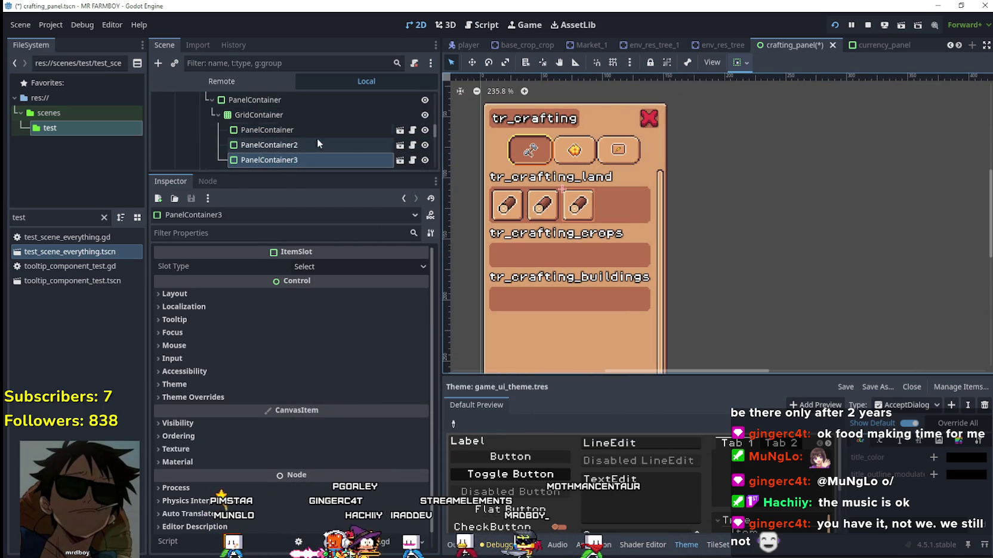
scroll(287, 126, "down", 2)
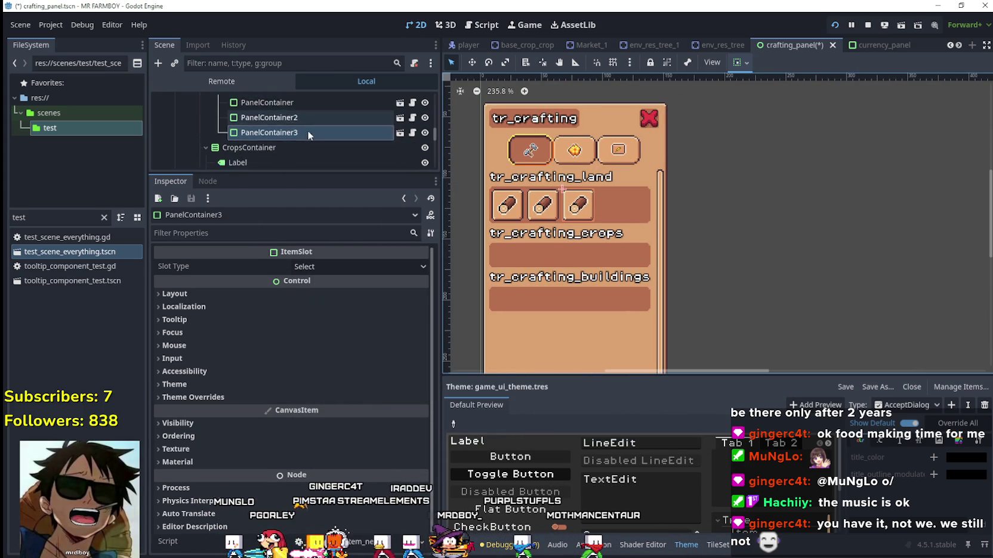
scroll(247, 128, "down", 2)
scroll(279, 111, "up", 5)
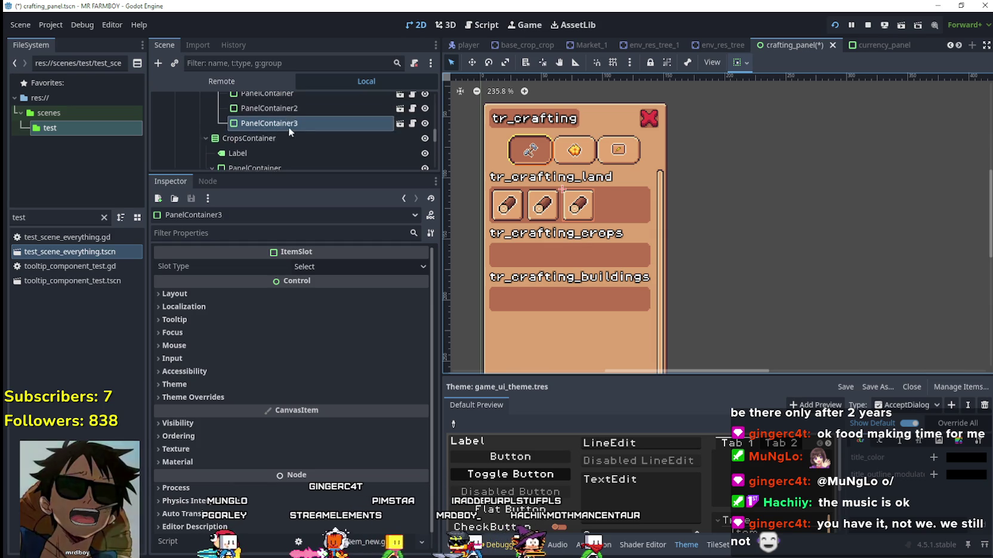
left_click(277, 114)
left_click(272, 100)
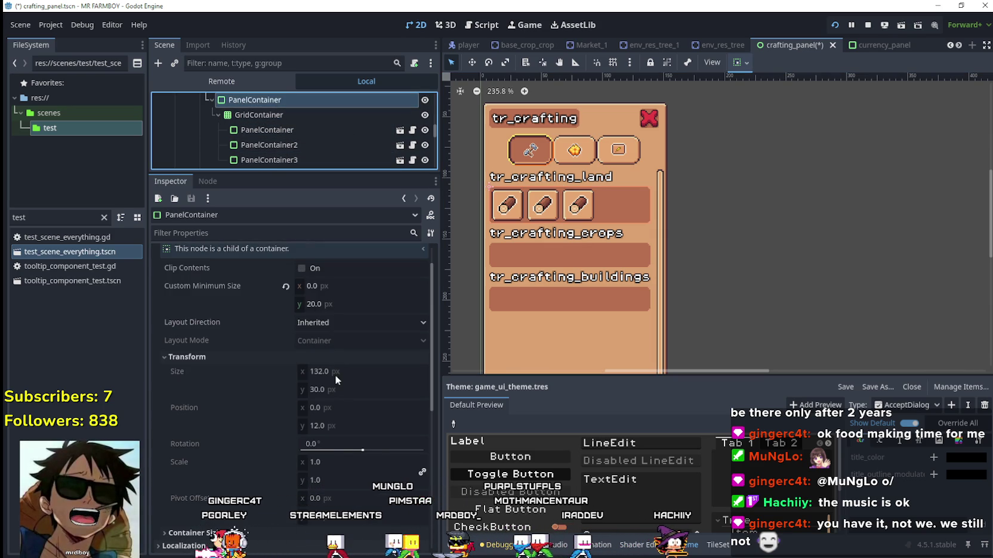
Step: Inspect the crops PanelContainer, BuildingContainer, TabContainer and CraftingContainer in the scene tree
scroll(335, 374, "up", 1)
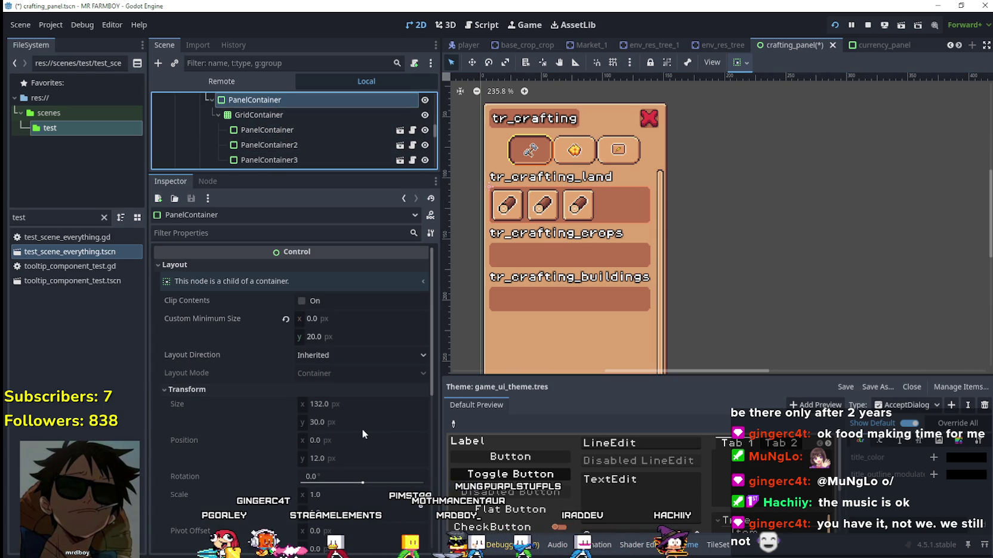
scroll(213, 116, "down", 4)
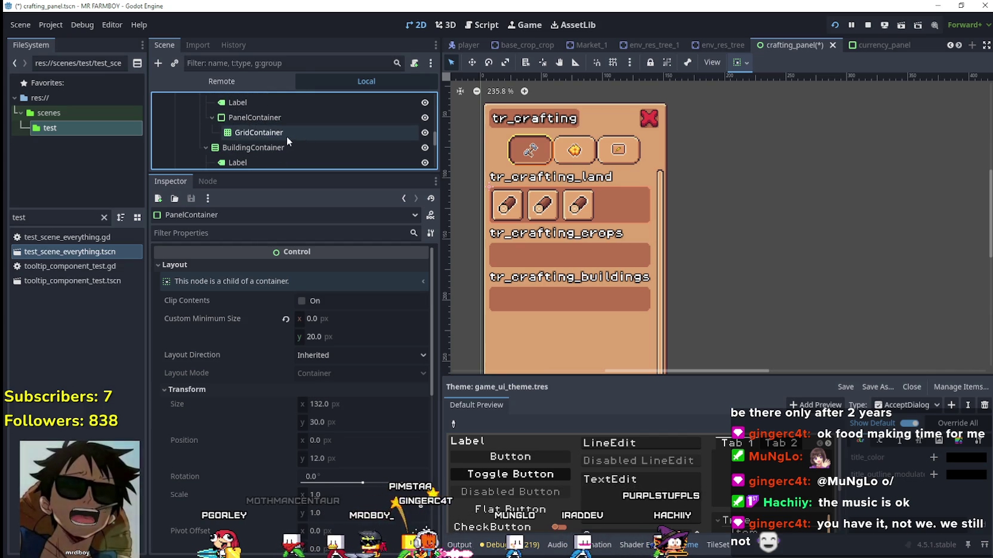
left_click(272, 119)
scroll(267, 128, "down", 2)
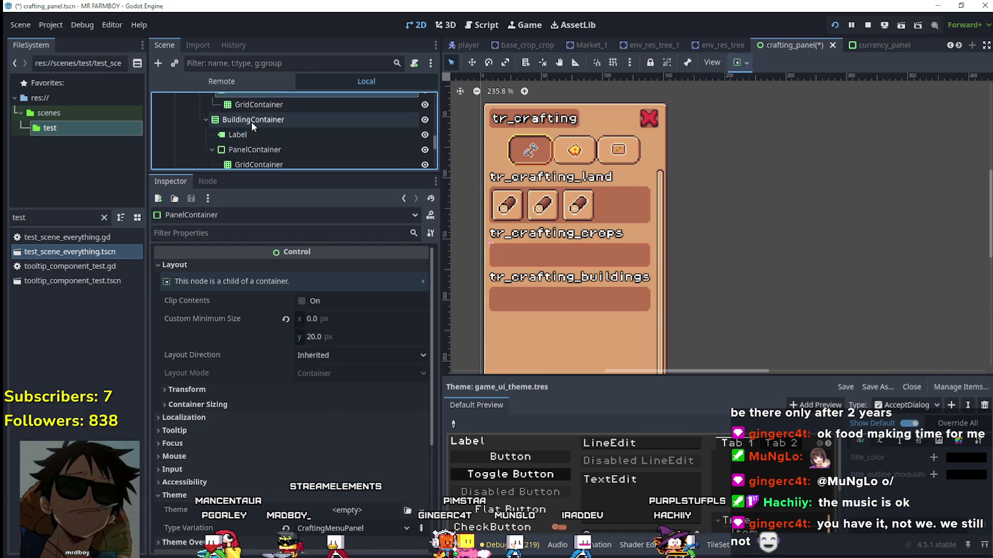
left_click(251, 122)
scroll(274, 122, "up", 5)
scroll(334, 130, "up", 3)
left_click(325, 119)
scroll(330, 114, "up", 2)
scroll(331, 115, "up", 5)
left_click(328, 116)
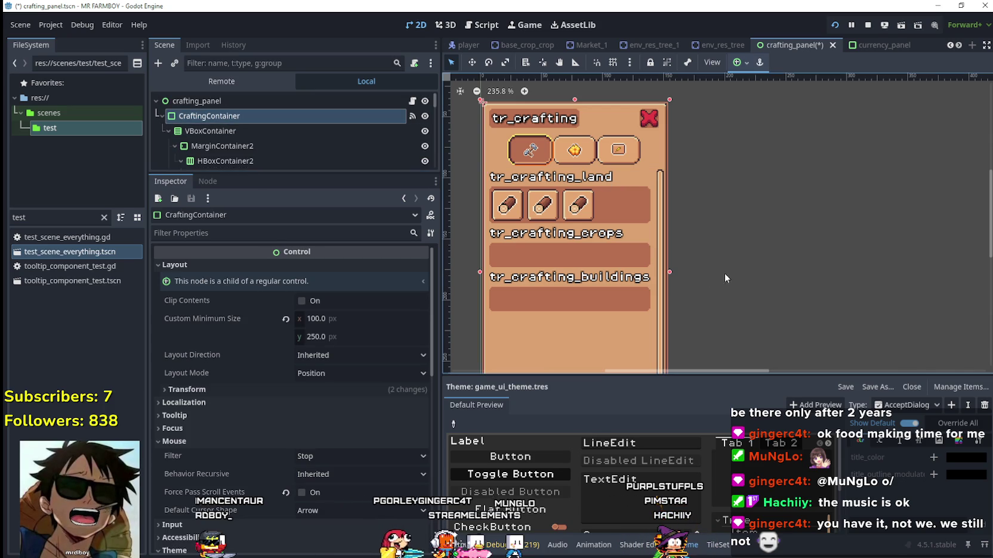
scroll(282, 129, "down", 5)
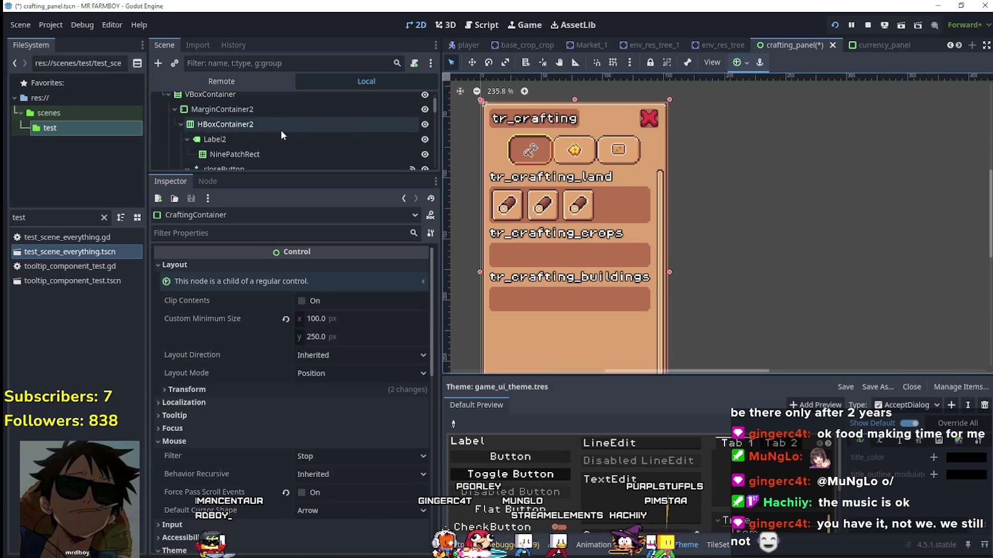
scroll(245, 132, "down", 5)
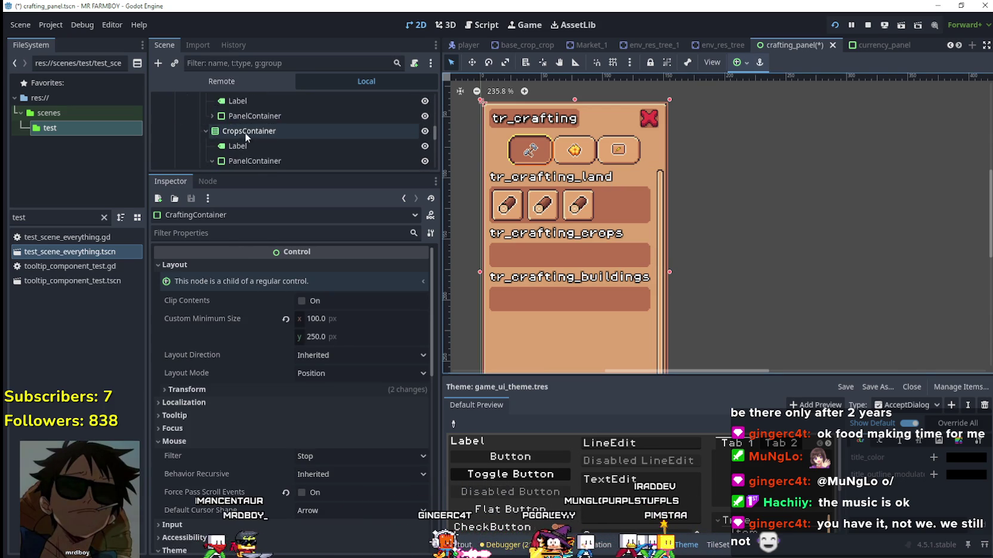
Step: Give the Decorations and Signs PanelContainers a 50 px custom minimum width, then review CraftingContainer's size
mouse_move(245, 134)
left_mouse_down()
mouse_move(211, 128)
mouse_move(302, 134)
mouse_move(273, 130)
left_mouse_up()
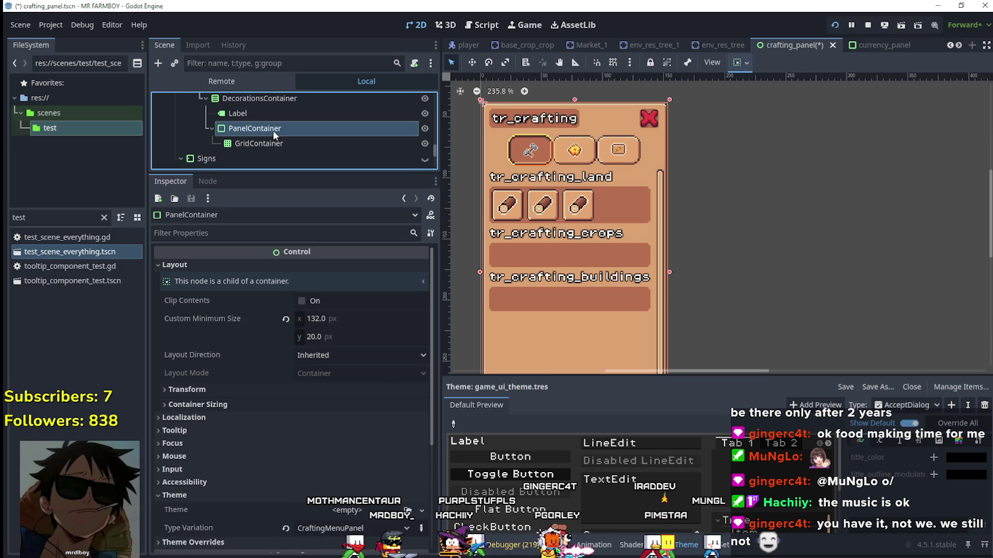
left_click(345, 319)
left_click_drag(346, 319, 340, 319)
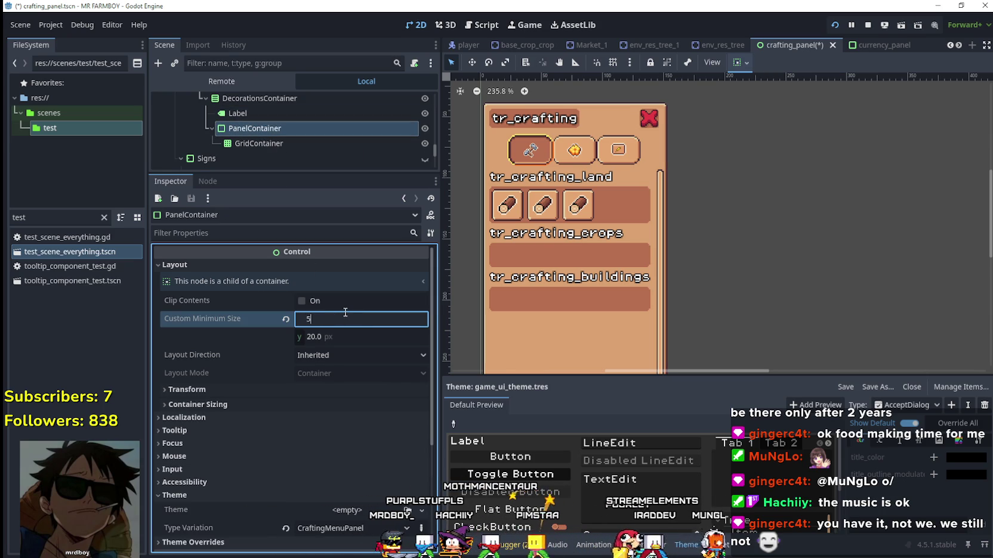
scroll(207, 127, "down", 2)
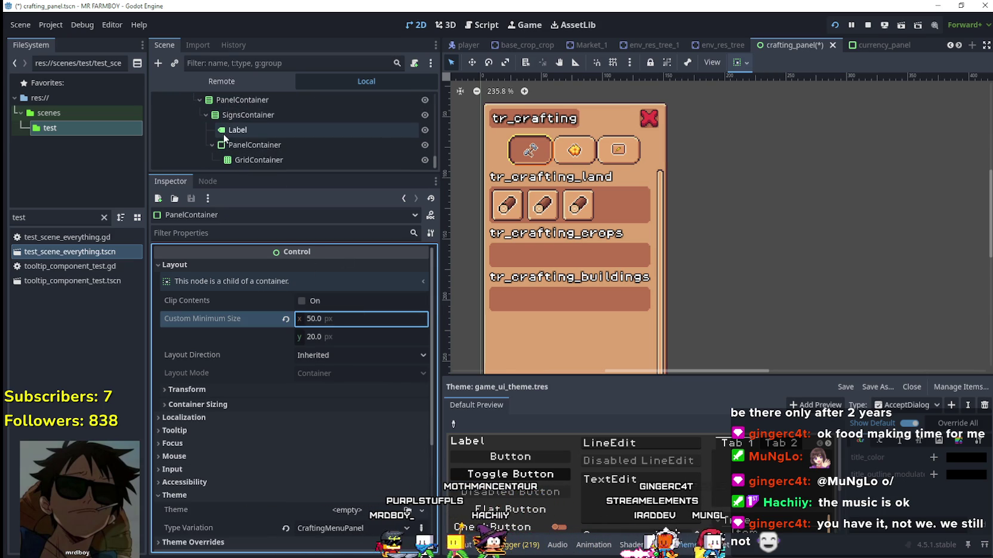
left_click(245, 145)
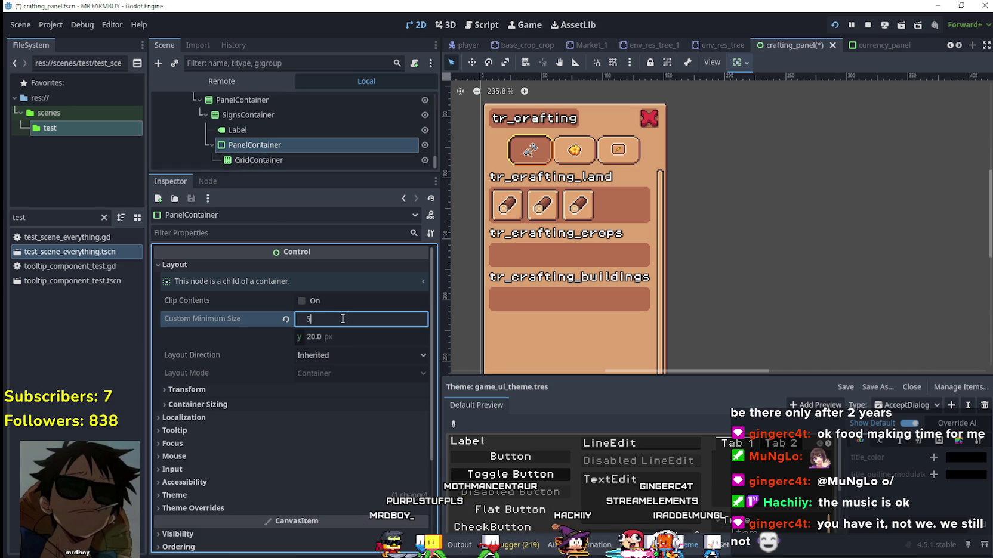
type("0")
key("Return")
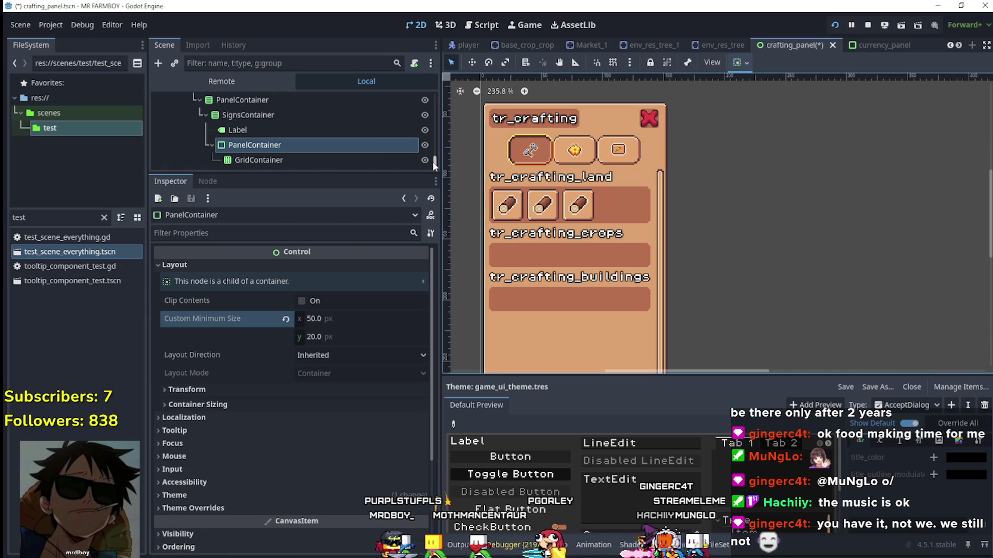
left_click_drag(435, 165, 430, 80)
left_click(343, 115)
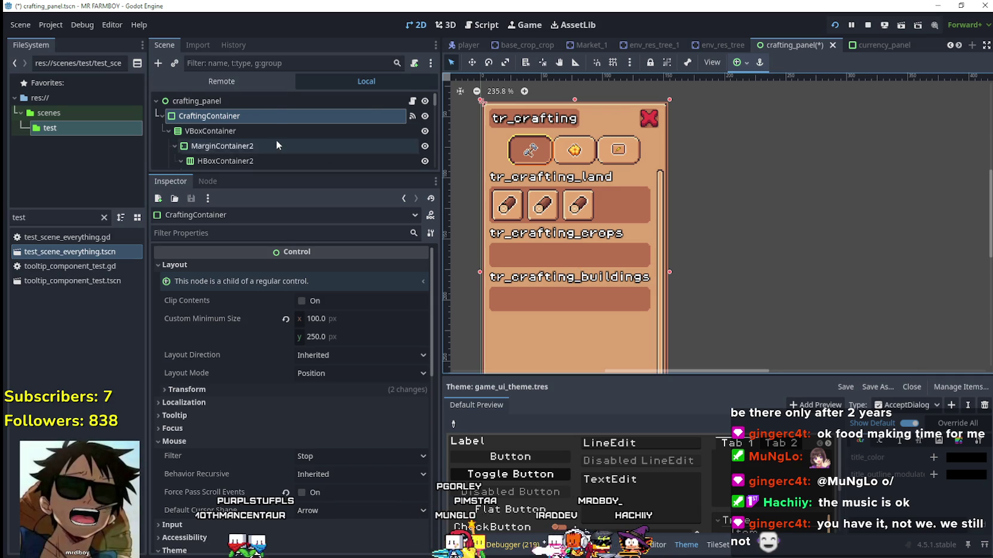
scroll(276, 142, "down", 5)
scroll(280, 143, "down", 3)
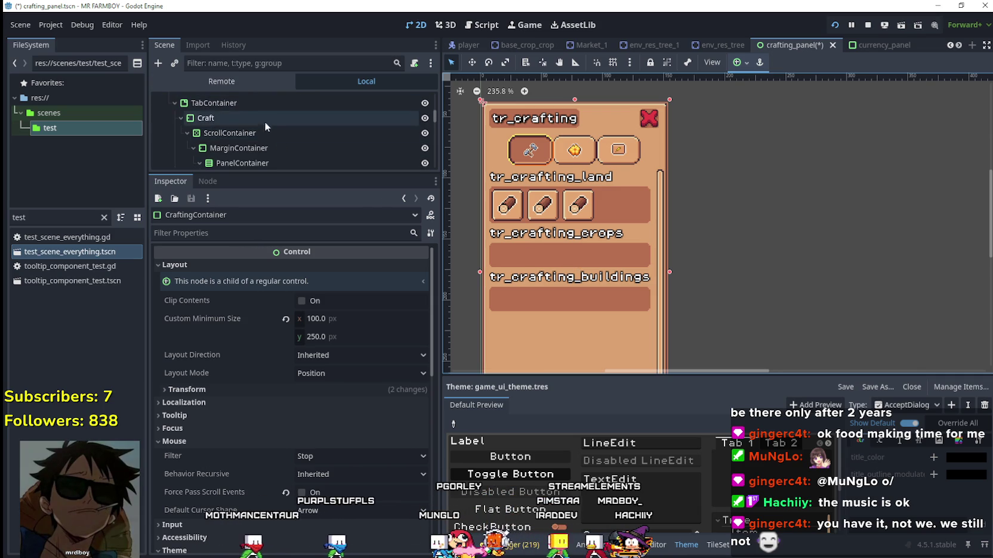
scroll(301, 110, "down", 3)
left_click(337, 321)
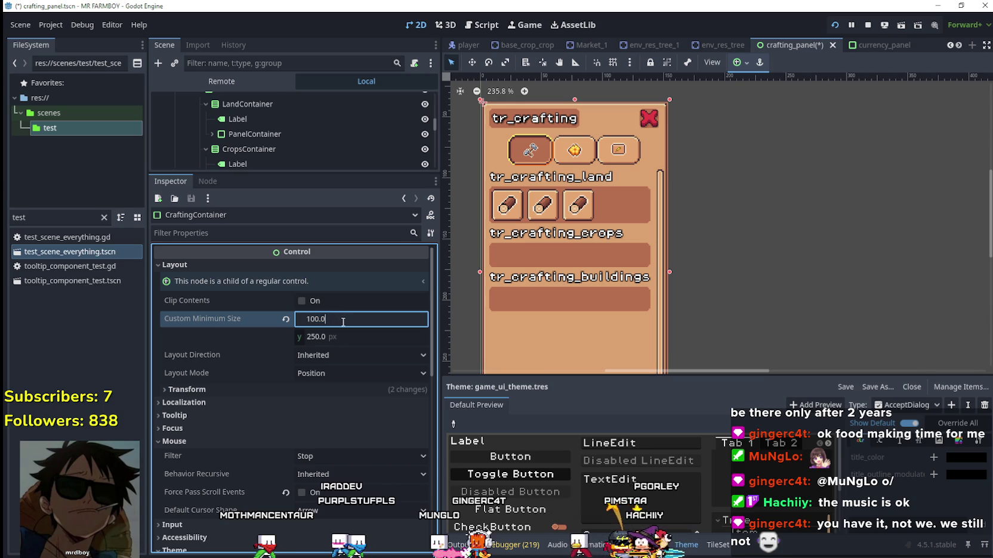
left_click_drag(435, 125, 434, 95)
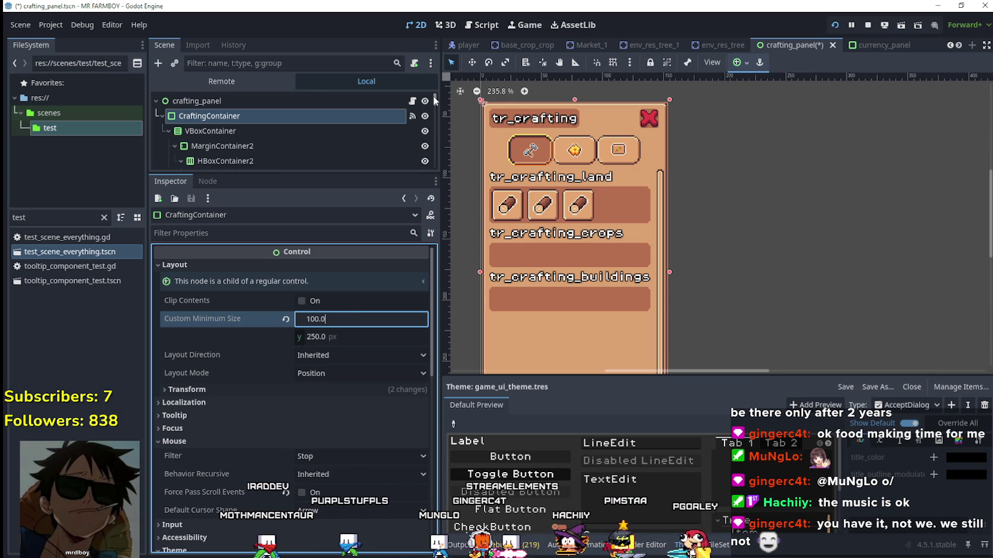
mouse_move(670, 273)
left_mouse_down()
mouse_move(599, 264)
mouse_move(734, 266)
mouse_move(601, 242)
left_mouse_up()
left_click(624, 217)
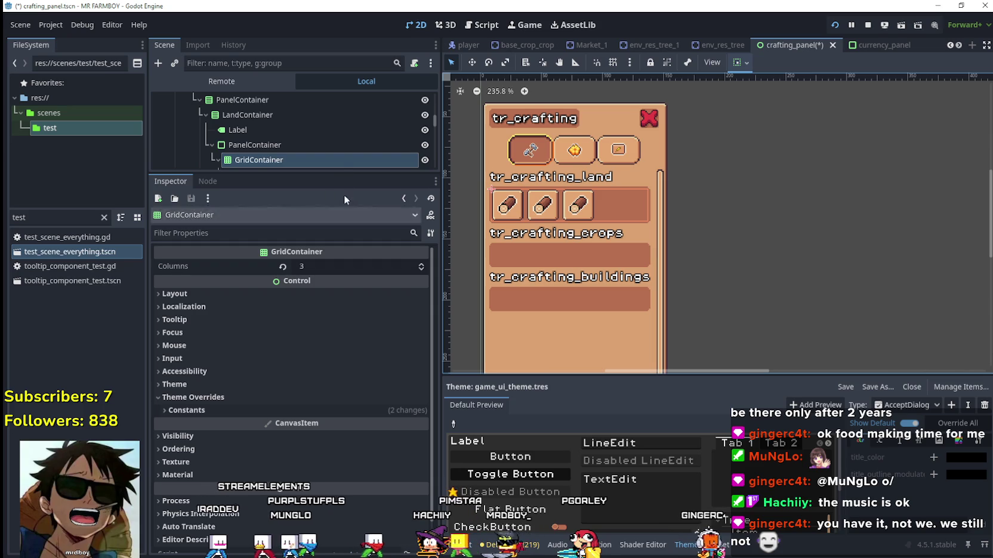
left_click(291, 293)
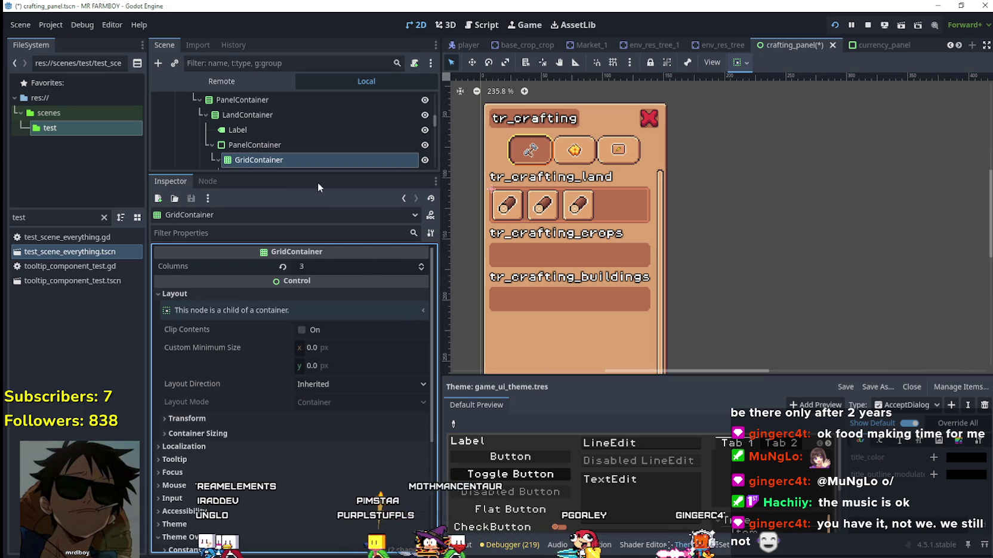
left_click(618, 257)
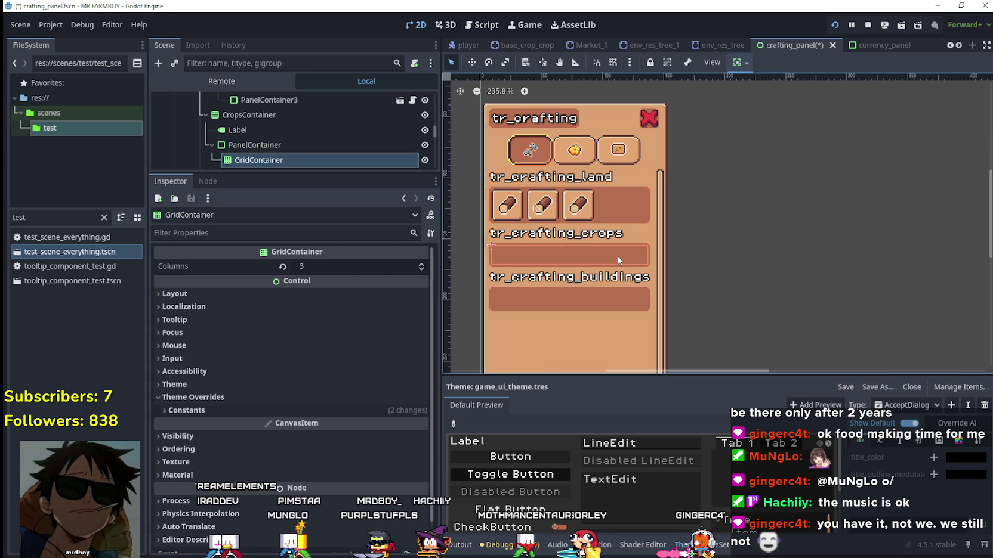
left_click(286, 146)
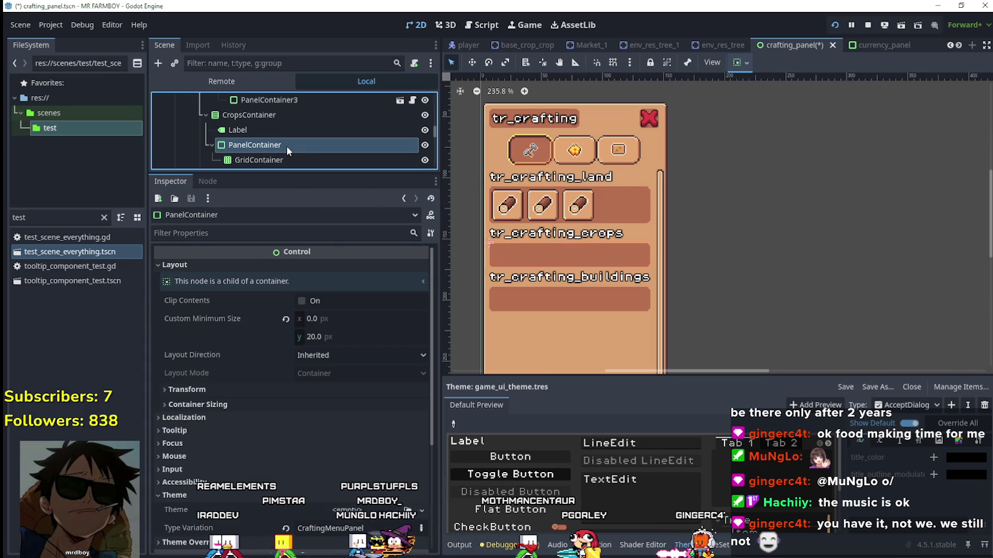
left_click(582, 300)
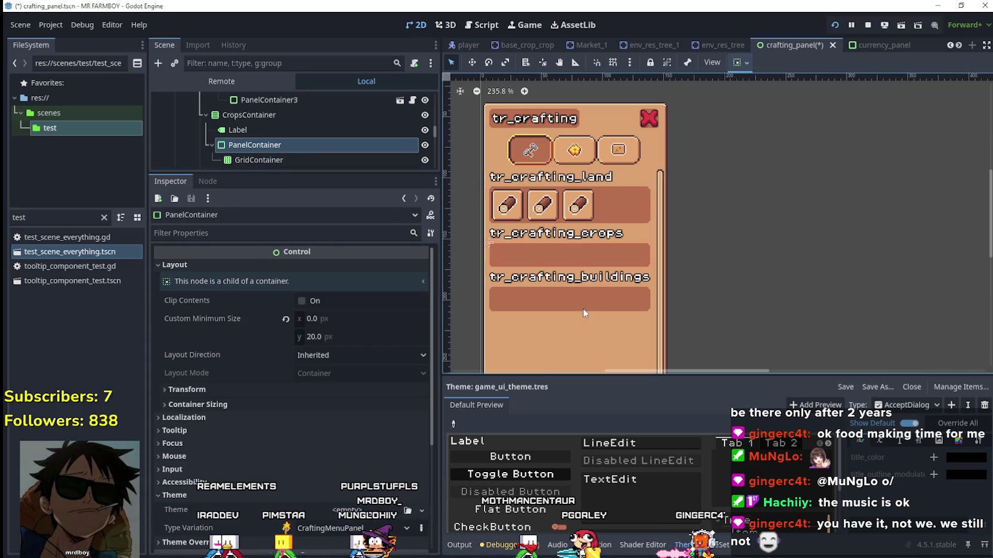
left_click(310, 145)
scroll(307, 145, "down", 5)
left_click(291, 146)
scroll(291, 143, "down", 2)
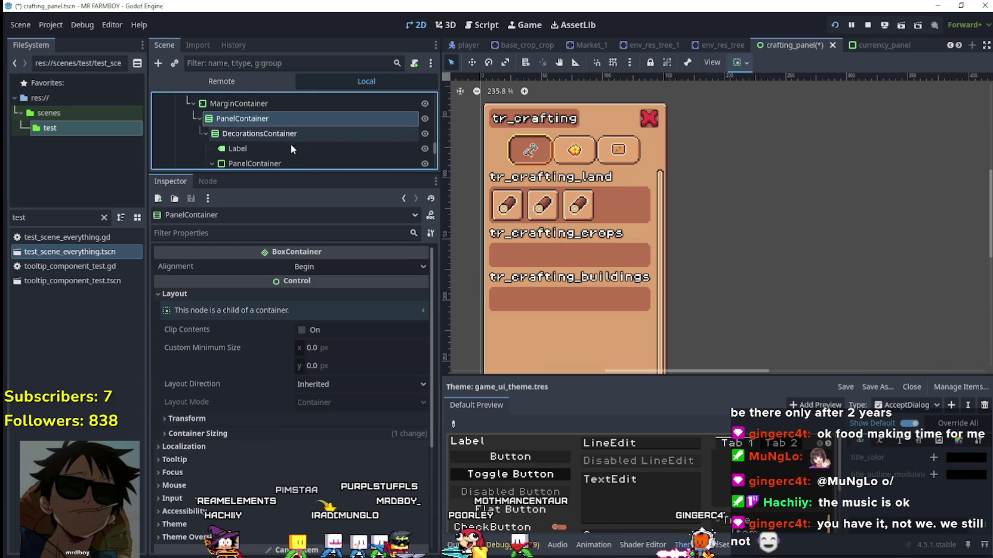
left_click(282, 133)
scroll(344, 118, "up", 3)
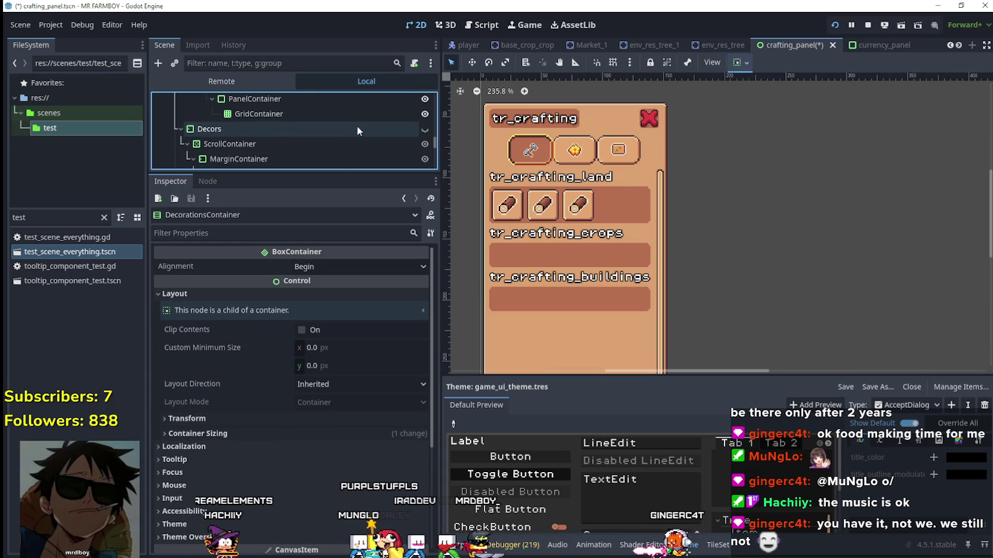
left_click(425, 129)
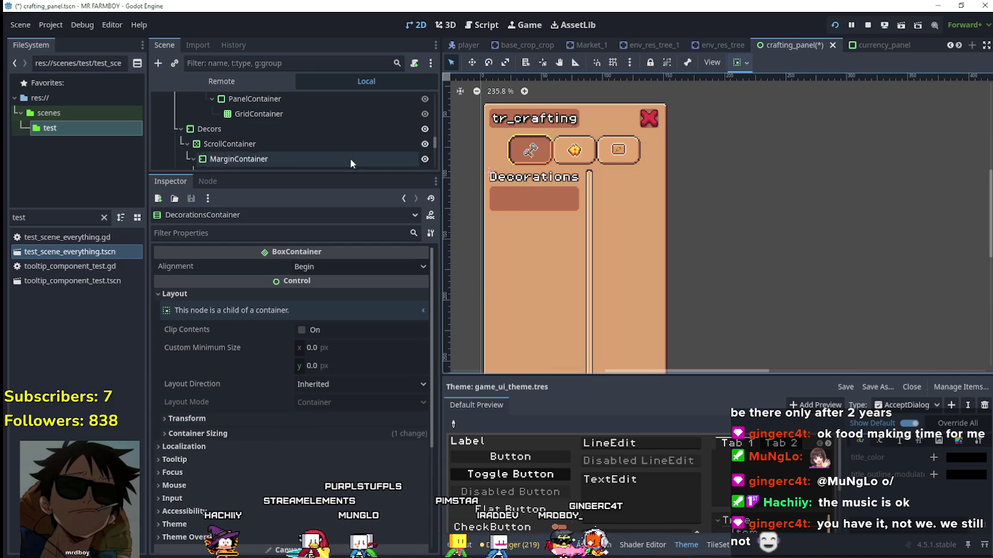
scroll(351, 158, "down", 6)
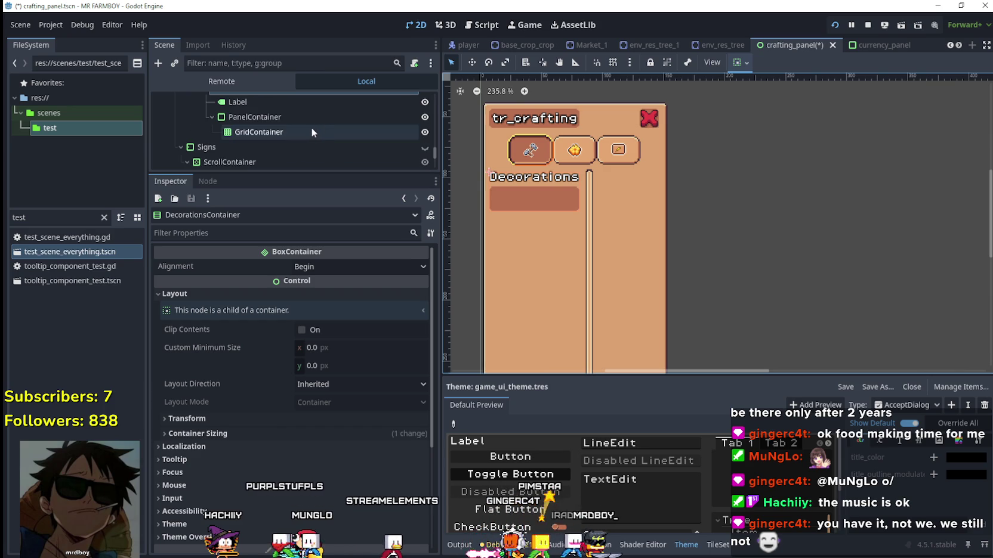
left_click(312, 132)
left_click(310, 118)
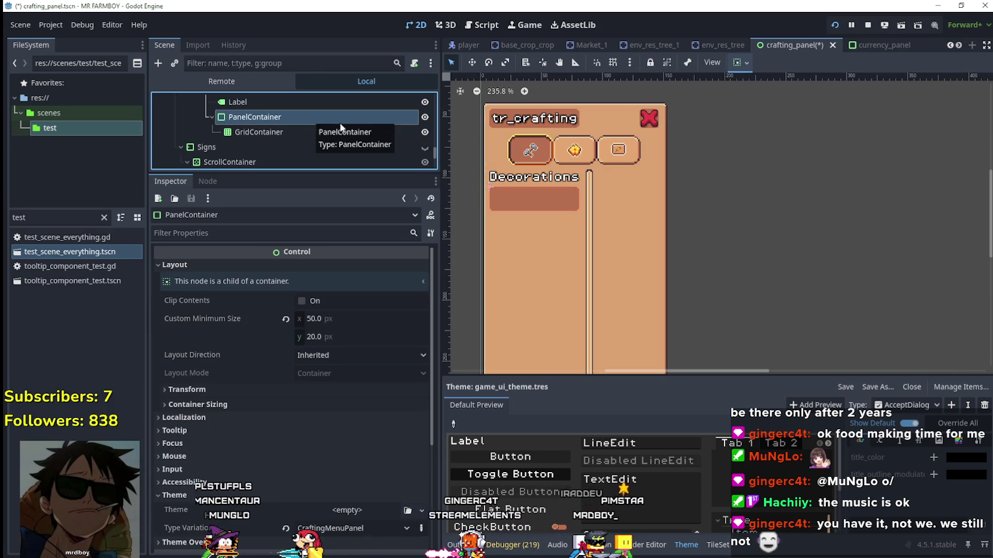
scroll(370, 132, "down", 2)
left_click(424, 120)
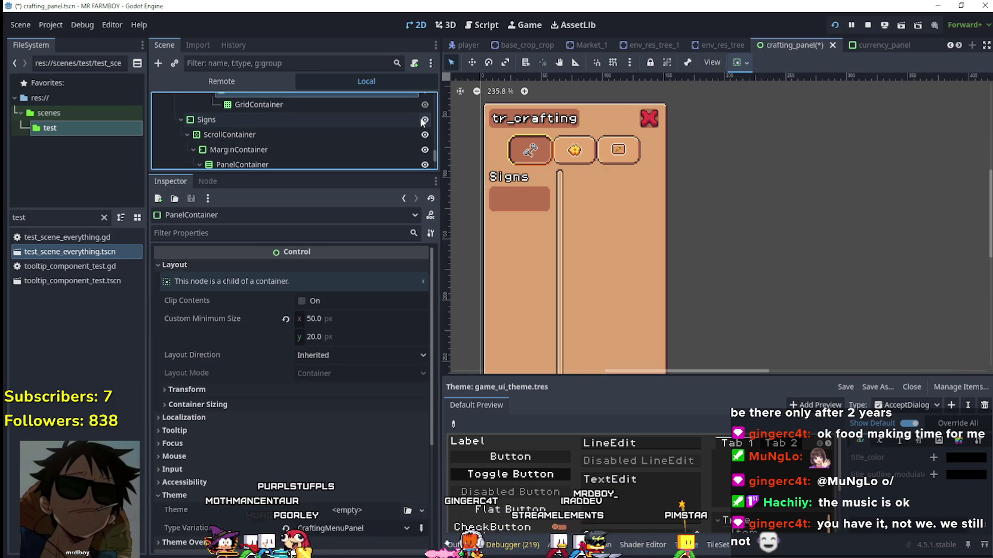
left_click(373, 116)
scroll(323, 136, "down", 1)
left_click(323, 127)
left_click(315, 139)
left_click(304, 154)
scroll(304, 149, "down", 3)
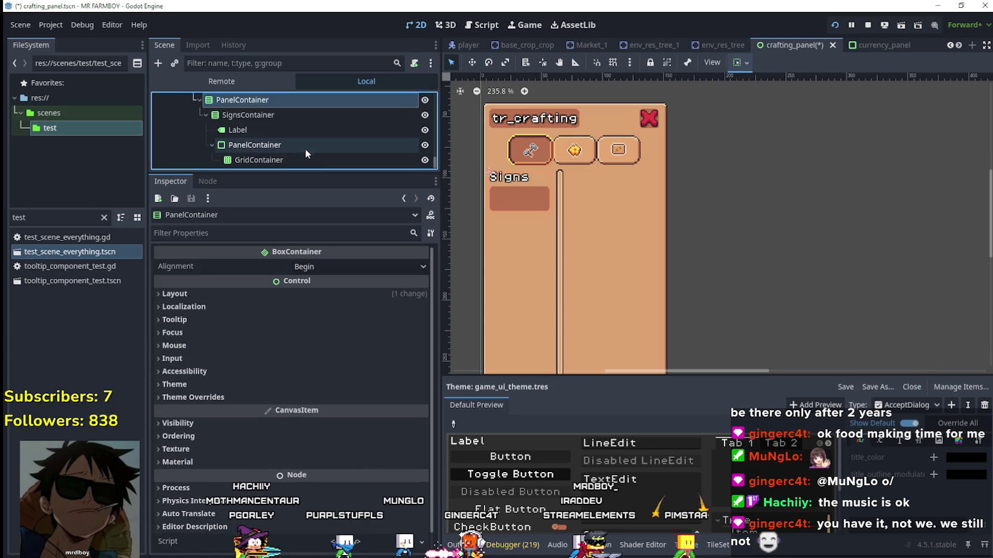
left_click(304, 128)
left_click(298, 145)
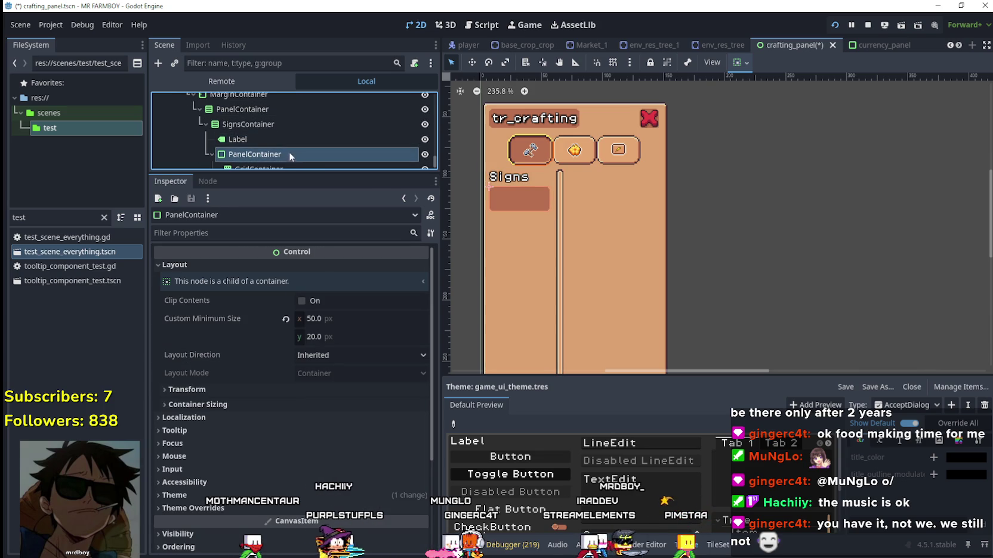
left_click(285, 160)
scroll(435, 160, "up", 1)
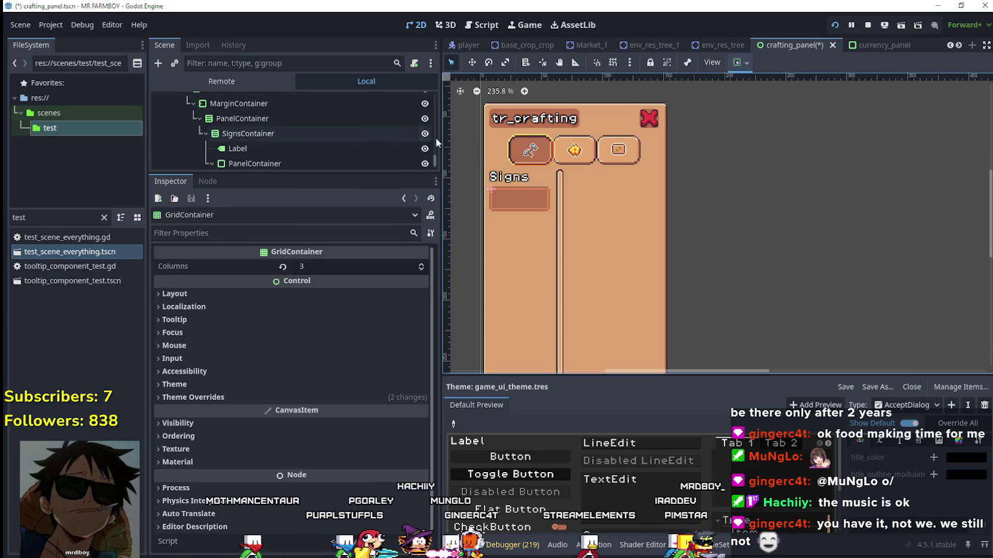
scroll(435, 160, "down", 3)
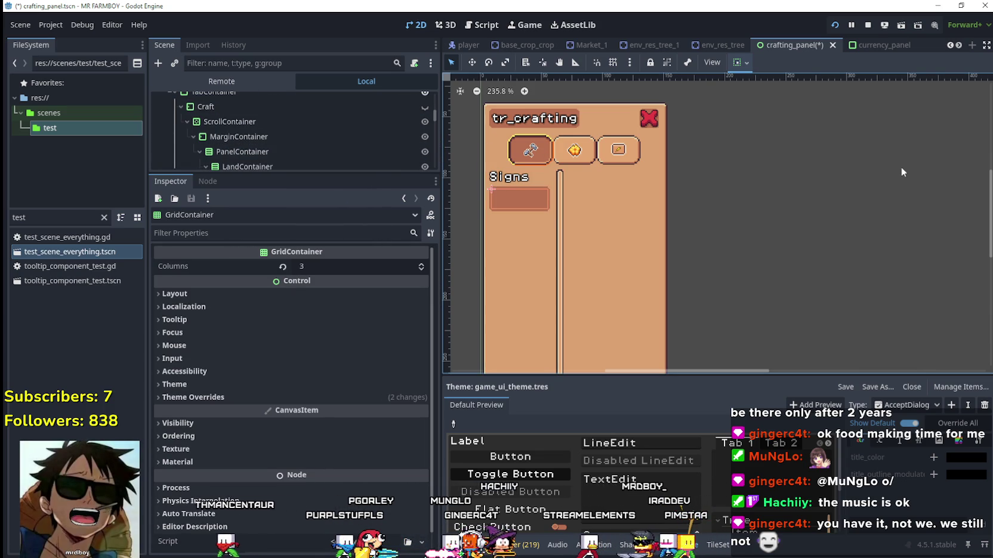
scroll(346, 137, "up", 1)
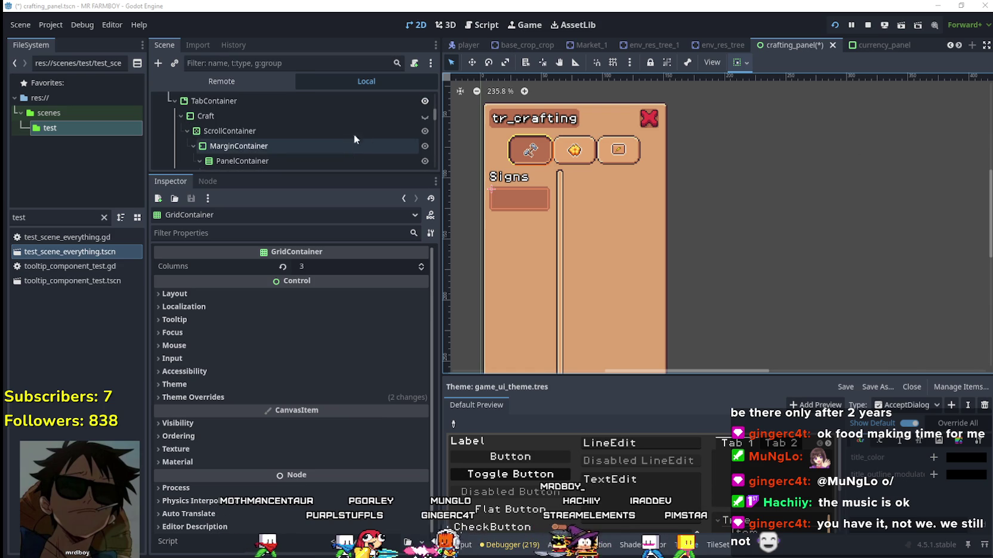
left_click(426, 117)
left_click(392, 115)
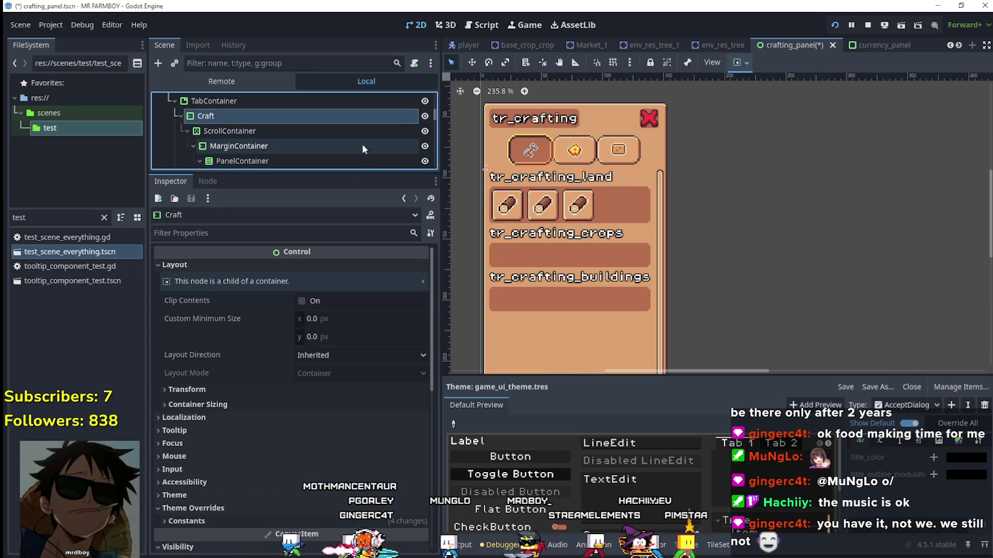
left_click(298, 132)
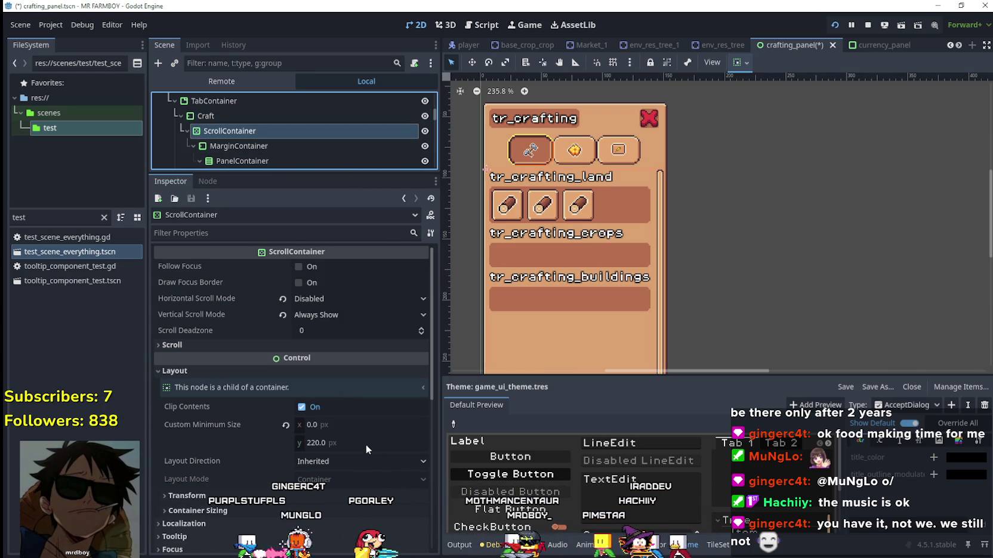
scroll(602, 185, "up", 3)
scroll(641, 190, "down", 3)
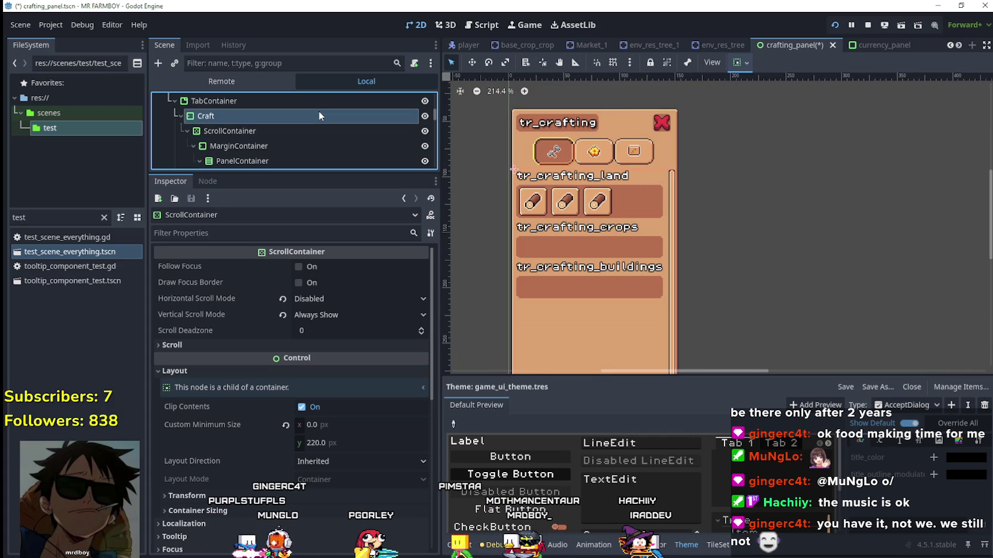
left_click(319, 112)
left_click(307, 130)
left_click(293, 146)
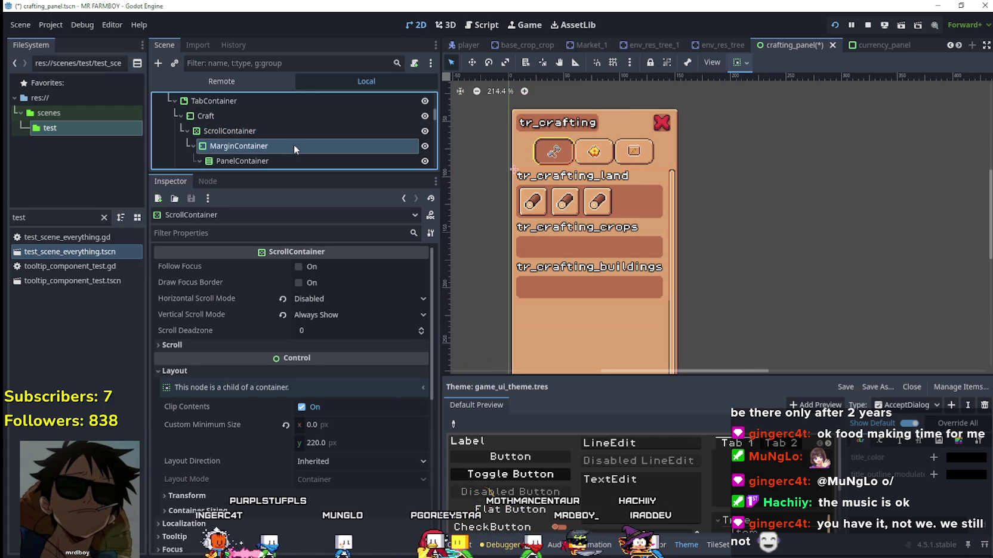
scroll(275, 152, "down", 1)
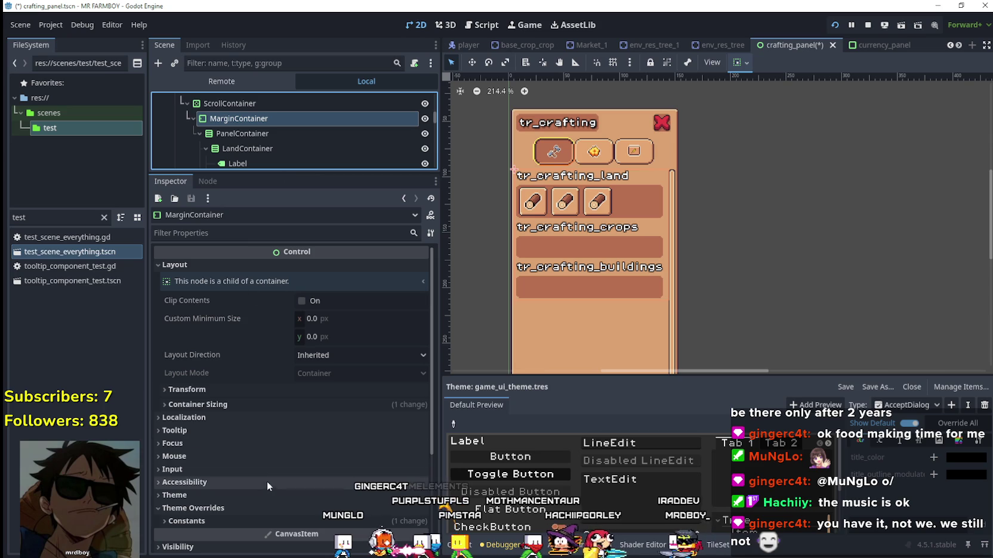
left_click(270, 521)
scroll(268, 488, "down", 3)
scroll(271, 493, "up", 3)
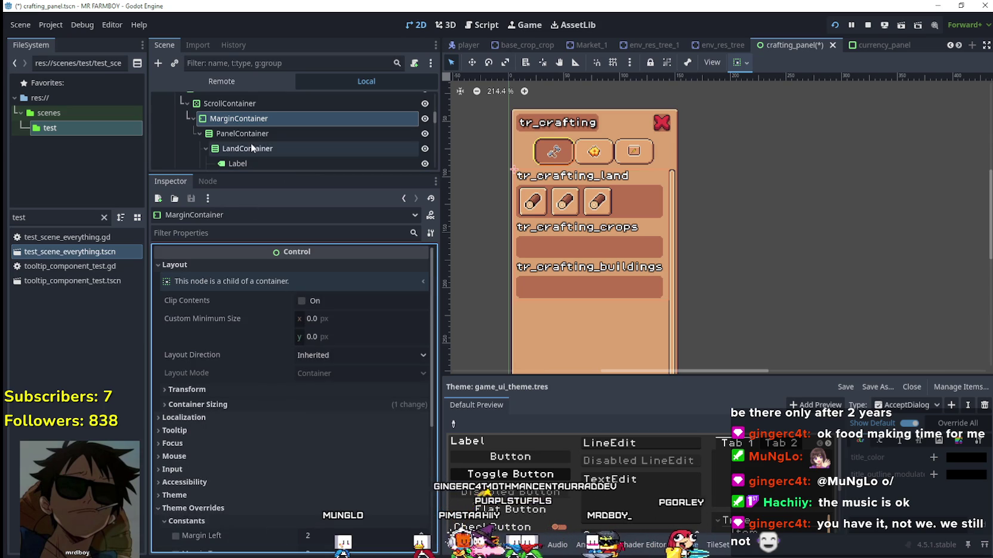
left_click(255, 133)
left_click(250, 147)
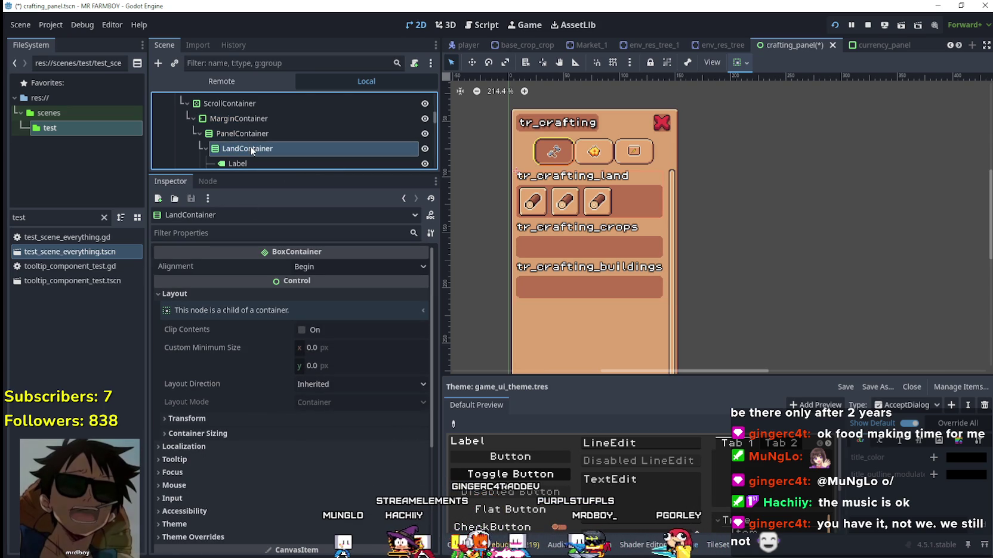
scroll(260, 161, "down", 1)
left_click(261, 160)
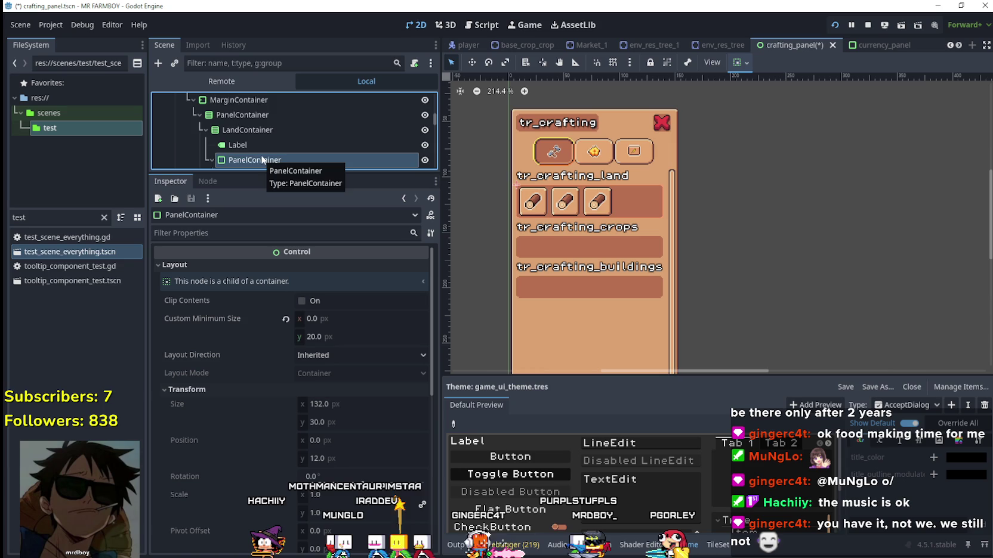
scroll(262, 152, "down", 2)
left_click(267, 138)
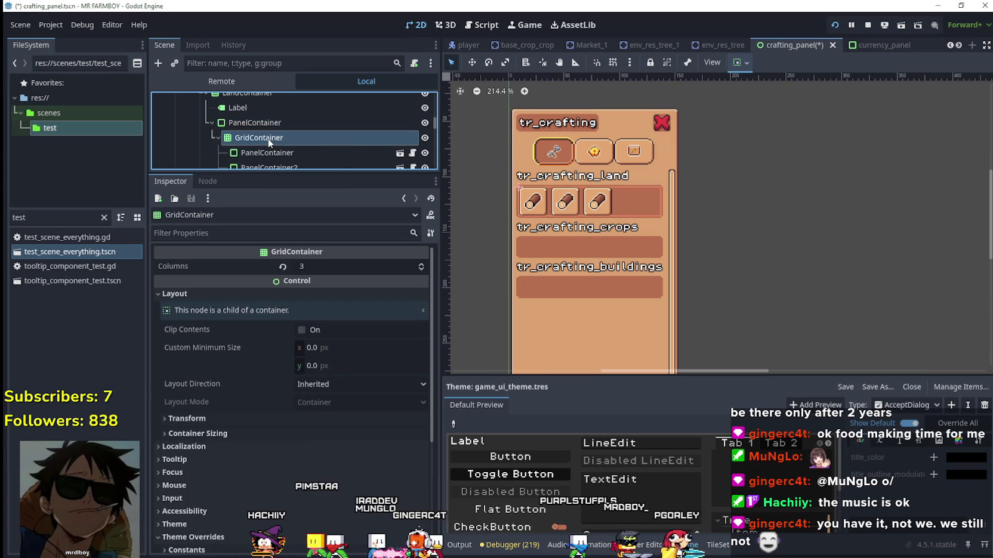
scroll(268, 137, "down", 1)
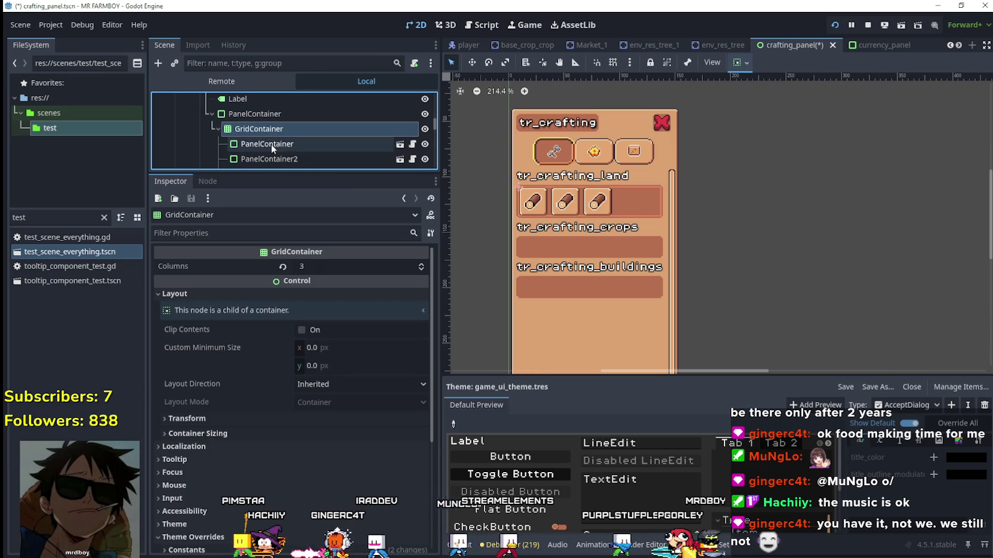
left_click(271, 143)
scroll(274, 140, "down", 2)
left_click(267, 146)
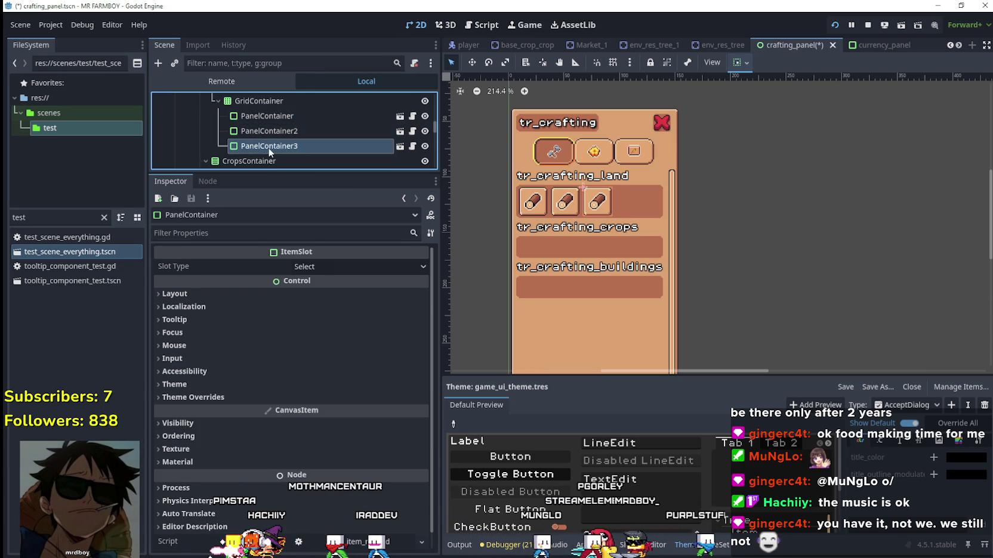
left_click(262, 160)
scroll(262, 149, "down", 3)
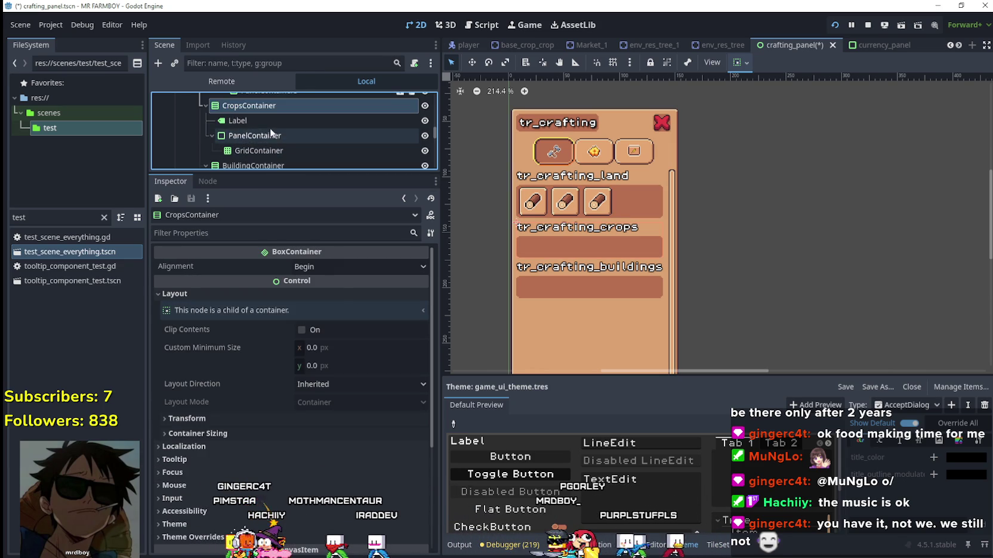
left_click(270, 121)
left_click(277, 137)
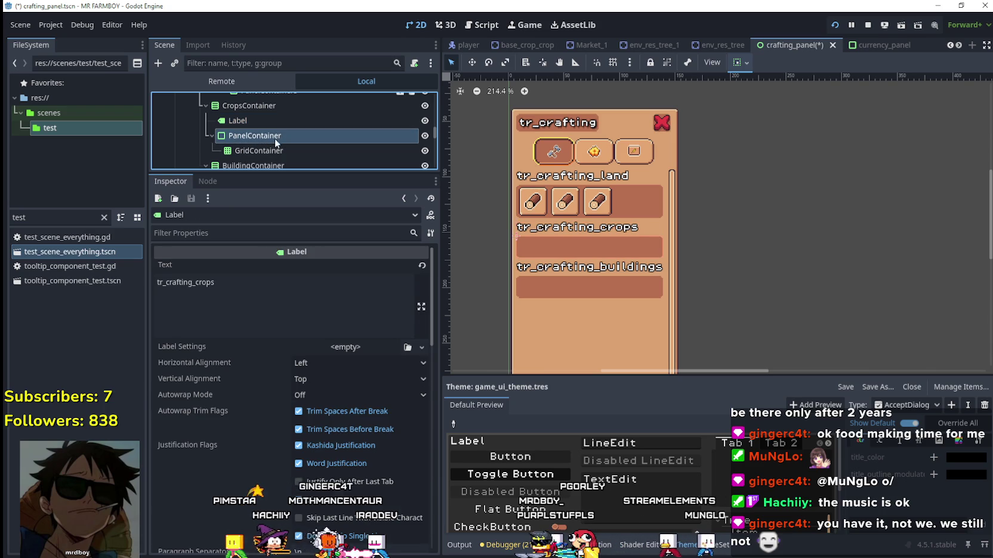
left_click(271, 150)
scroll(274, 152, "down", 2)
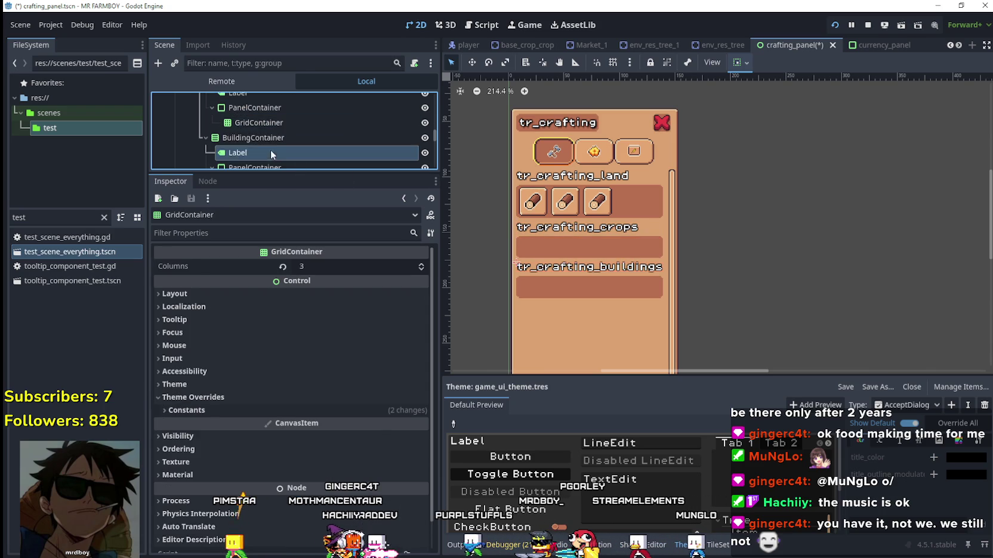
left_click(270, 152)
left_click(276, 138)
scroll(275, 143, "down", 1)
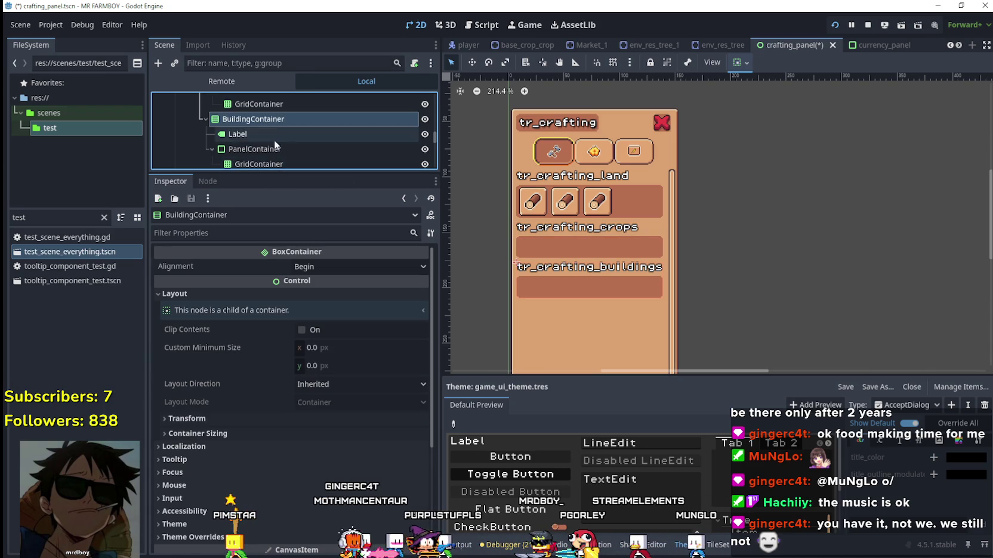
left_click(275, 149)
scroll(274, 142, "down", 2)
left_click(277, 130)
left_click(277, 117)
left_click(267, 129)
left_click(220, 141)
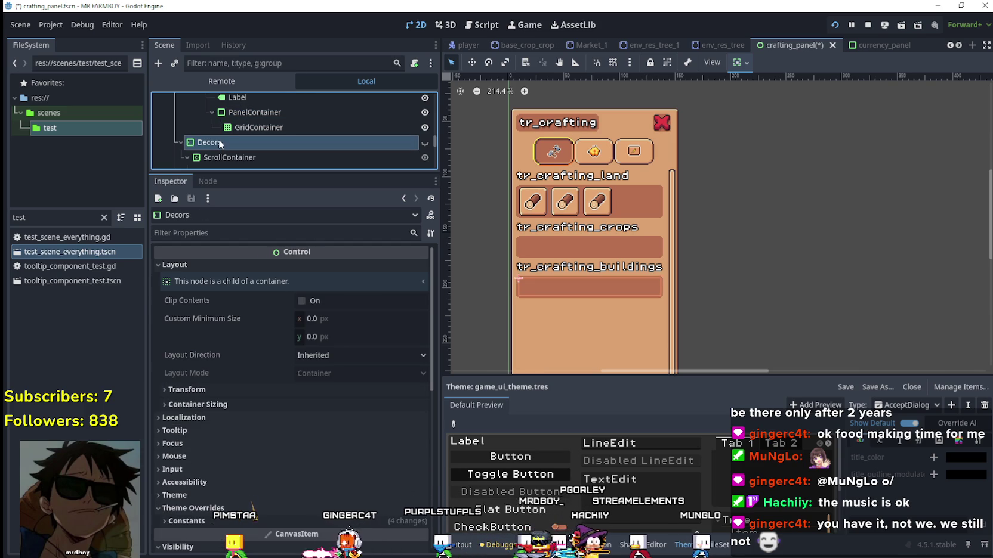
scroll(346, 128, "up", 6)
scroll(344, 128, "up", 3)
left_click(346, 121)
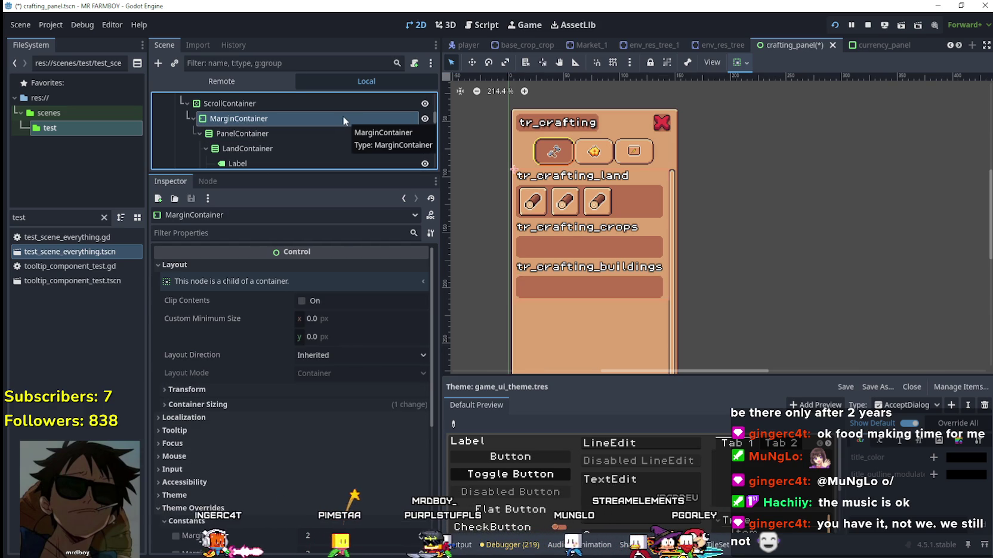
left_click(343, 406)
left_click(343, 406)
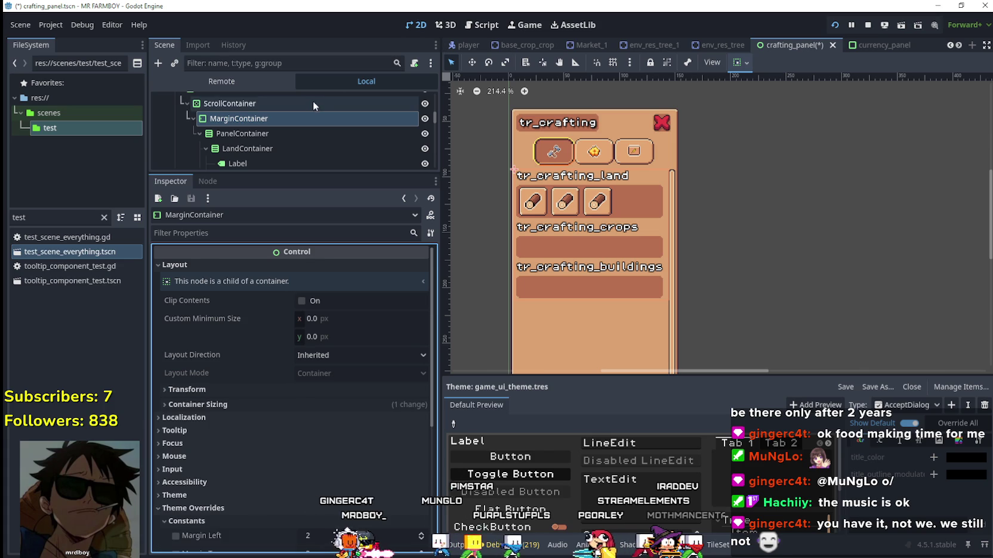
left_click(313, 102)
scroll(778, 222, "down", 4)
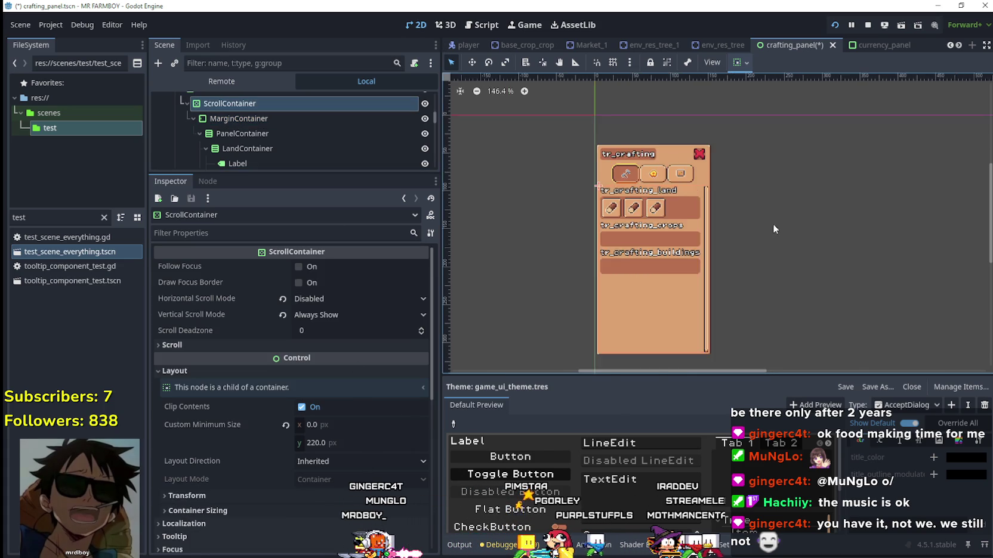
scroll(765, 257, "up", 7)
scroll(731, 241, "down", 6)
scroll(295, 115, "up", 2)
left_click(293, 116)
scroll(286, 120, "up", 2)
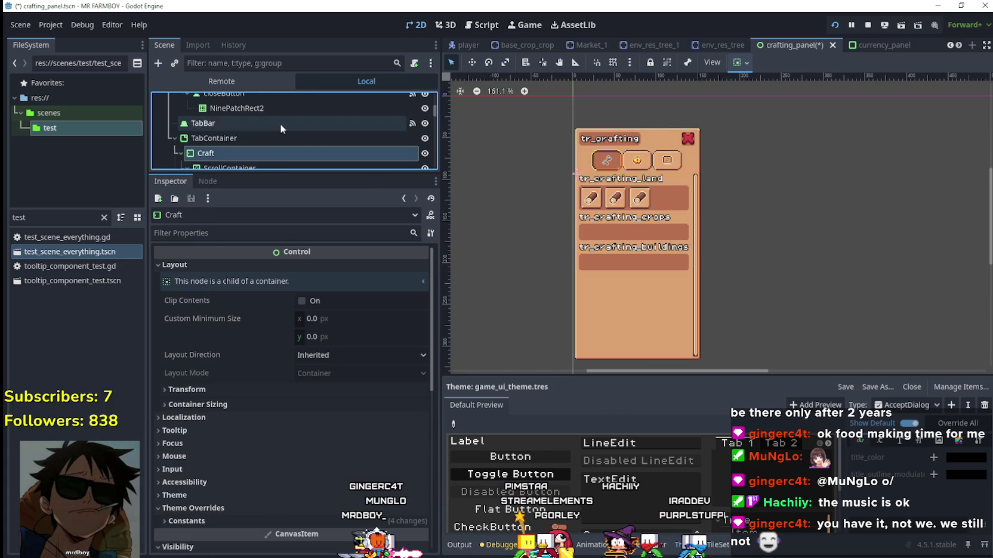
left_click(281, 138)
left_click(288, 122)
scroll(288, 121, "up", 1)
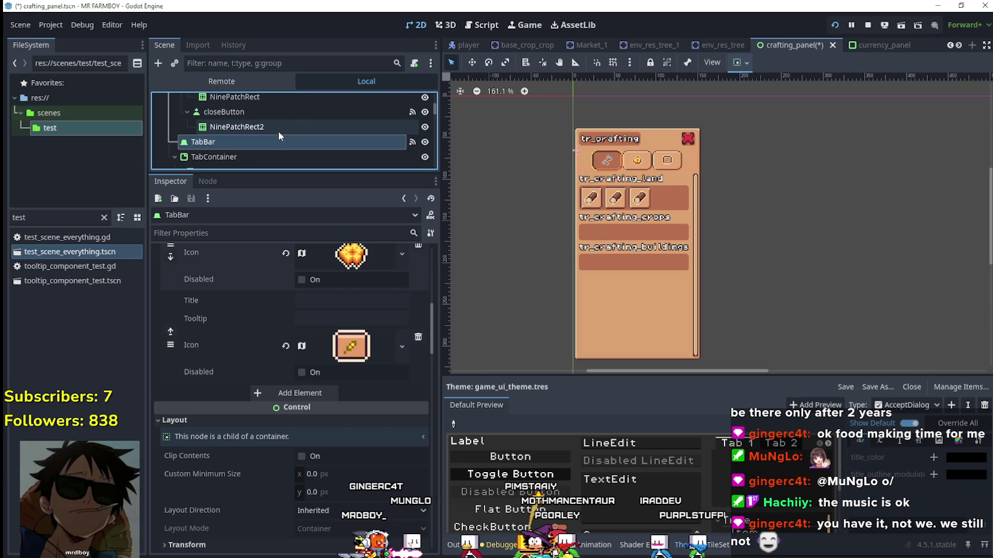
Step: Inspect the close button and its frame, then go back to the TabBar's properties
left_click(279, 127)
left_click(269, 113)
mouse_move(231, 141)
left_mouse_down()
mouse_move(229, 167)
mouse_move(239, 126)
left_mouse_up()
scroll(246, 126, "down", 3)
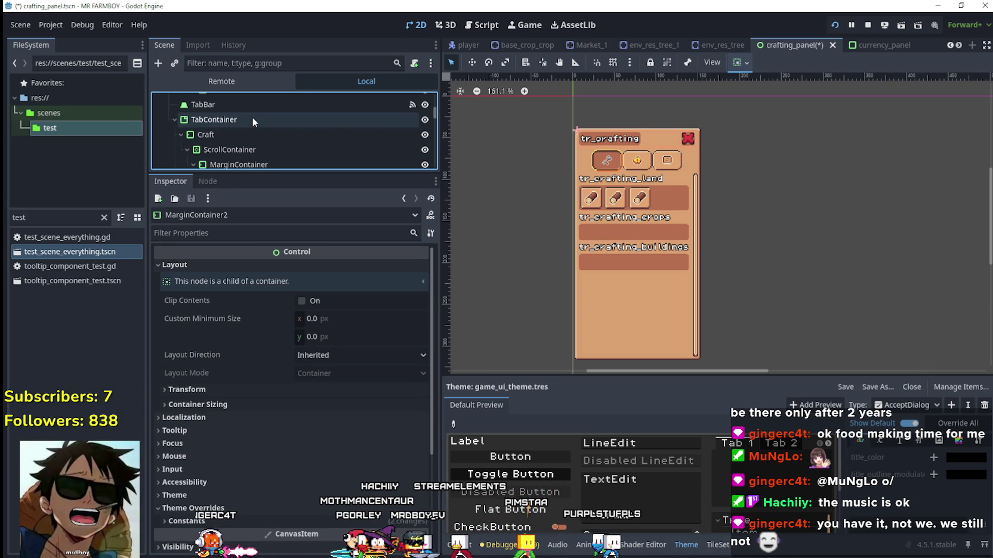
left_click(247, 105)
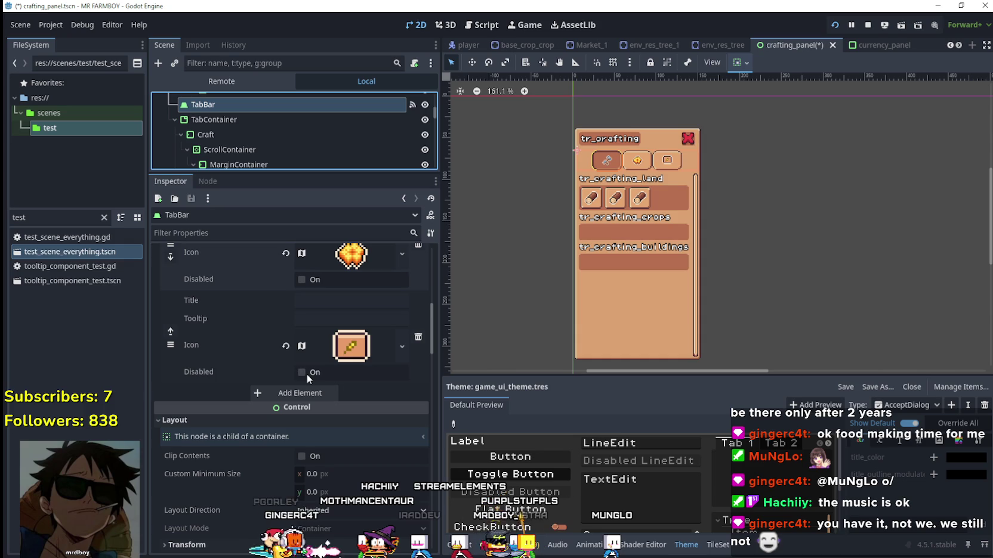
Step: Tick Disabled on the TabBar's last tab and look through its Theme Override styles
left_click(302, 373)
scroll(308, 108, "up", 1)
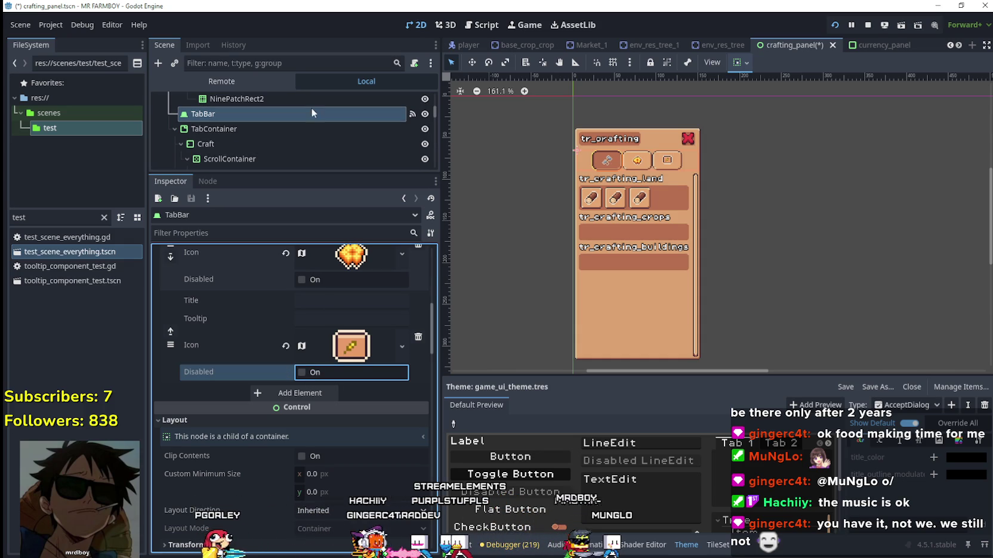
scroll(303, 112, "up", 2)
scroll(303, 112, "up", 1)
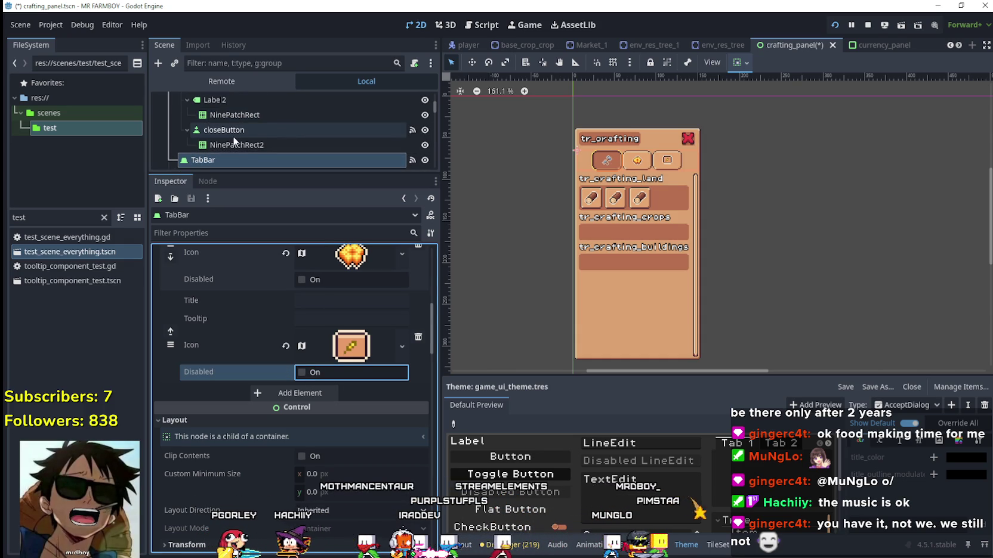
scroll(358, 488, "up", 3)
scroll(386, 492, "down", 6)
scroll(386, 489, "down", 6)
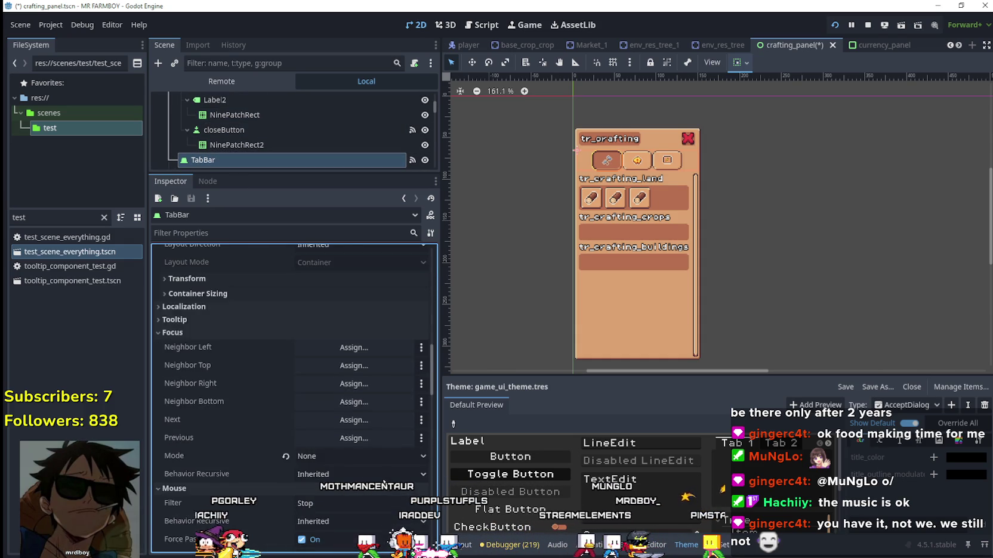
scroll(321, 384, "down", 10)
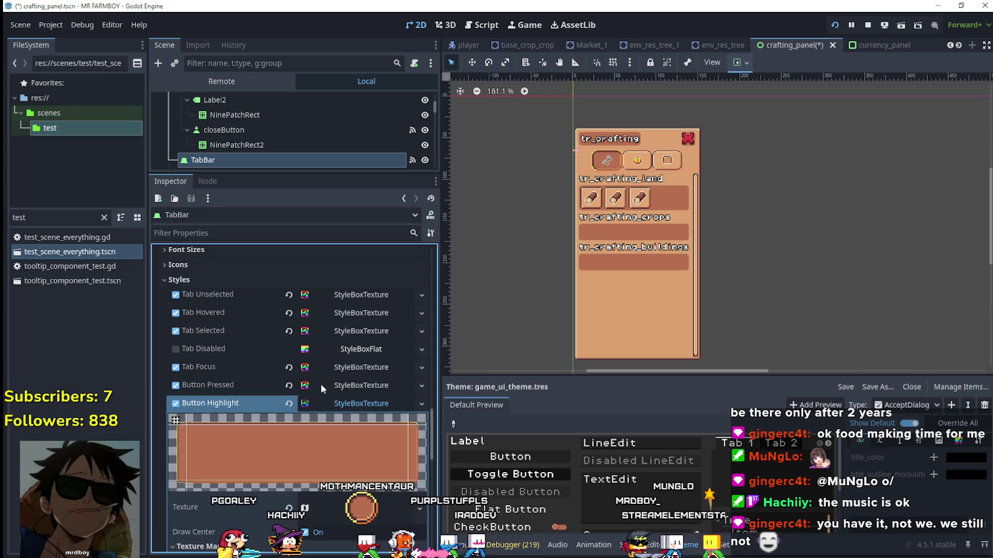
scroll(425, 522, "down", 3)
scroll(421, 250, "up", 15)
scroll(313, 434, "down", 10)
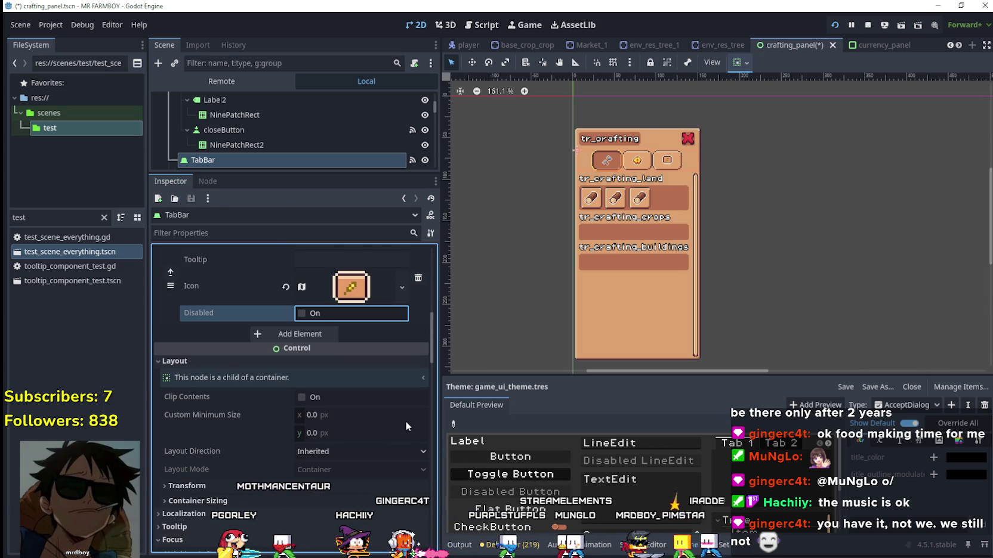
Step: Expand Transform to check the TabBar's 145 × 24 px size and position
left_click(231, 486)
scroll(208, 457, "down", 3)
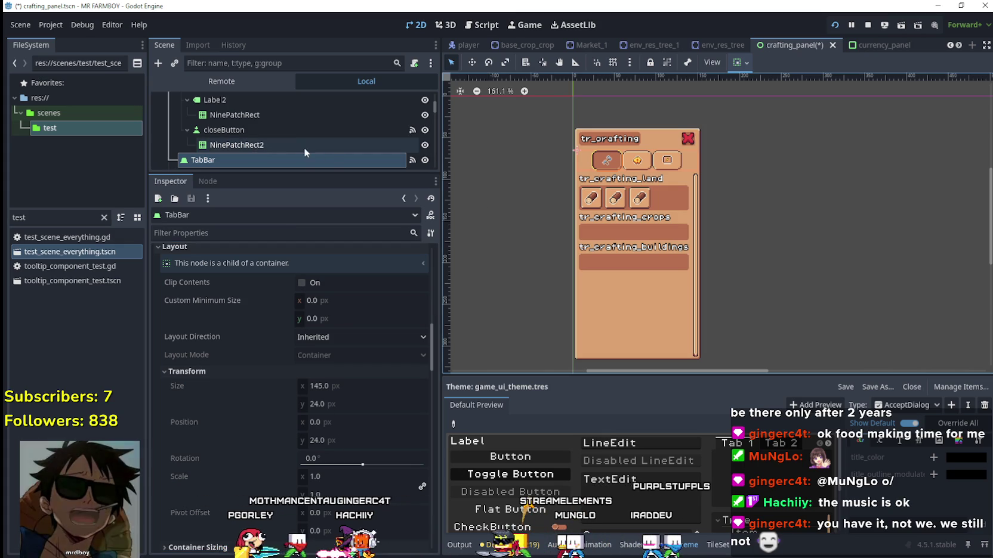
scroll(301, 136, "up", 5)
Step: Hide the land GridContainer with its eye icon so the Land row shows empty
left_click(258, 121)
scroll(697, 215, "up", 1)
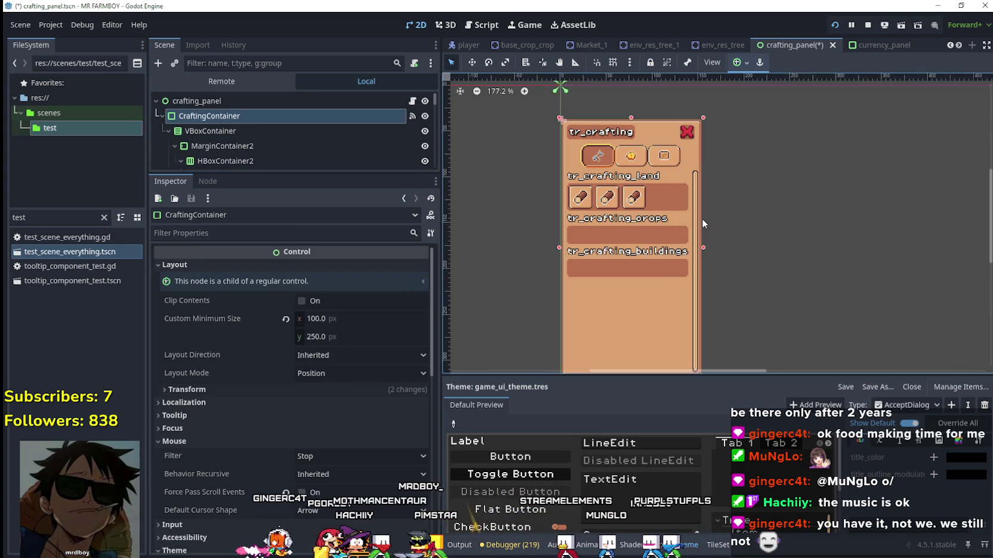
mouse_move(703, 248)
left_mouse_down()
mouse_move(748, 239)
mouse_move(686, 236)
mouse_move(848, 238)
mouse_move(685, 235)
left_mouse_up()
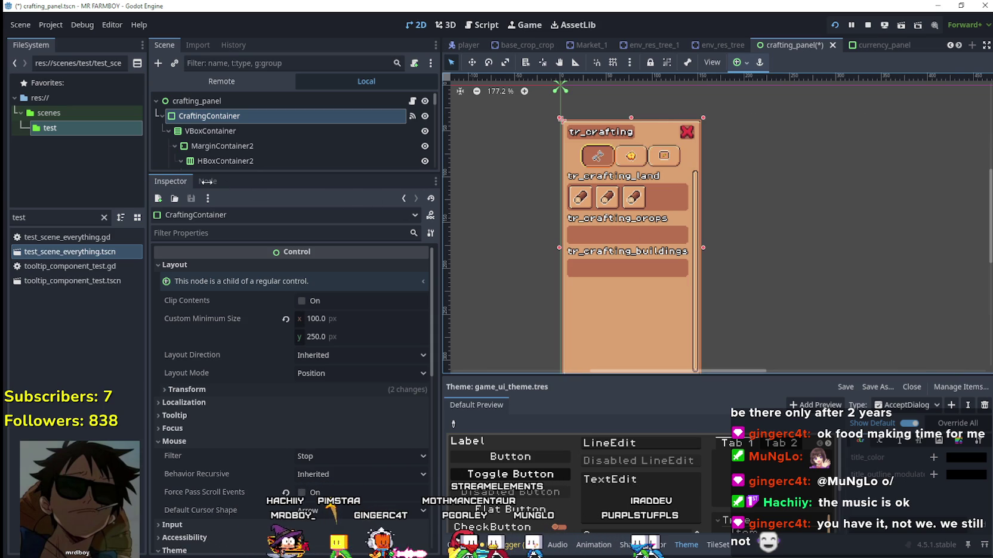
scroll(614, 262, "up", 4)
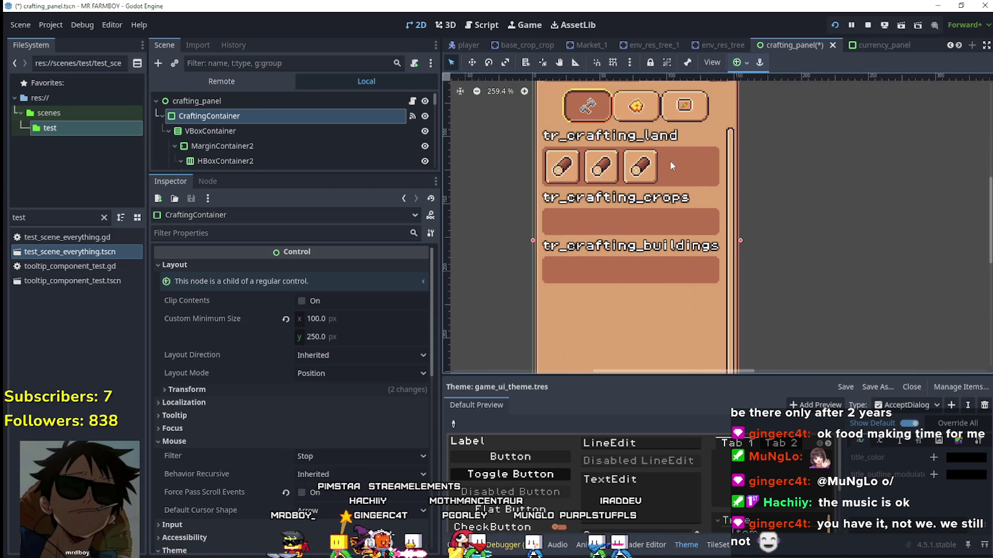
left_click(670, 161)
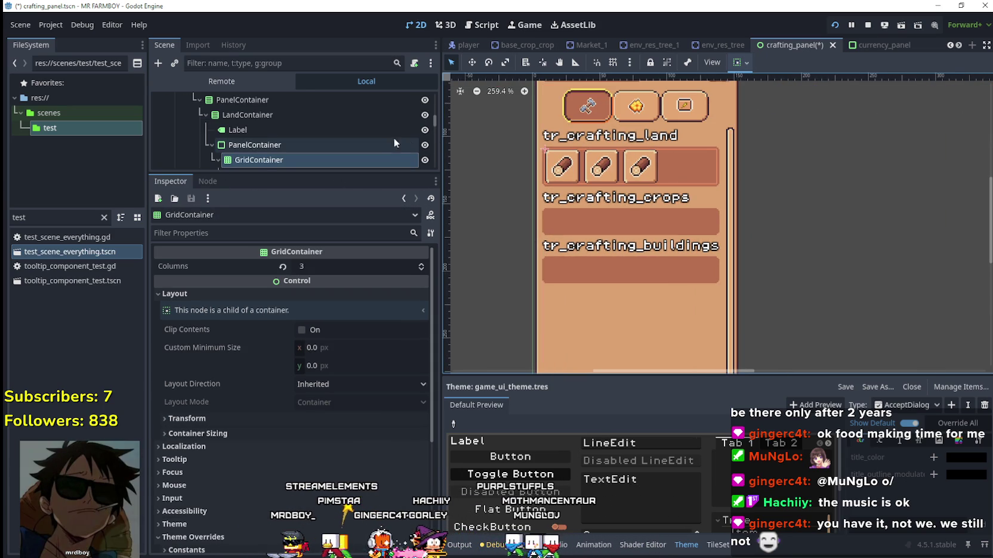
left_click(425, 141)
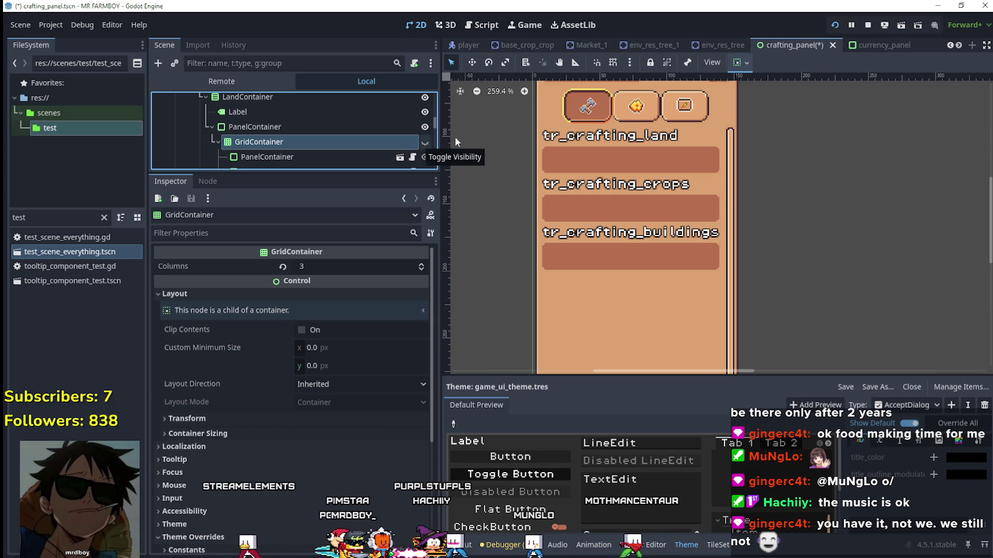